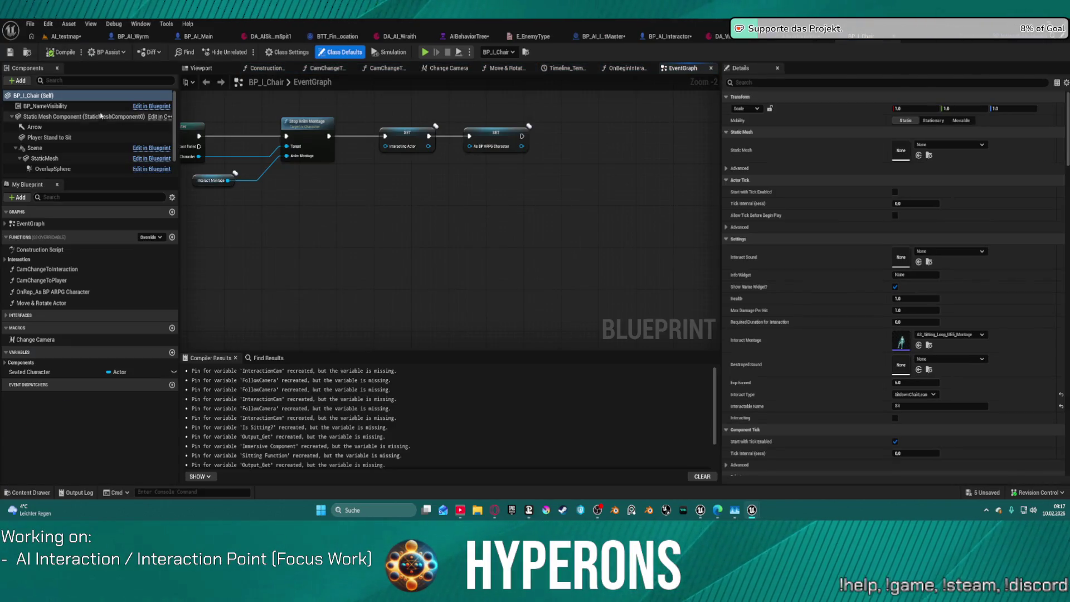
Set BP_I_Chair's OverlapSphere to ignore Climbable, compile, and switch to BP_Interactable_Master.
{"action": "left_click", "coordinate": [70, 169]}
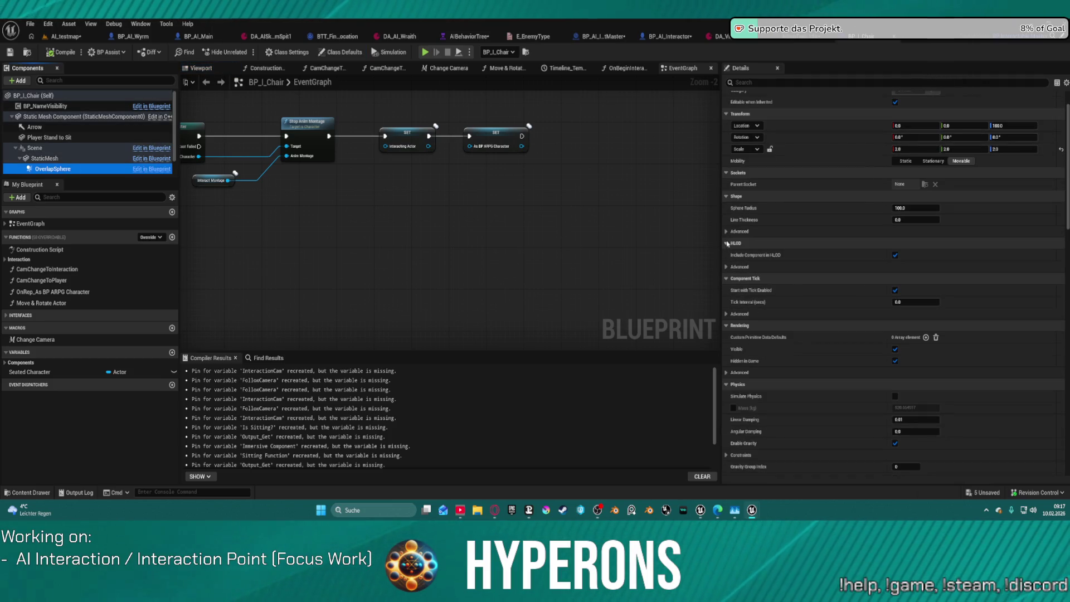
{"action": "scroll", "coordinate": [879, 347], "scroll_direction": "down", "scroll_amount": 9}
{"action": "scroll", "coordinate": [877, 348], "scroll_direction": "down", "scroll_amount": 4}
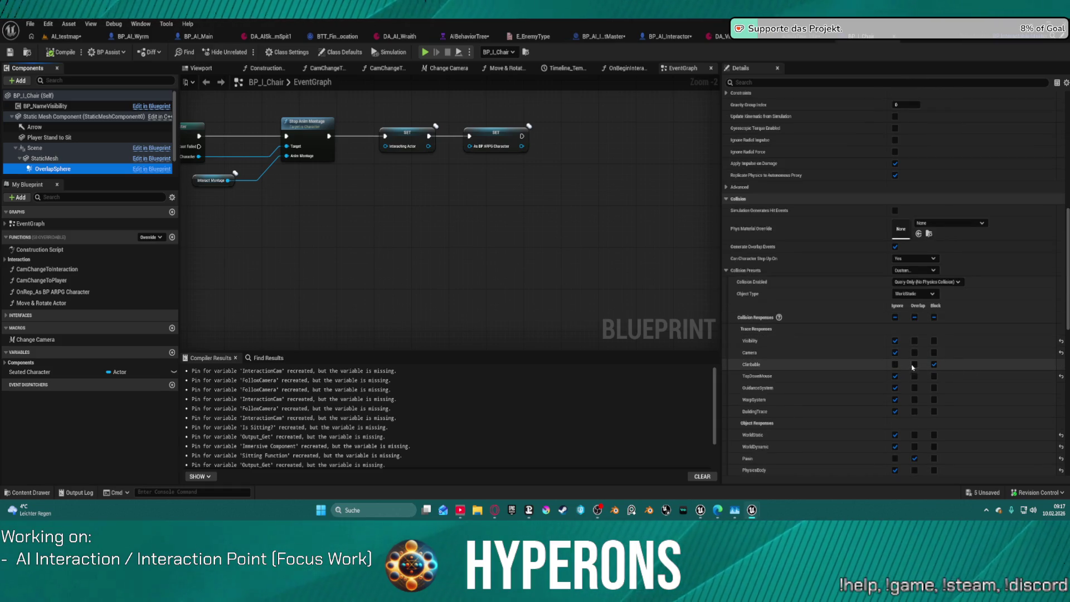
{"action": "left_click", "coordinate": [895, 364]}
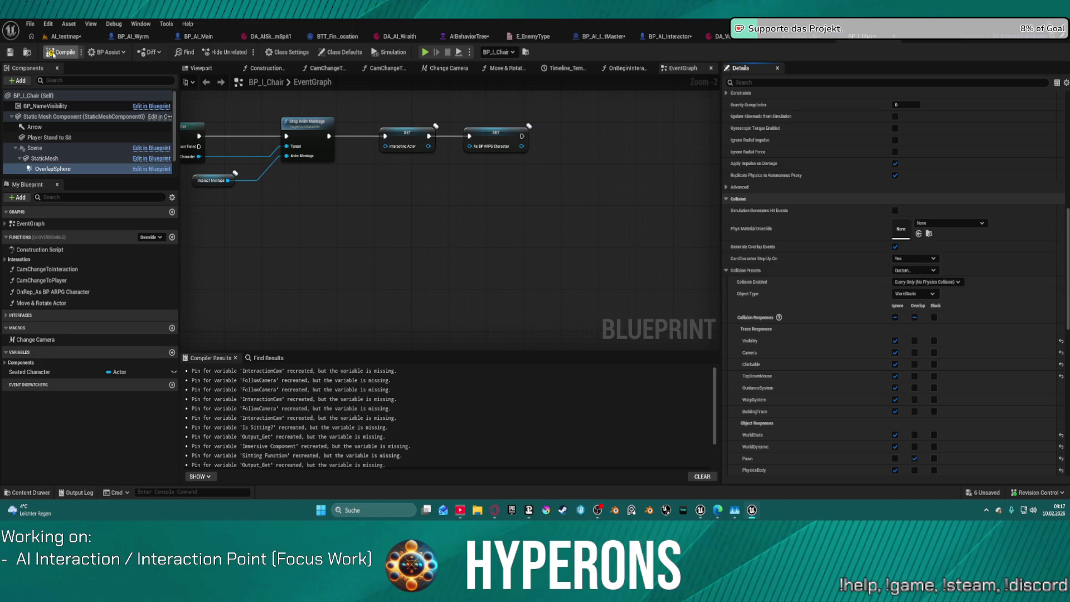
{"action": "left_click", "coordinate": [59, 53]}
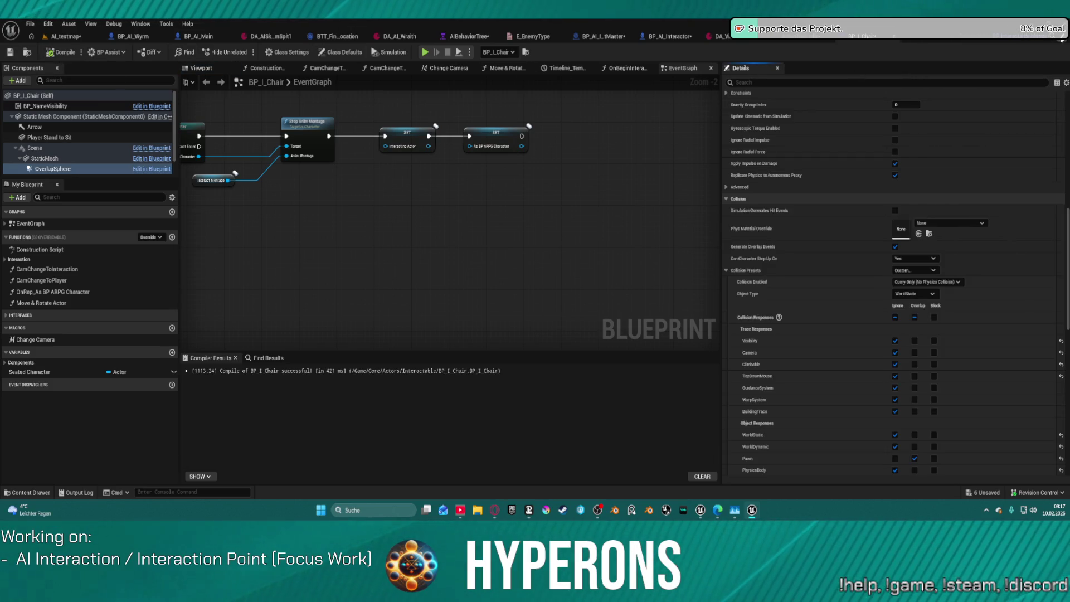
{"action": "left_click", "coordinate": [151, 169]}
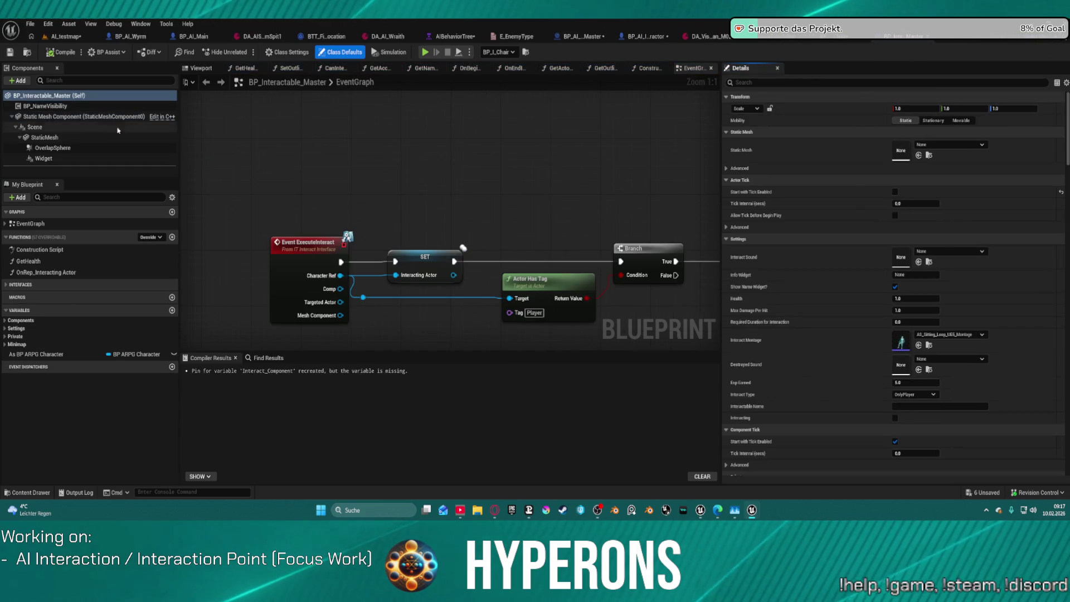
Set BP_Interactable_Master's OverlapSphere to ignore Climbable, compile, and return to AI_testmap.
{"action": "left_click", "coordinate": [67, 149]}
{"action": "scroll", "coordinate": [901, 377], "scroll_direction": "down", "scroll_amount": 10}
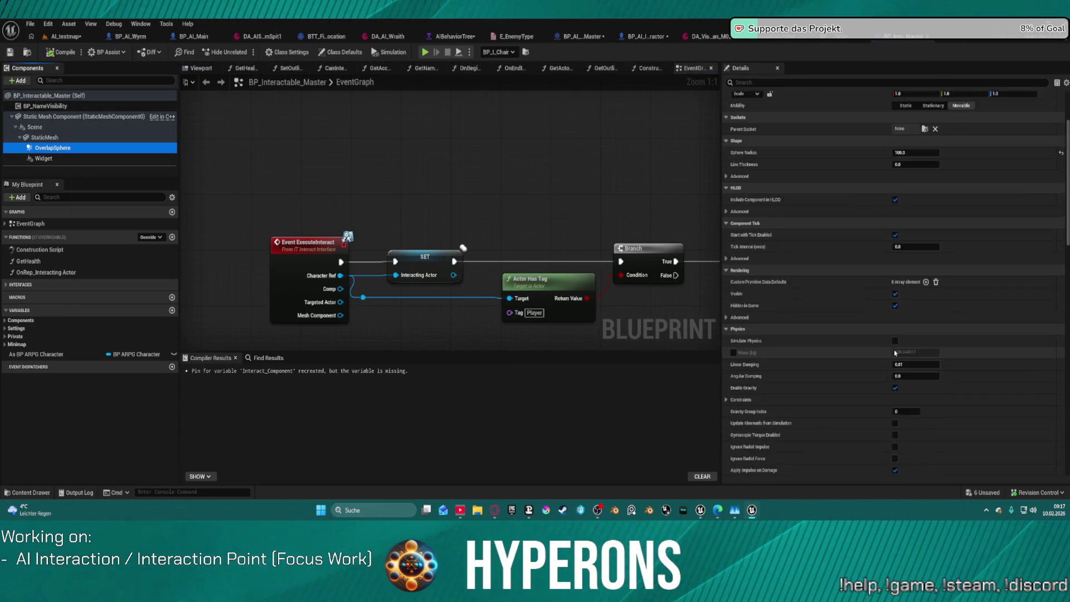
{"action": "left_click", "coordinate": [896, 378]}
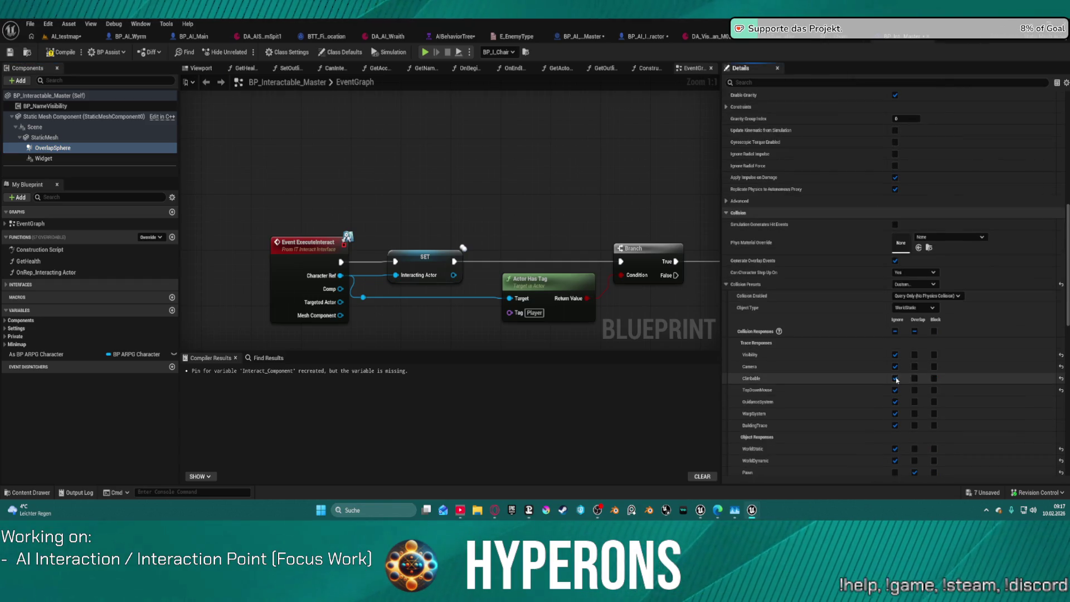
{"action": "left_click", "coordinate": [63, 52]}
{"action": "left_click", "coordinate": [65, 36]}
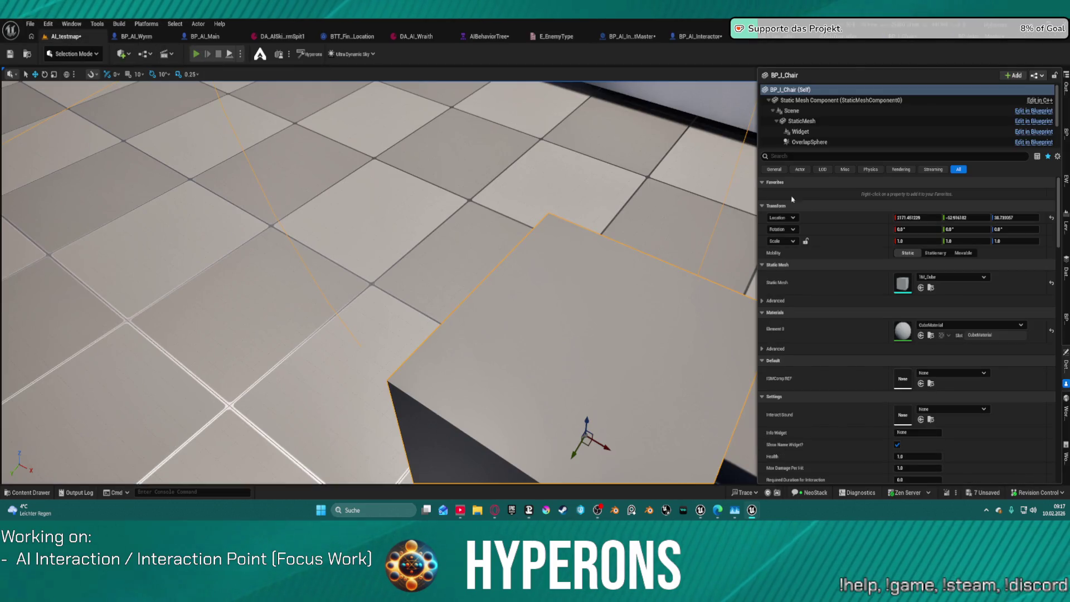
{"action": "key", "text": "alt+p"}
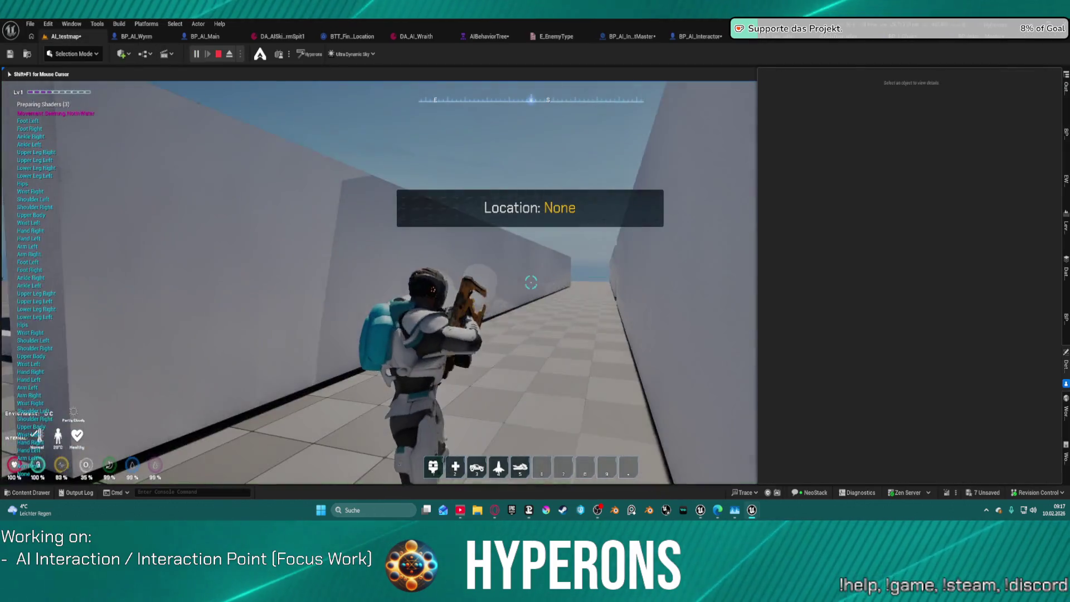
{"action": "key", "text": "w"}
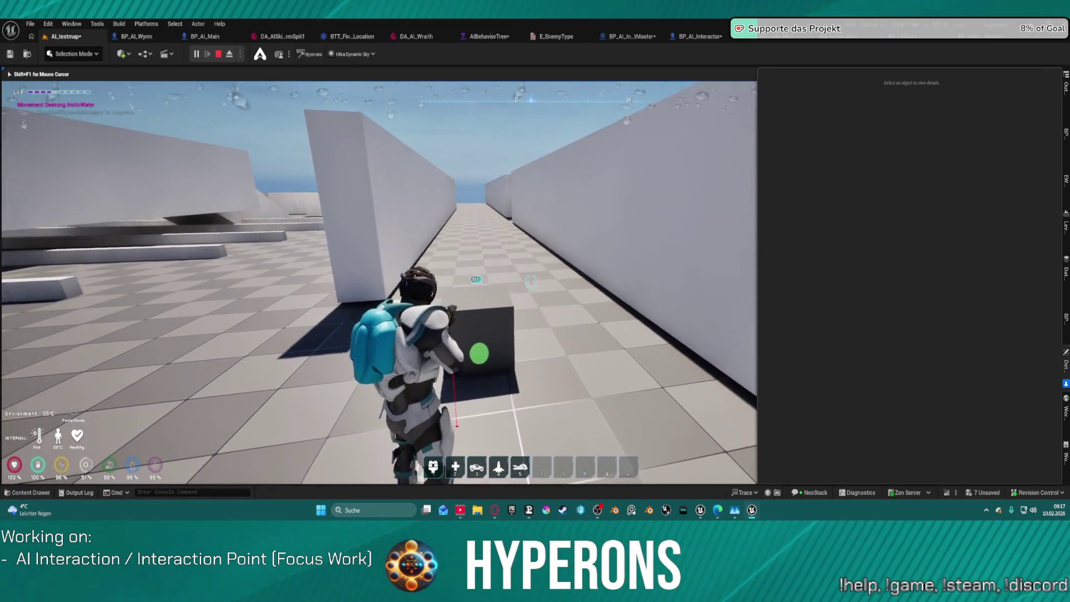
{"action": "key", "text": "w"}
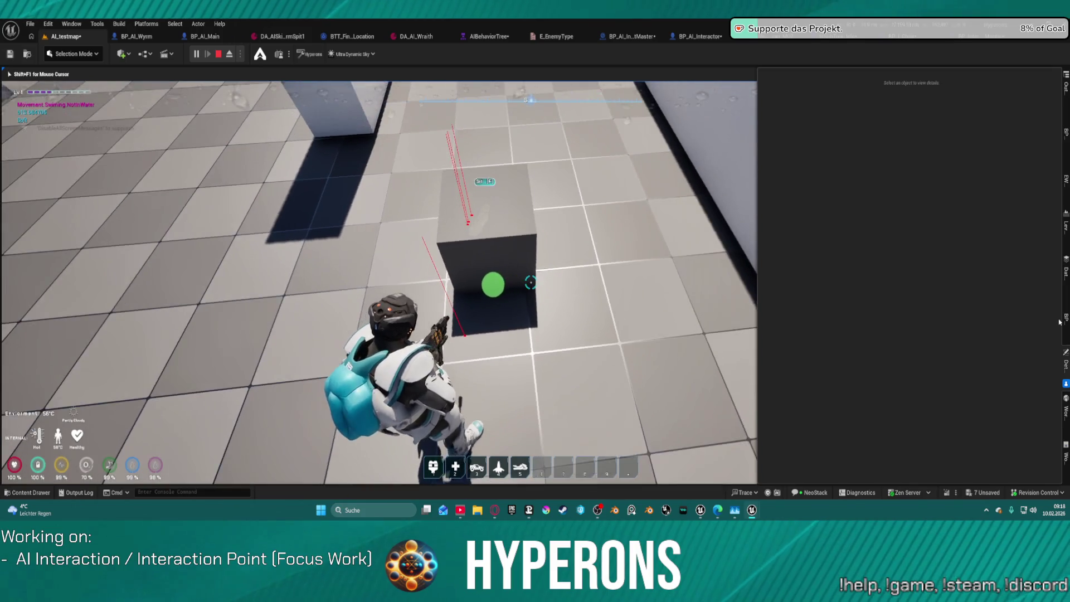
{"action": "key", "text": "F8"}
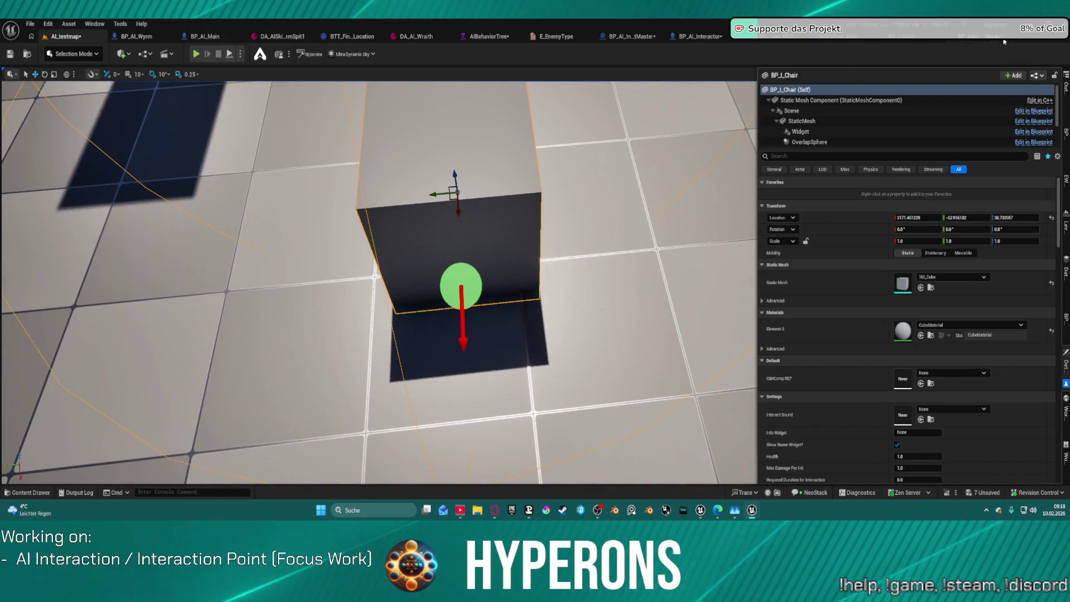
Inspect the chair's Widget and Player Stand to Sit components, then switch to BP_I_Chair.
{"action": "left_click", "coordinate": [805, 131]}
{"action": "scroll", "coordinate": [841, 134], "scroll_direction": "down", "scroll_amount": 1}
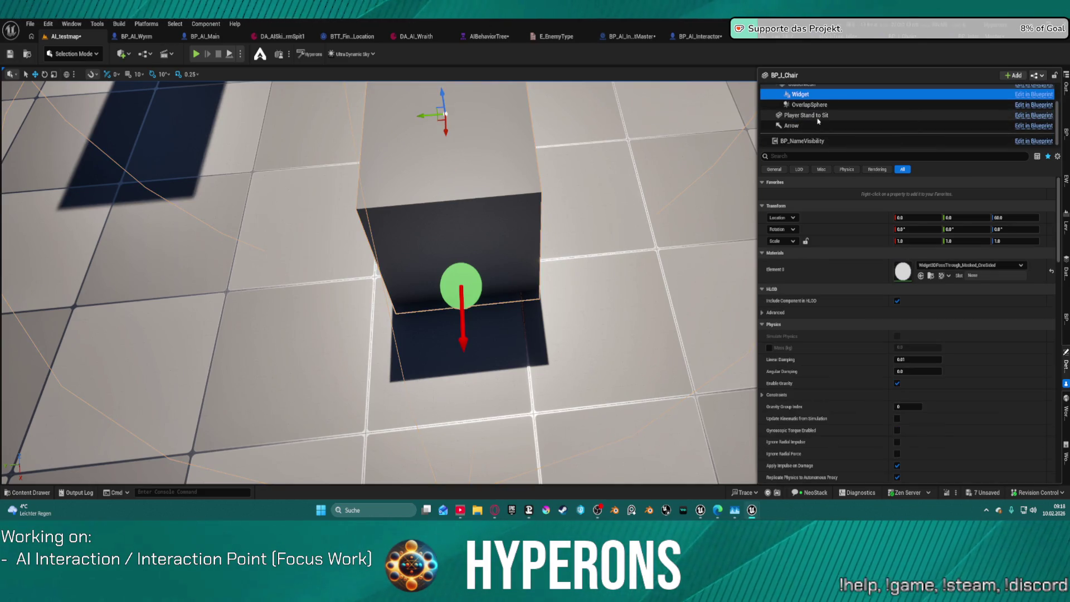
{"action": "left_click", "coordinate": [818, 119]}
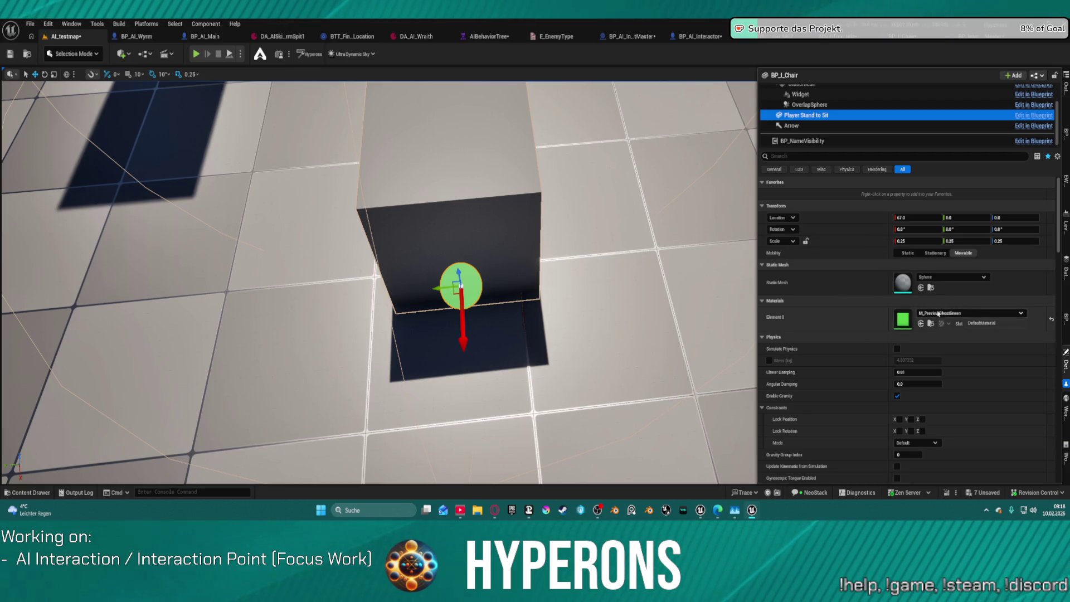
{"action": "mouse_move", "coordinate": [457, 278]}
{"action": "left_mouse_down"}
{"action": "mouse_move", "coordinate": [390, 346]}
{"action": "mouse_move", "coordinate": [379, 312]}
{"action": "mouse_move", "coordinate": [424, 301]}
{"action": "left_mouse_up"}
{"action": "left_click_drag", "start_coordinate": [535, 117], "coordinate": [546, 114]}
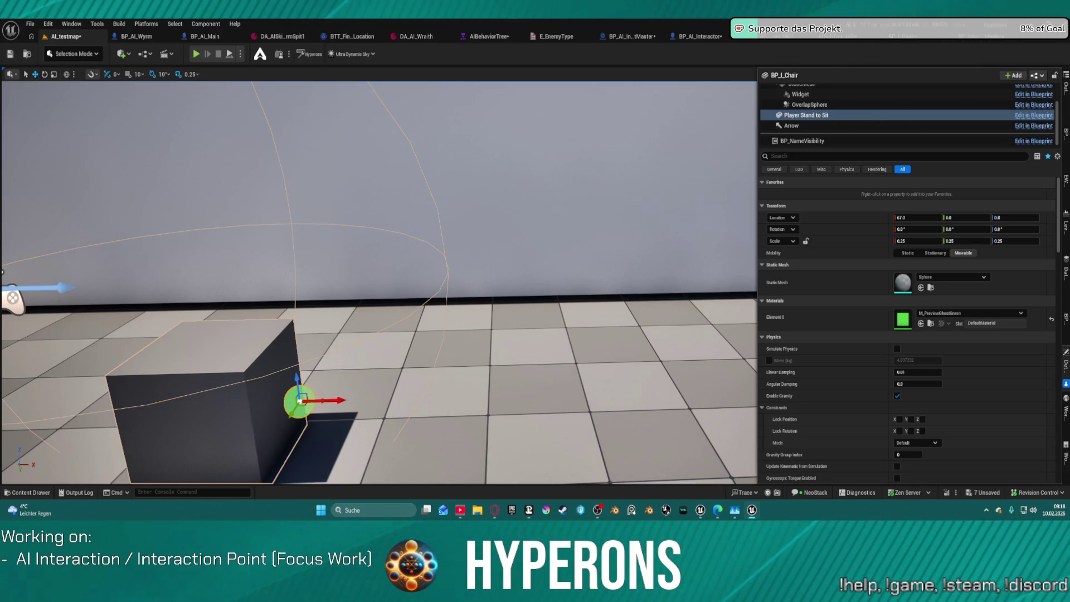
{"action": "left_click", "coordinate": [900, 37]}
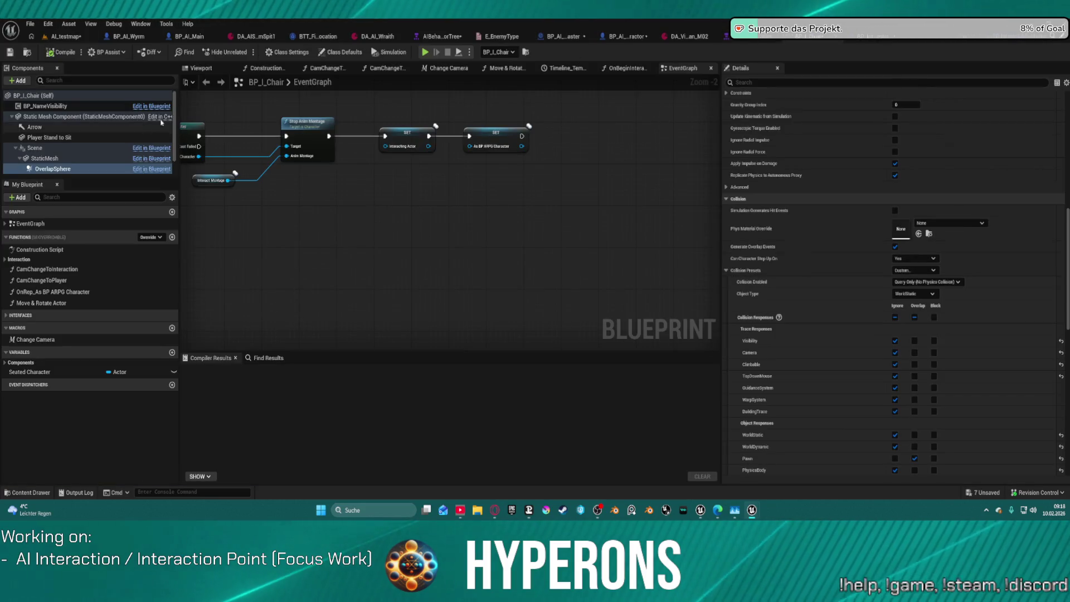
Show BP_I_Chair's viewport and select its green Player Stand to Sit sphere.
{"action": "left_click", "coordinate": [204, 69]}
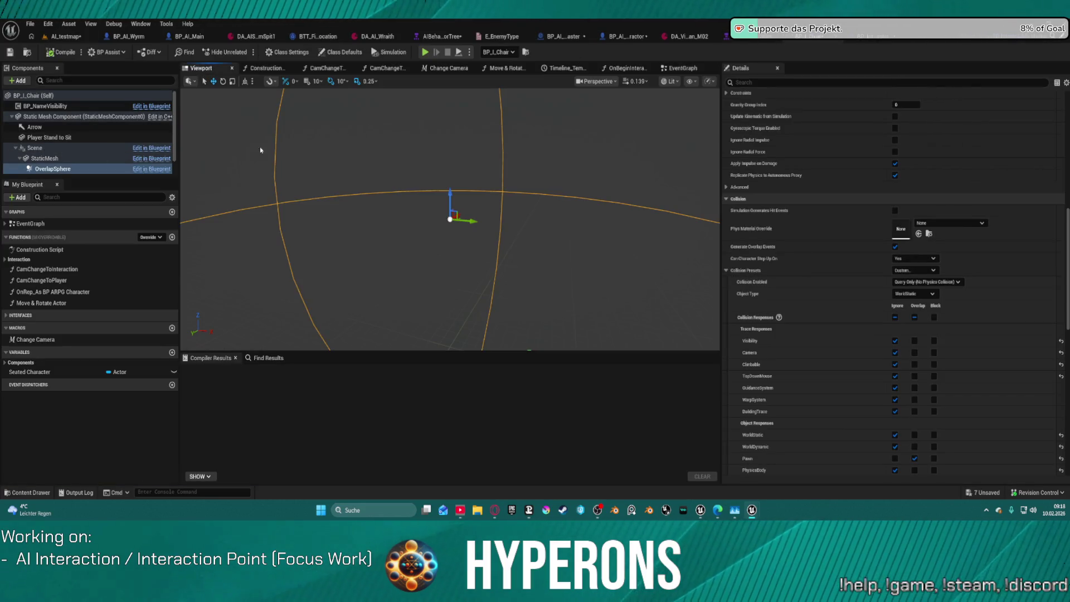
{"action": "left_click_drag", "start_coordinate": [325, 221], "coordinate": [325, 220]}
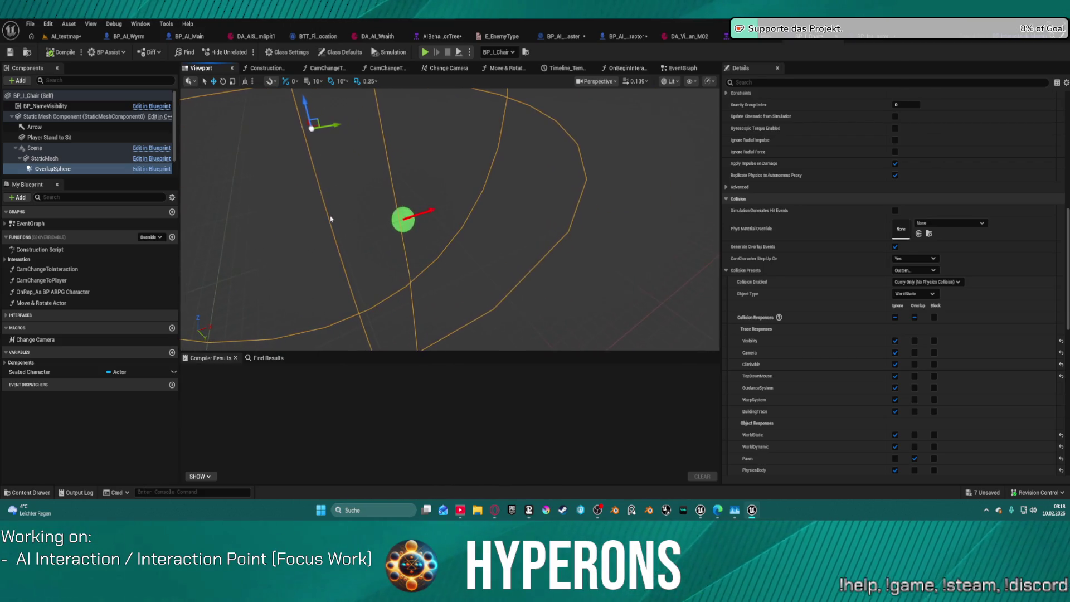
{"action": "left_click", "coordinate": [402, 216]}
{"action": "left_click", "coordinate": [55, 138]}
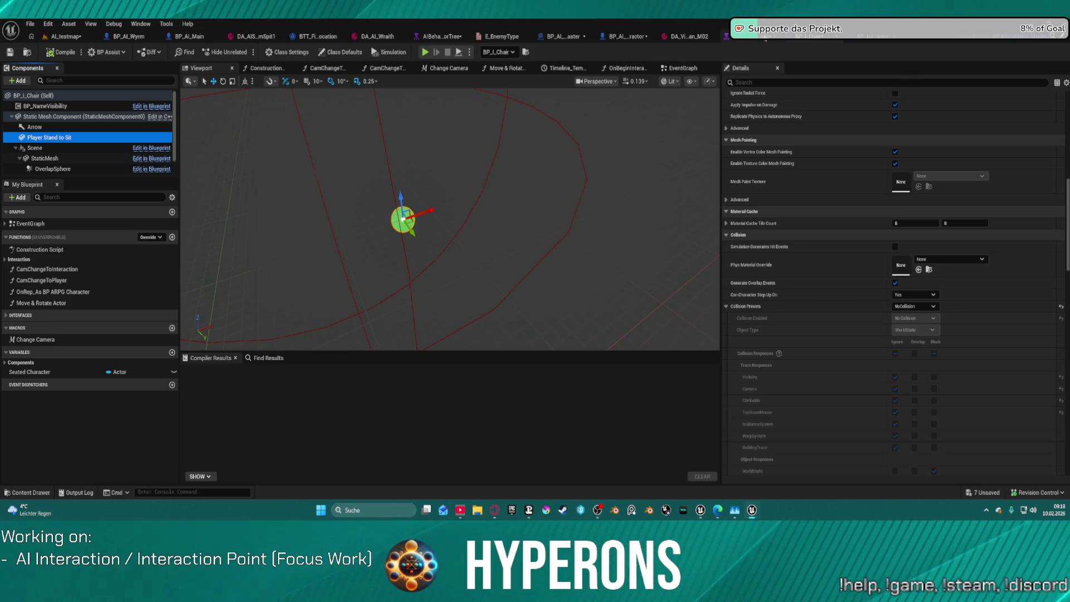
Compare BP_Interactable_Master's preview with BP_I_Chair and inspect its Static Mesh Component collision.
{"action": "left_click", "coordinate": [883, 34]}
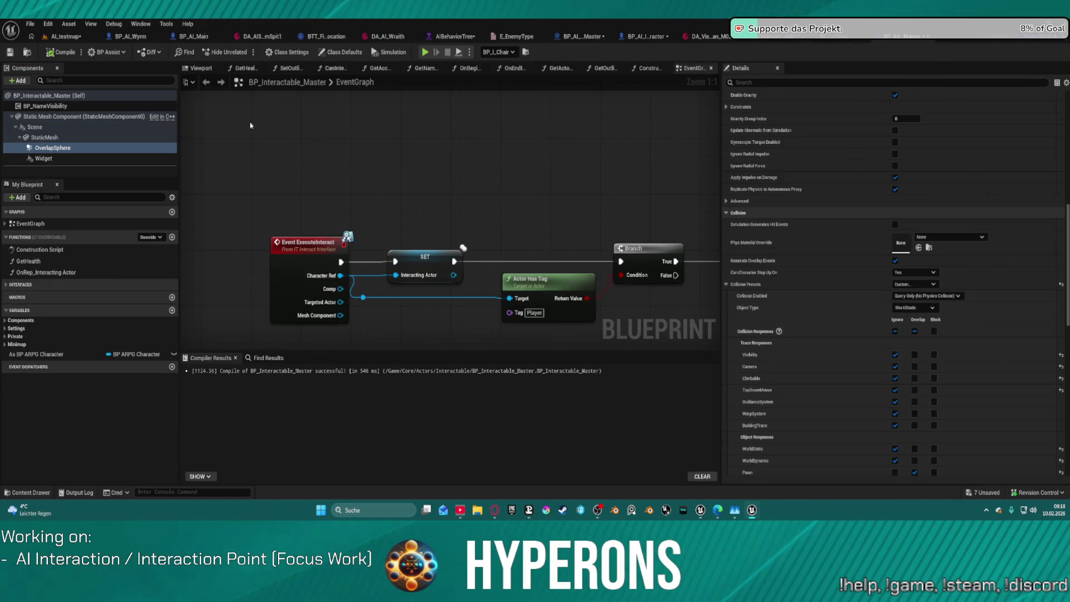
{"action": "left_click", "coordinate": [202, 69]}
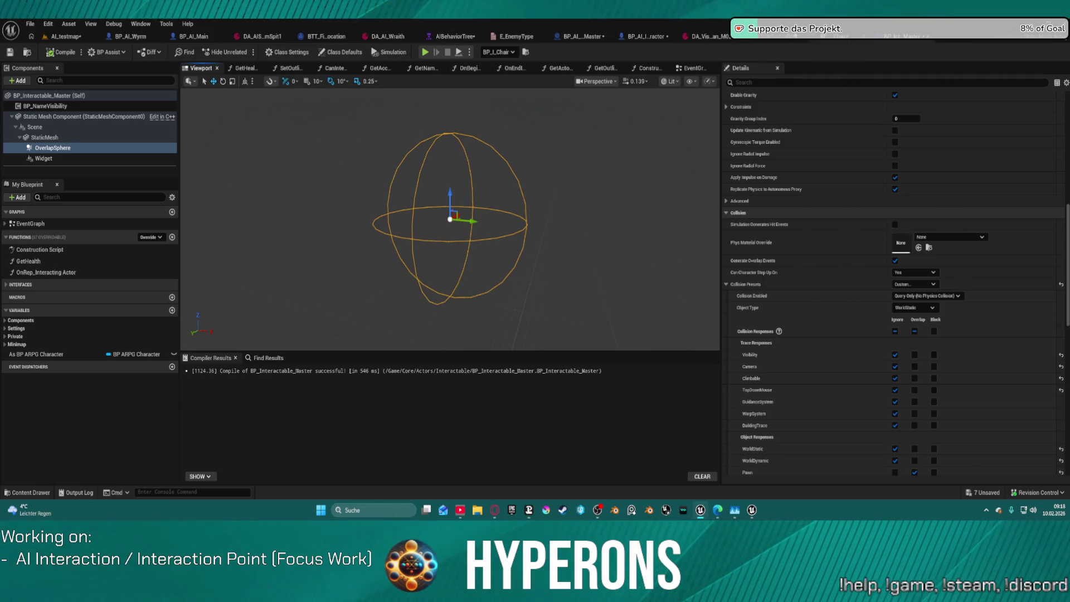
{"action": "left_click", "coordinate": [823, 41]}
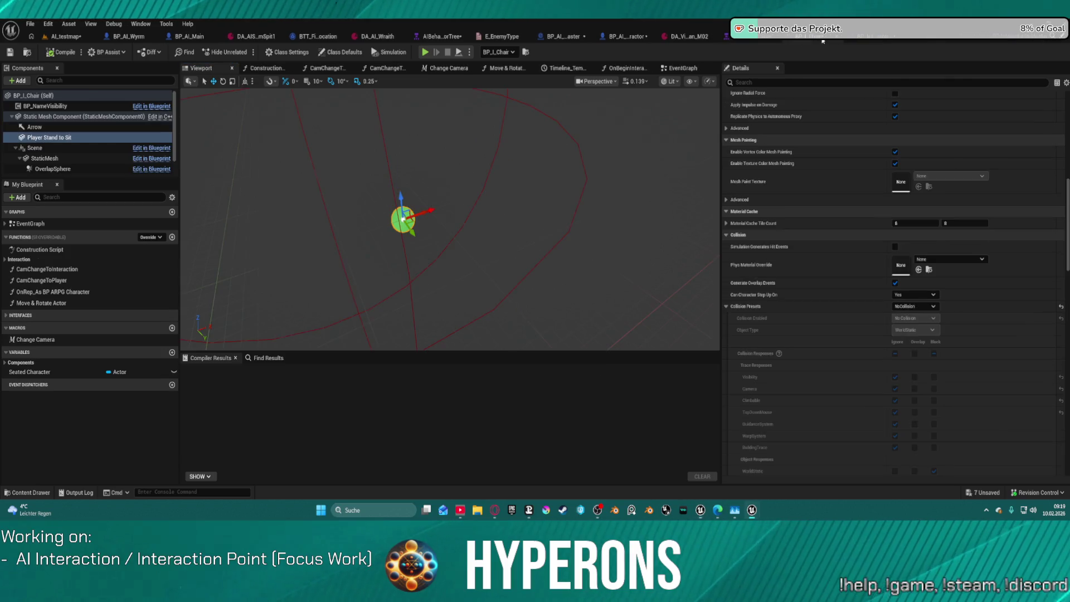
{"action": "left_click", "coordinate": [863, 37]}
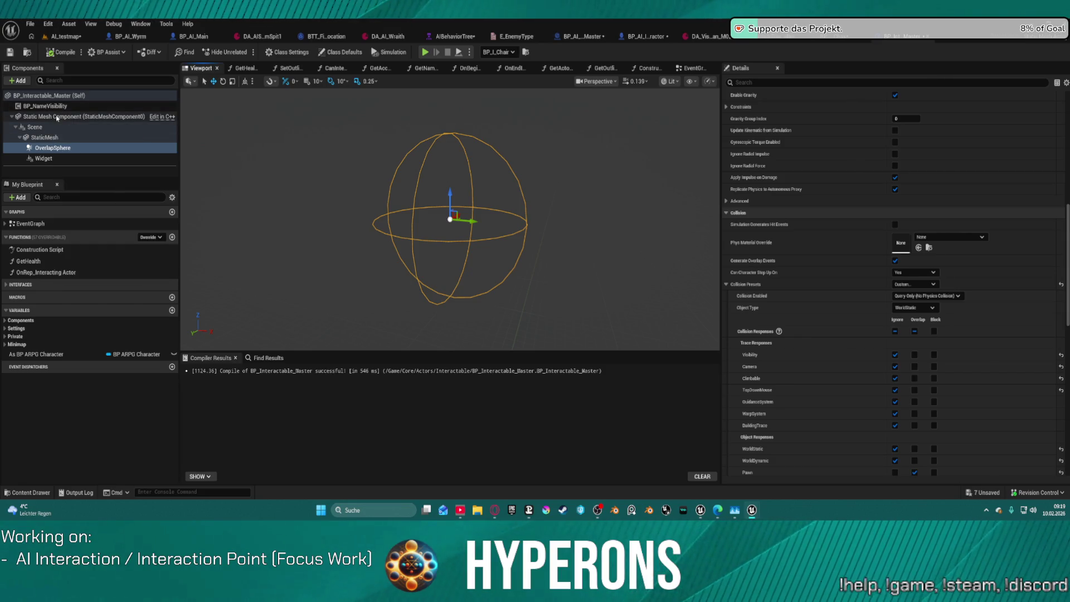
{"action": "left_click", "coordinate": [62, 116]}
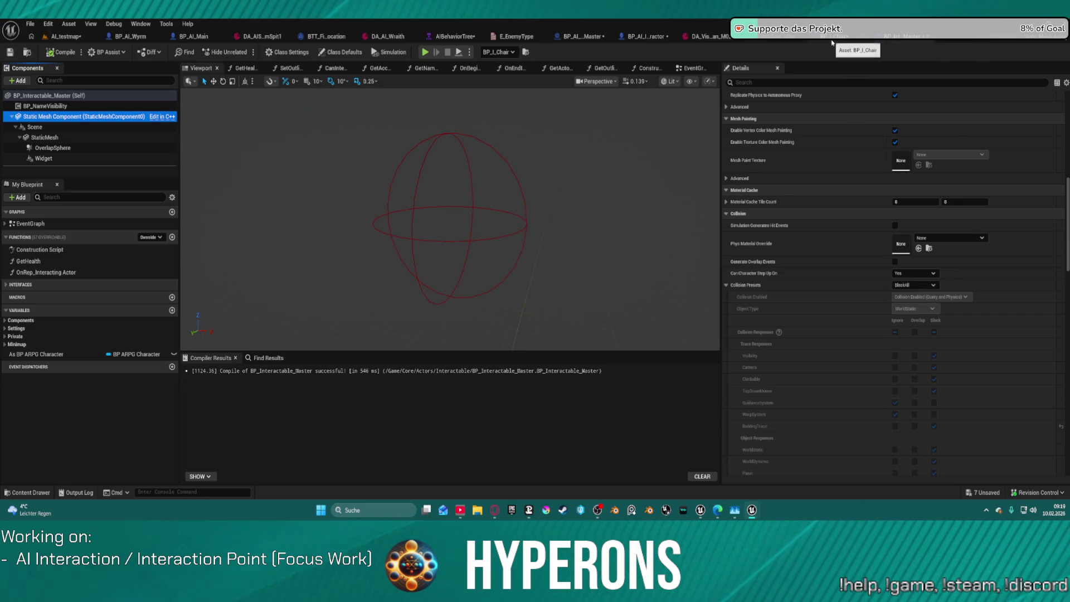
{"action": "left_click", "coordinate": [584, 36]}
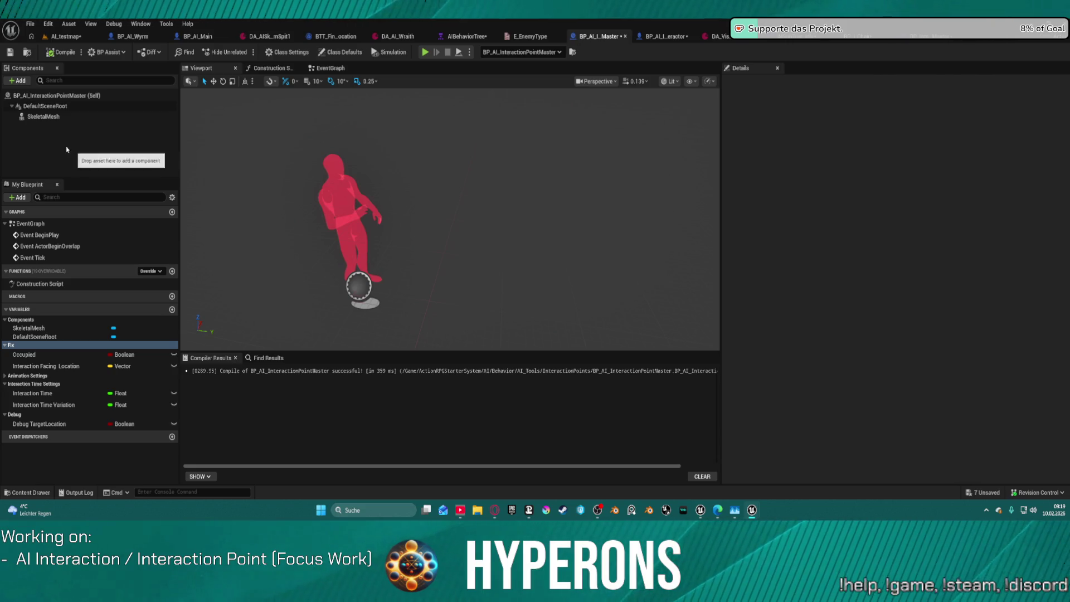
Add a Sphere Collision component and detach it from the SkeletalMesh.
{"action": "left_click", "coordinate": [44, 108]}
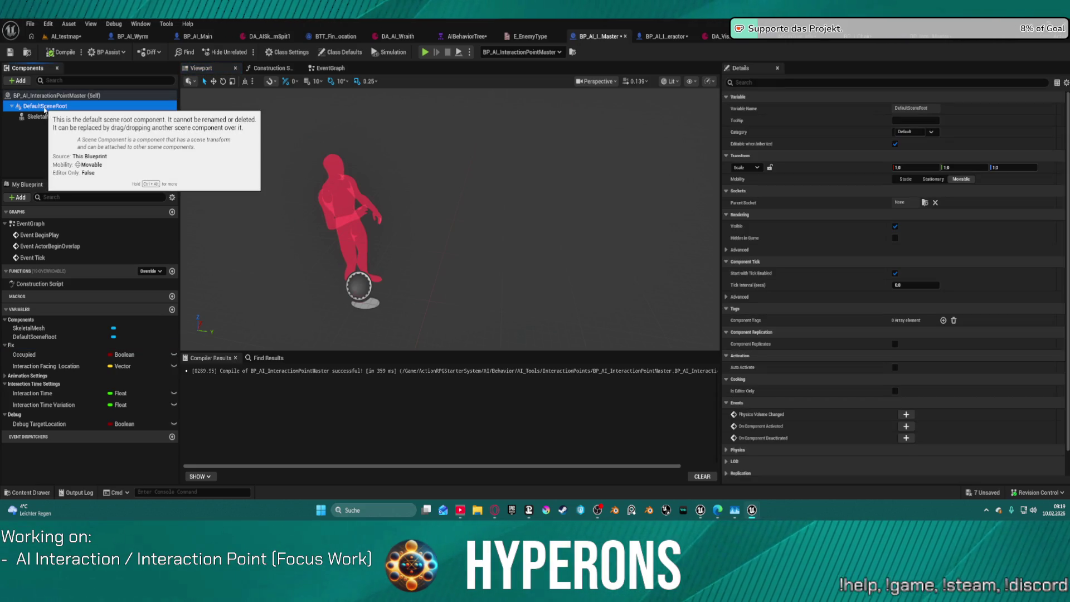
{"action": "left_click", "coordinate": [36, 117]}
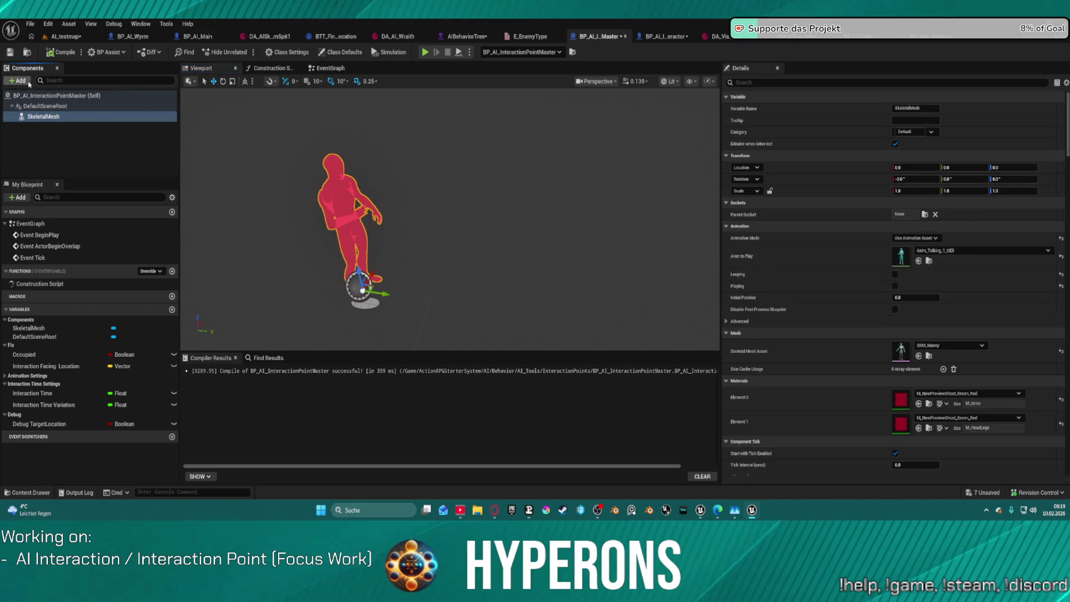
{"action": "left_click", "coordinate": [22, 81]}
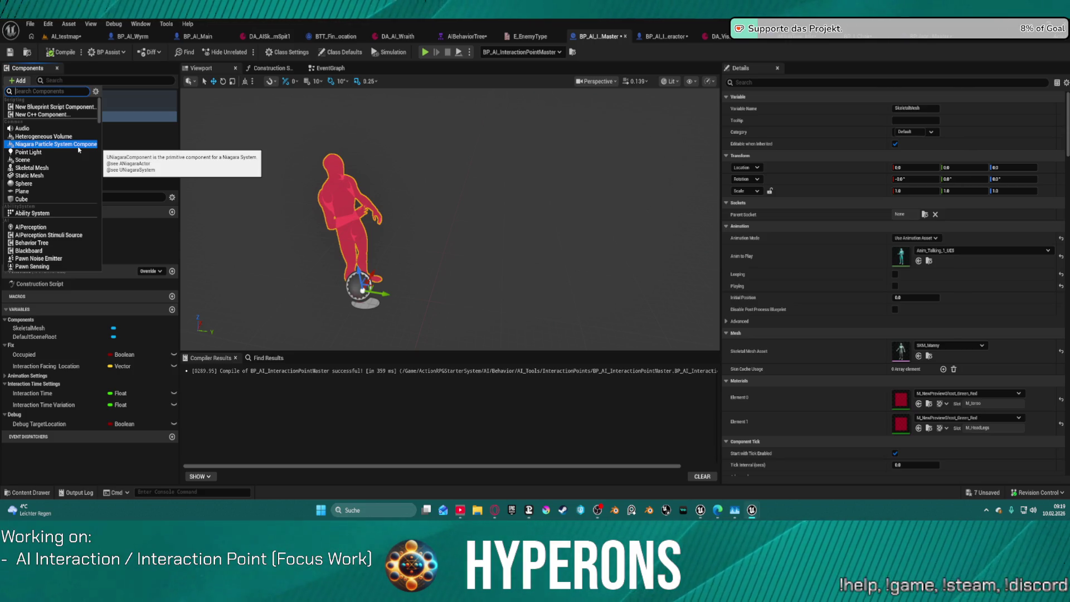
{"action": "type", "text": "Sphere"}
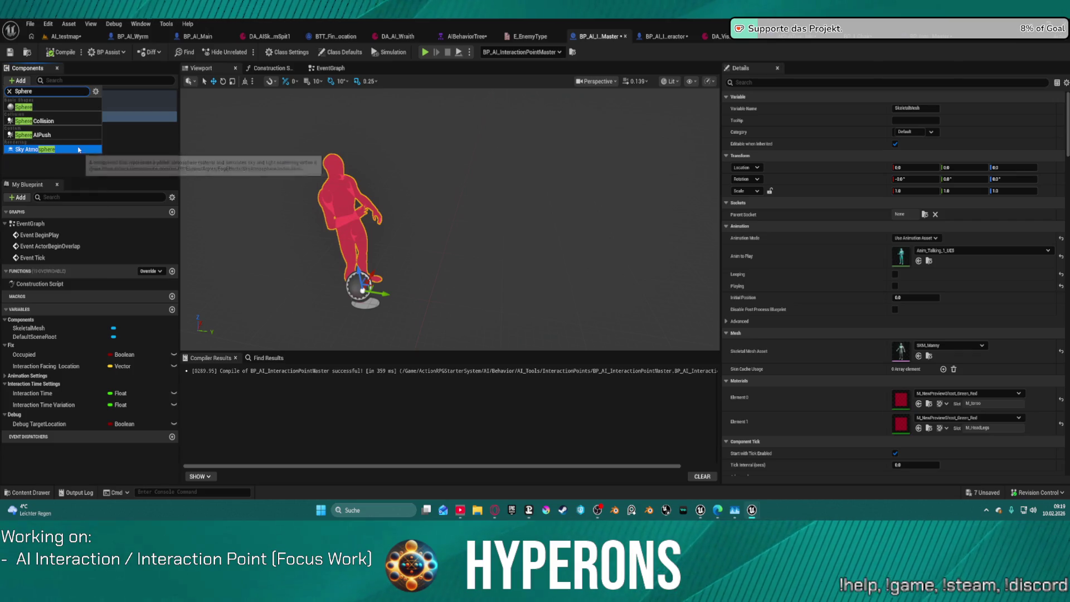
{"action": "left_click", "coordinate": [49, 121]}
{"action": "mouse_move", "coordinate": [44, 125]}
{"action": "left_mouse_down"}
{"action": "mouse_move", "coordinate": [28, 129]}
{"action": "mouse_move", "coordinate": [23, 117]}
{"action": "mouse_move", "coordinate": [35, 115]}
{"action": "mouse_move", "coordinate": [34, 129]}
{"action": "left_mouse_up"}
{"action": "left_click", "coordinate": [49, 126]}
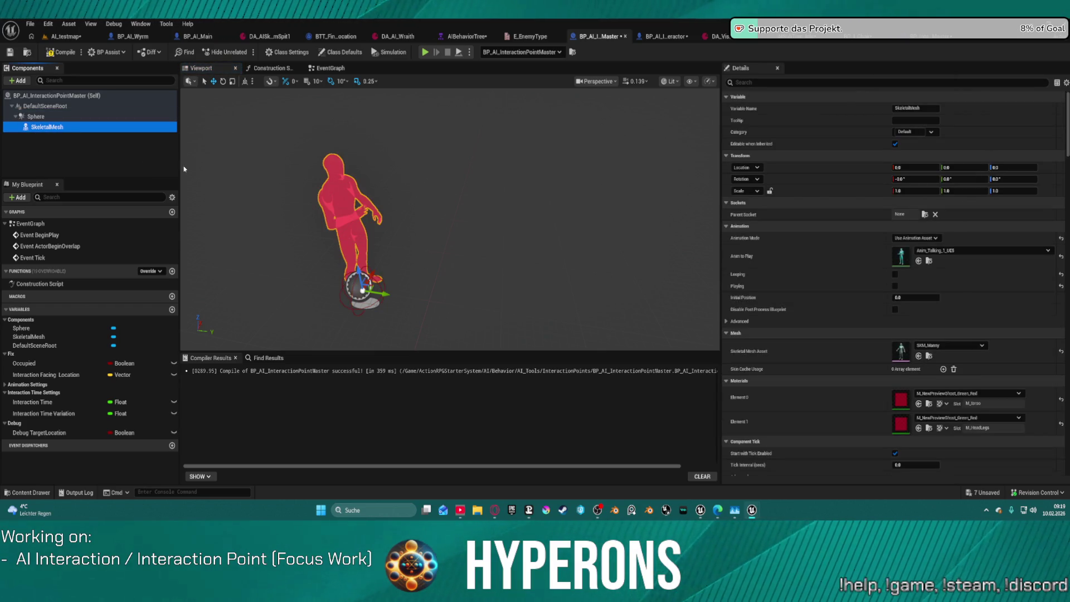
Place a green sphere mesh under Sphere, duplicate it as StaticMesh1, and parent SkeletalMesh to it.
{"action": "key", "text": "ctrl+z"}
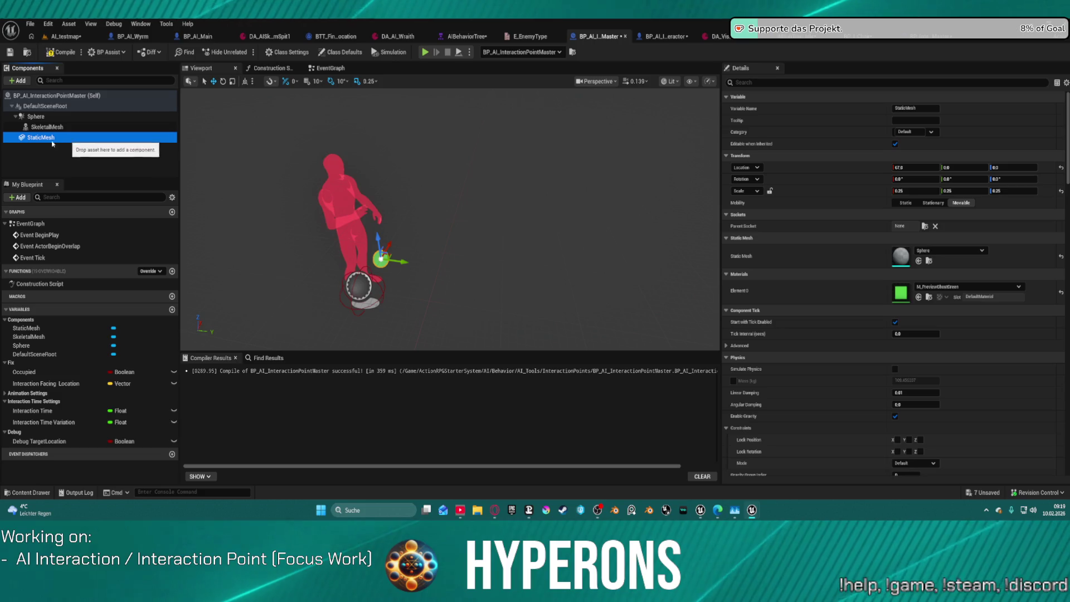
{"action": "key", "text": "ctrl+d"}
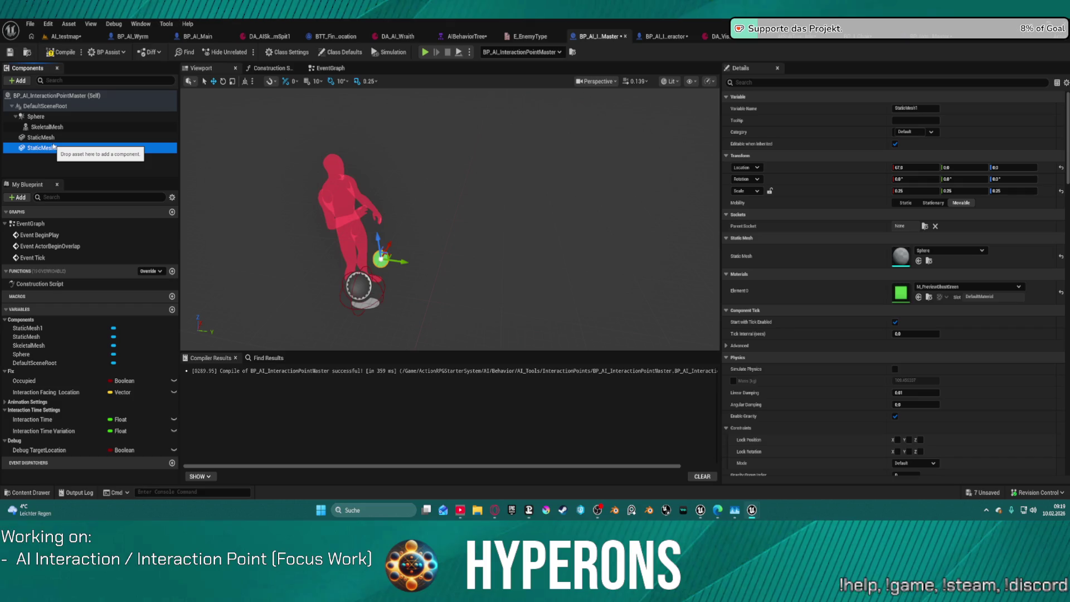
{"action": "left_click_drag", "start_coordinate": [47, 127], "coordinate": [45, 137]}
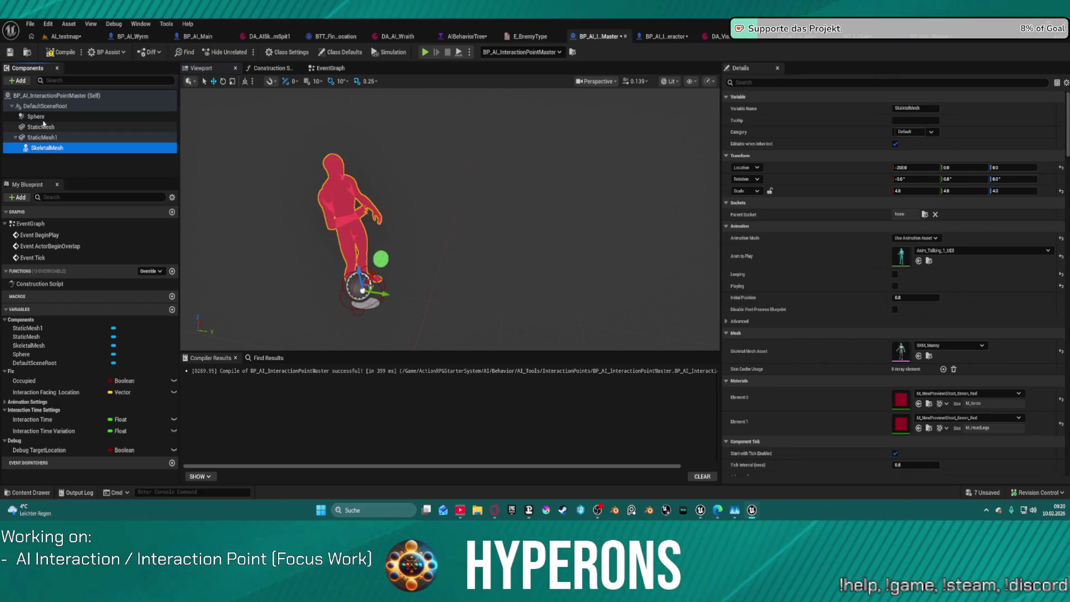
{"action": "left_click", "coordinate": [78, 117]}
{"action": "left_click", "coordinate": [17, 80]}
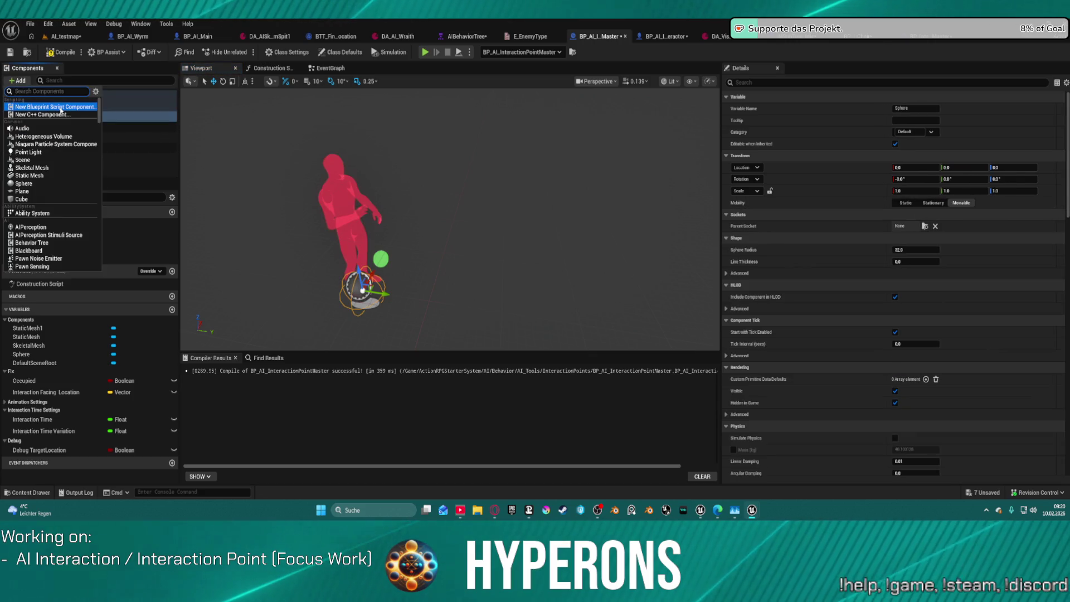
Add an Arrow component and set its Rotation Yaw to 90.
{"action": "type", "text": "AI"}
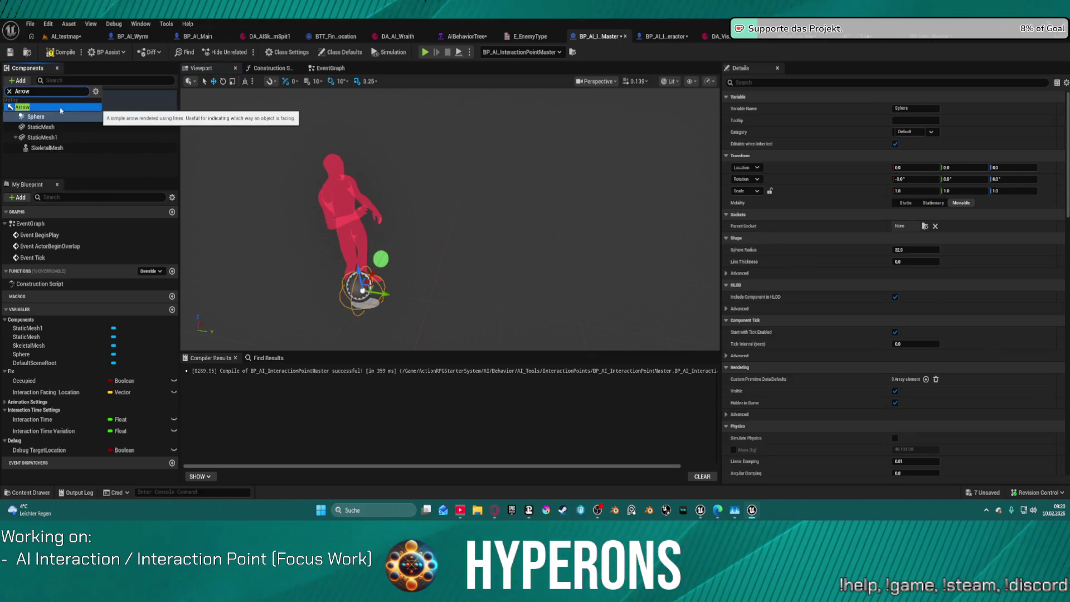
{"action": "left_click", "coordinate": [61, 111]}
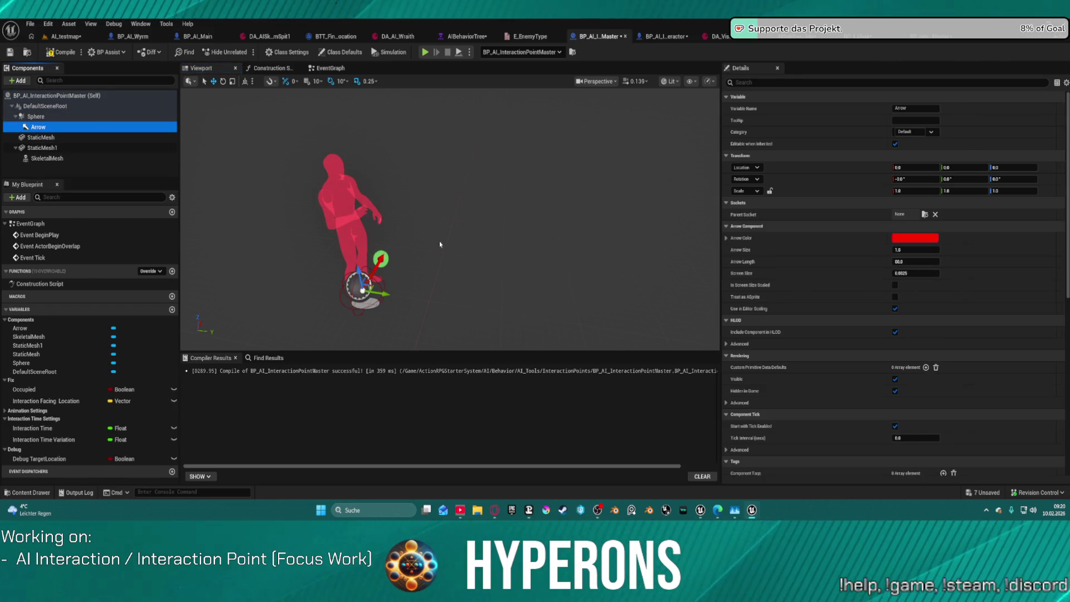
{"action": "left_click", "coordinate": [1014, 179]}
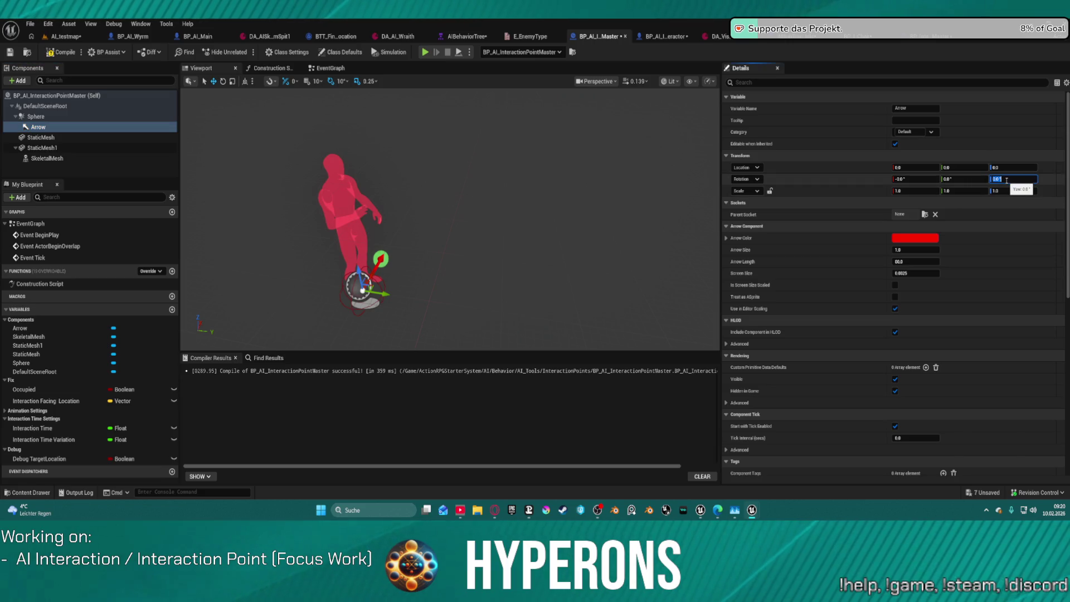
{"action": "type", "text": "90"}
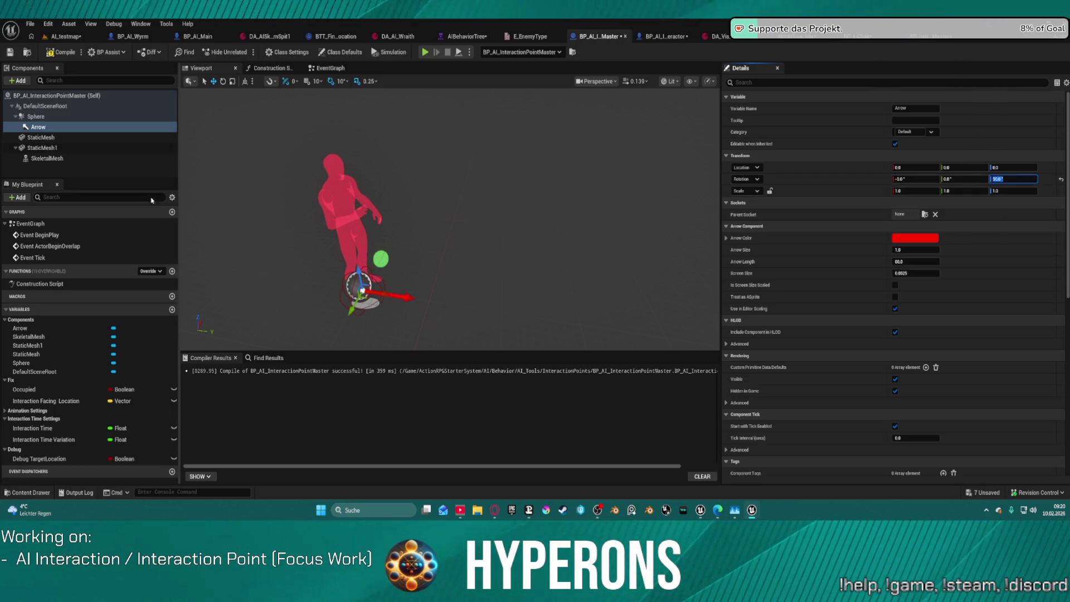
Set the Sphere component's Sphere Radius to 200.
{"action": "left_click", "coordinate": [41, 116]}
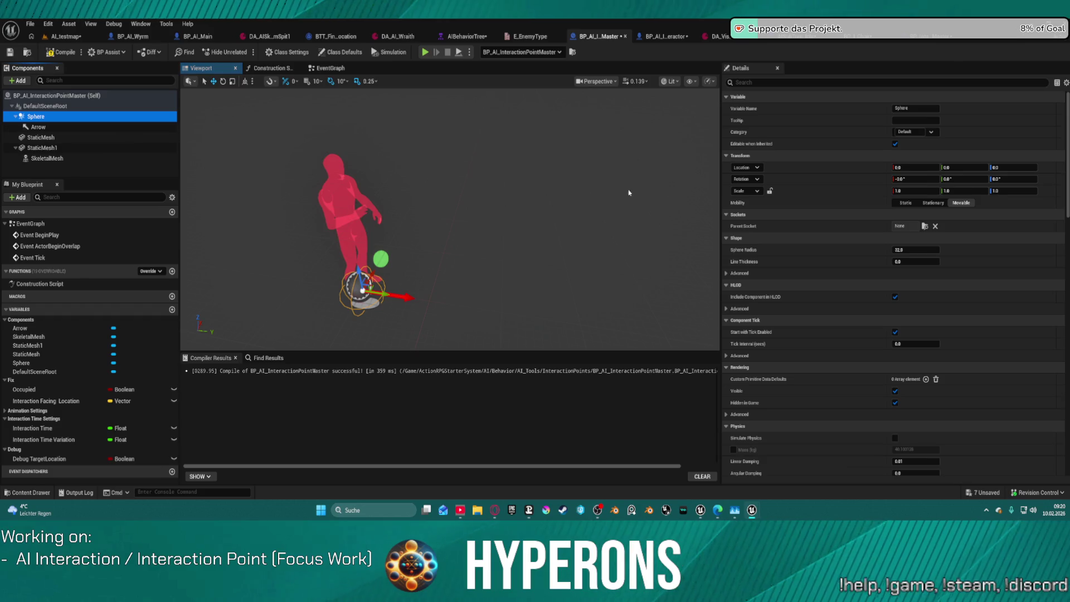
{"action": "left_click", "coordinate": [916, 249]}
{"action": "type", "text": "200"}
{"action": "key", "text": "Return"}
{"action": "mouse_move", "coordinate": [446, 250]}
{"action": "left_mouse_down"}
{"action": "mouse_move", "coordinate": [424, 200]}
{"action": "mouse_move", "coordinate": [423, 134]}
{"action": "left_mouse_up"}
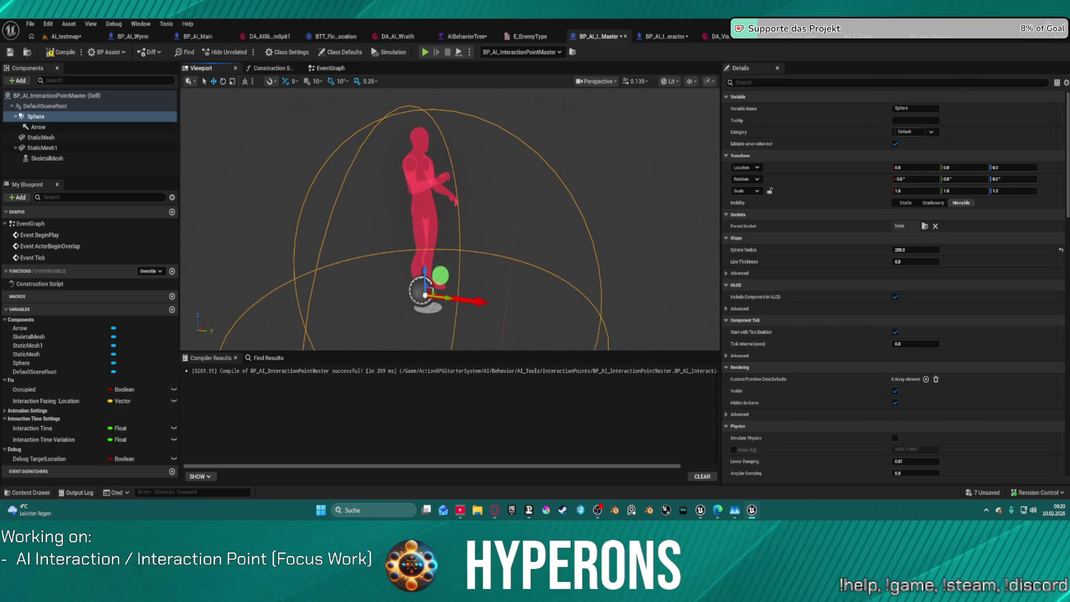
{"action": "double_click", "coordinate": [44, 137]}
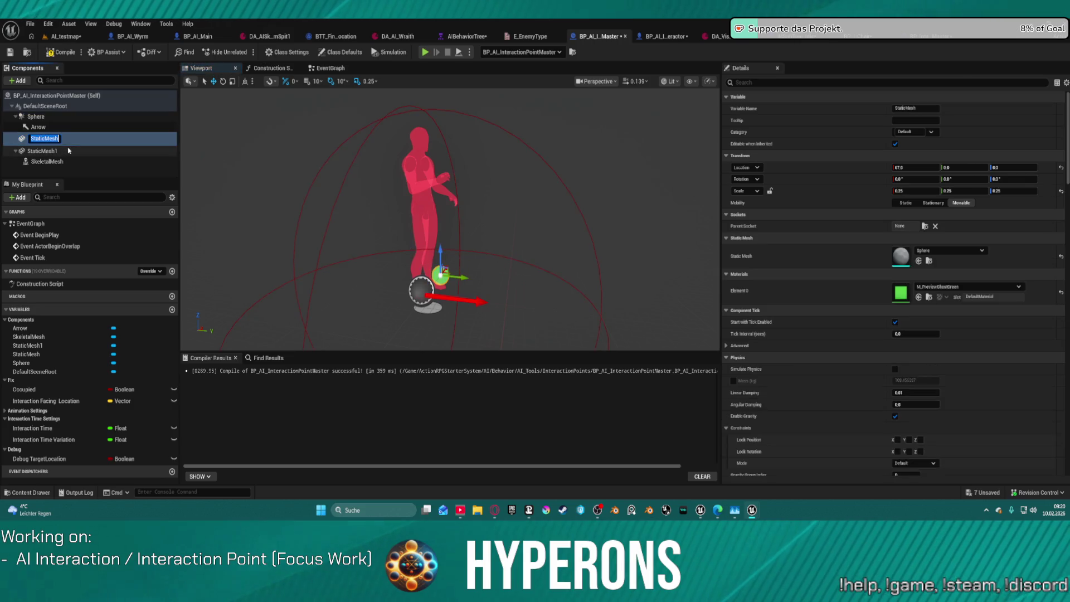
Rename the first sphere mesh EndTargetLocation and attach it under Sphere.
{"action": "type", "text": "TargetLocation"}
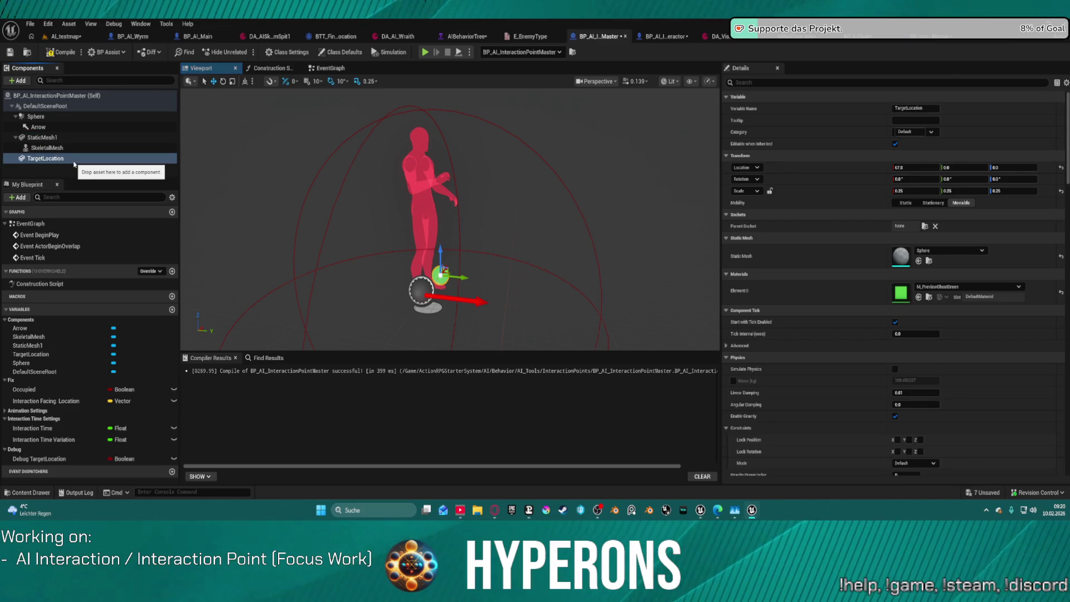
{"action": "key", "text": "Return"}
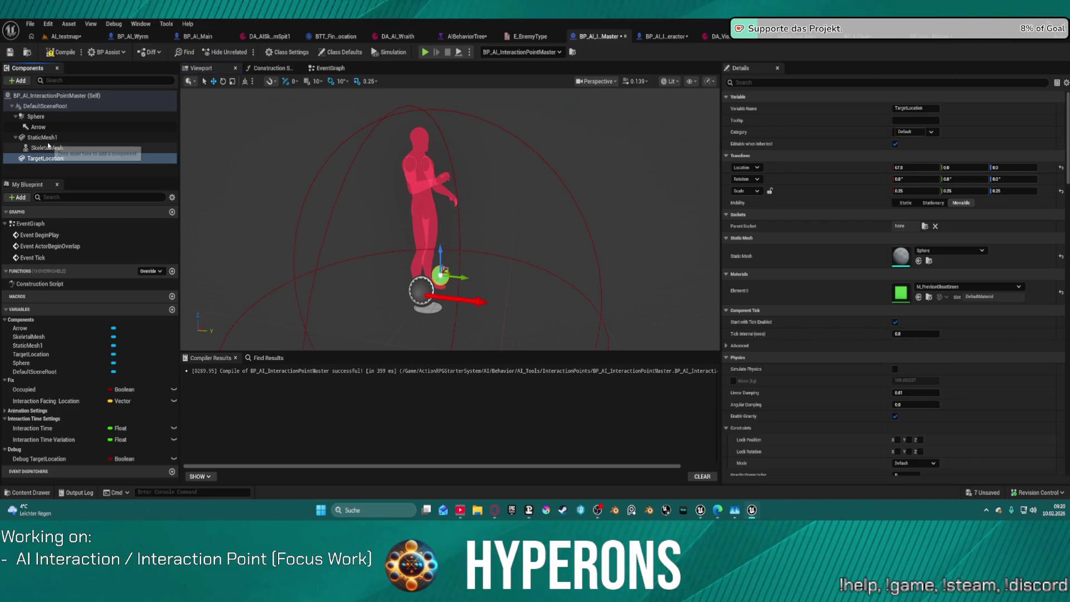
{"action": "left_click_drag", "start_coordinate": [48, 159], "coordinate": [50, 139]}
{"action": "left_click", "coordinate": [56, 158]}
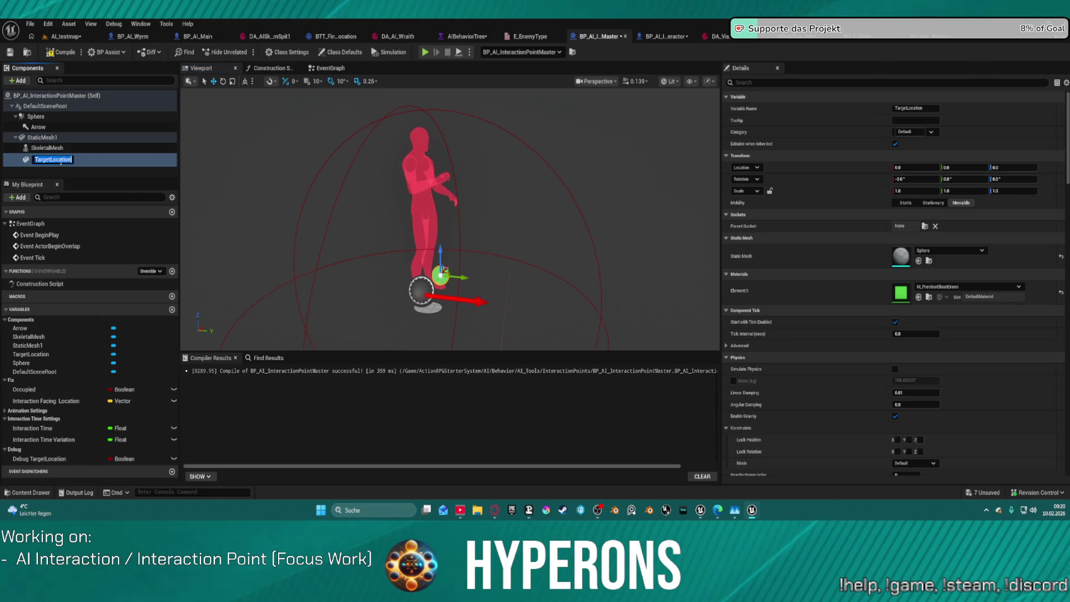
{"action": "type", "text": "EndTargetLocation"}
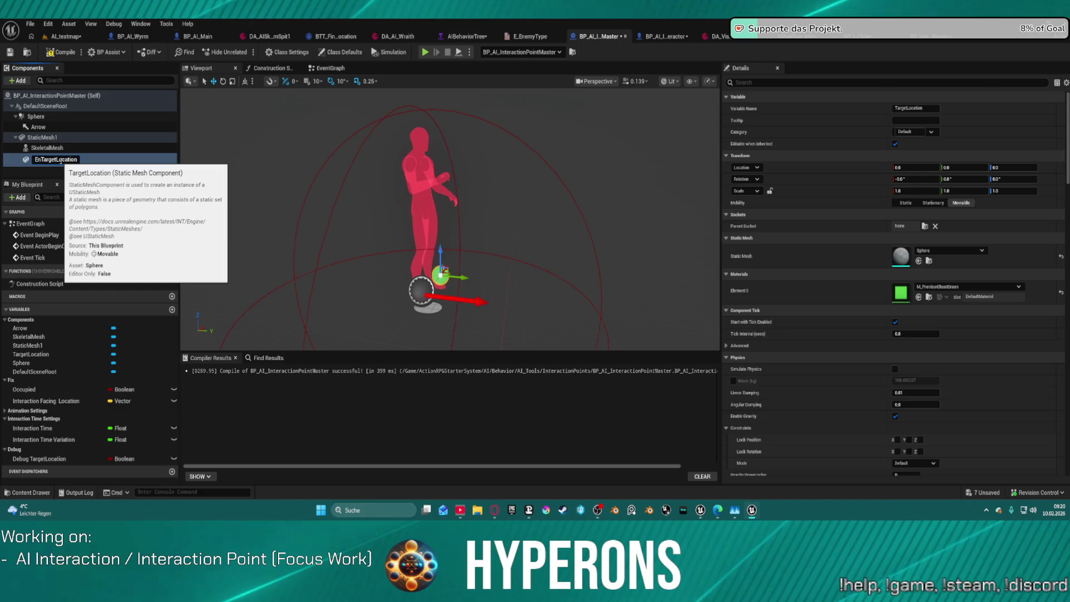
{"action": "key", "text": "Return"}
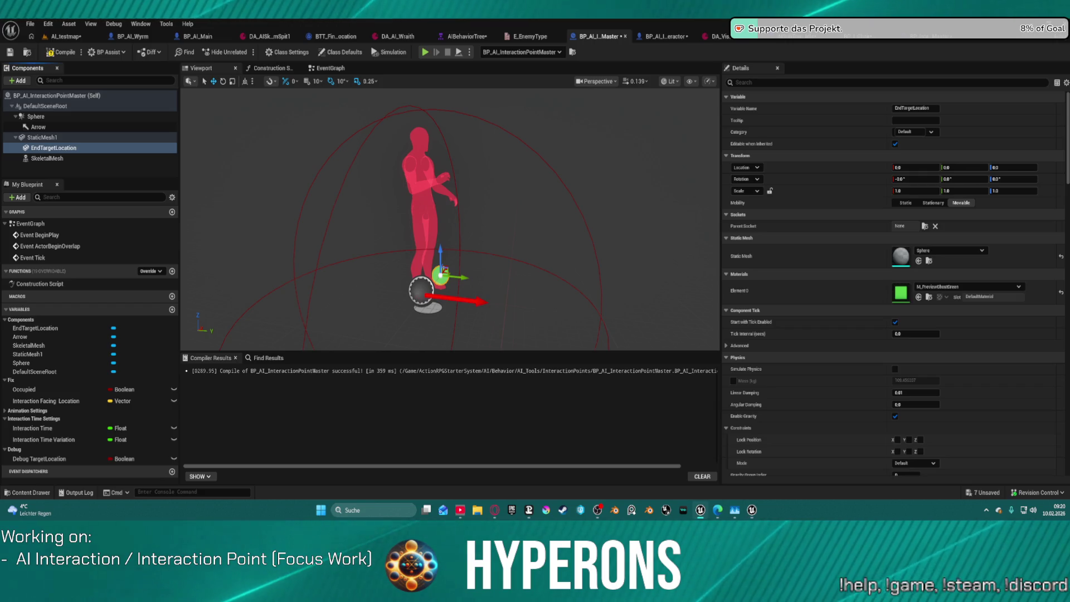
{"action": "left_click_drag", "start_coordinate": [41, 132], "coordinate": [40, 109]}
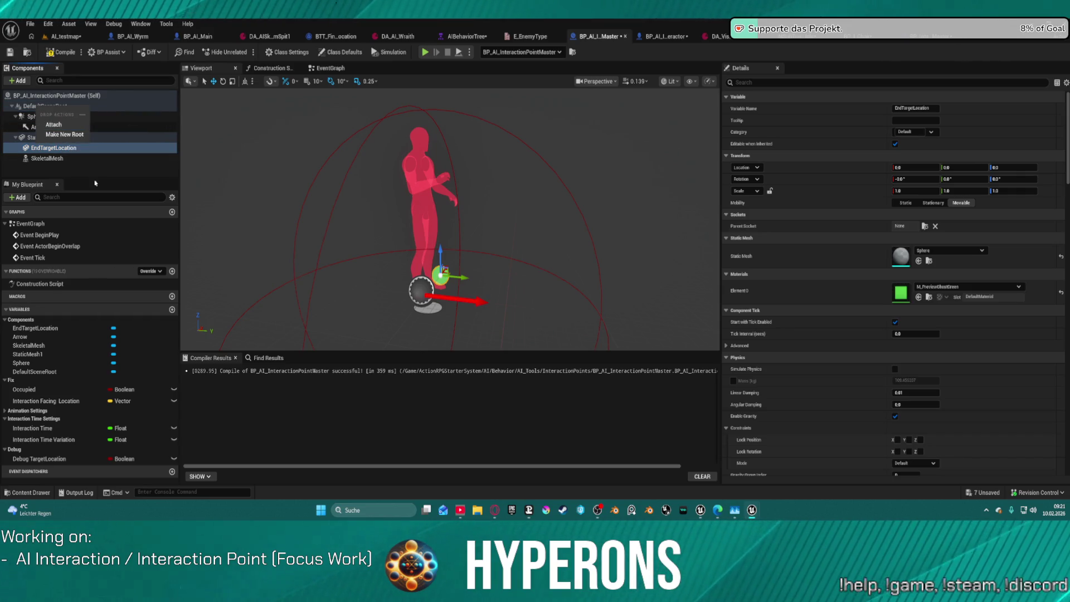
{"action": "left_click", "coordinate": [63, 166]}
{"action": "left_click_drag", "start_coordinate": [48, 154], "coordinate": [37, 117]}
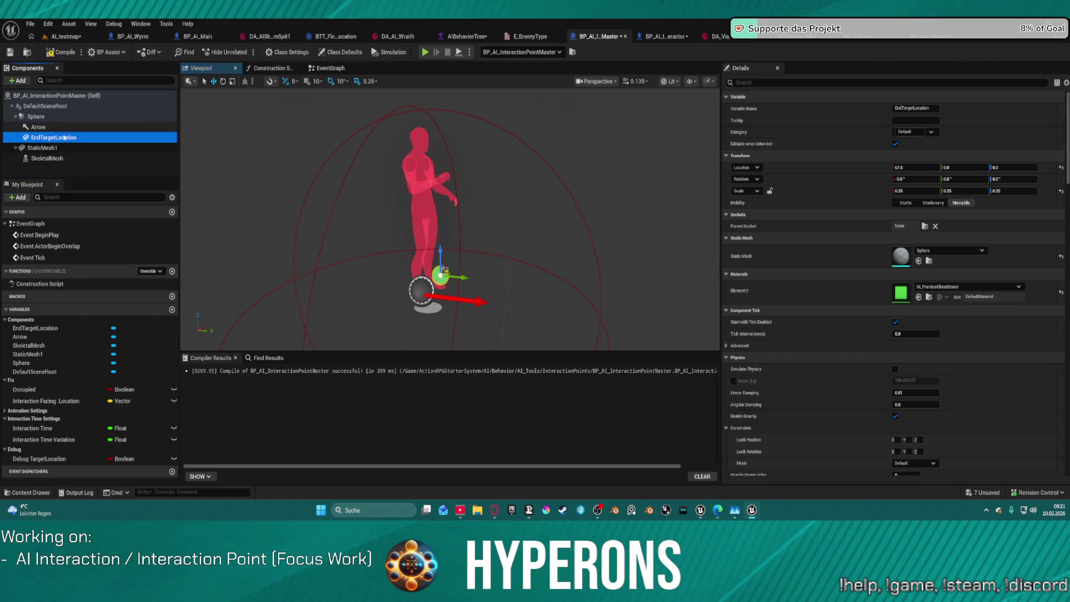
Rename StaticMesh1 to Targetlocation and undo an accidental move of it.
{"action": "left_click", "coordinate": [16, 149]}
{"action": "key", "text": "F2"}
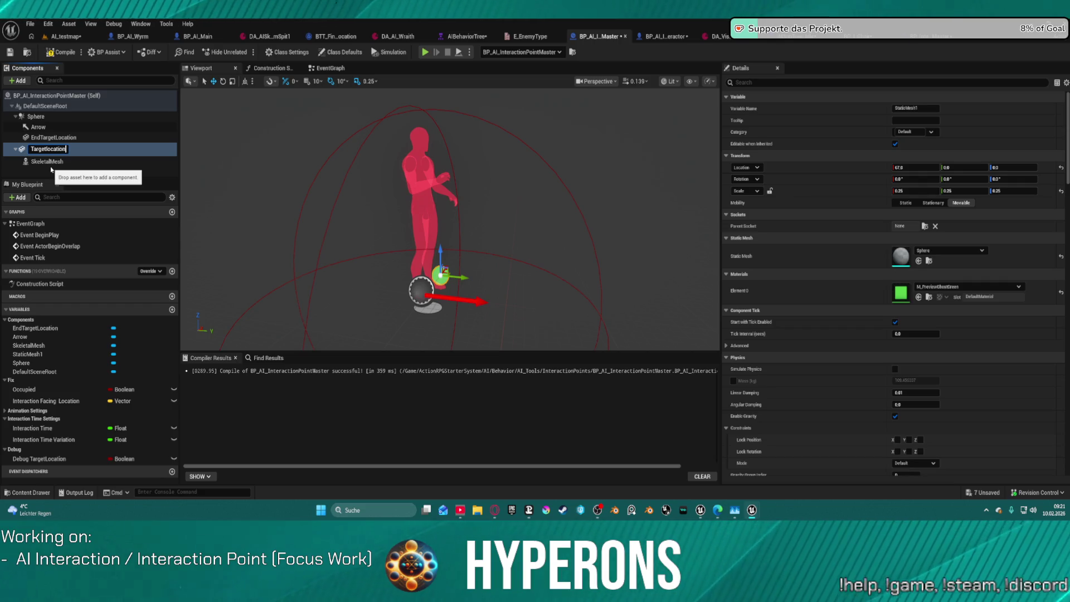
{"action": "key", "text": "Return"}
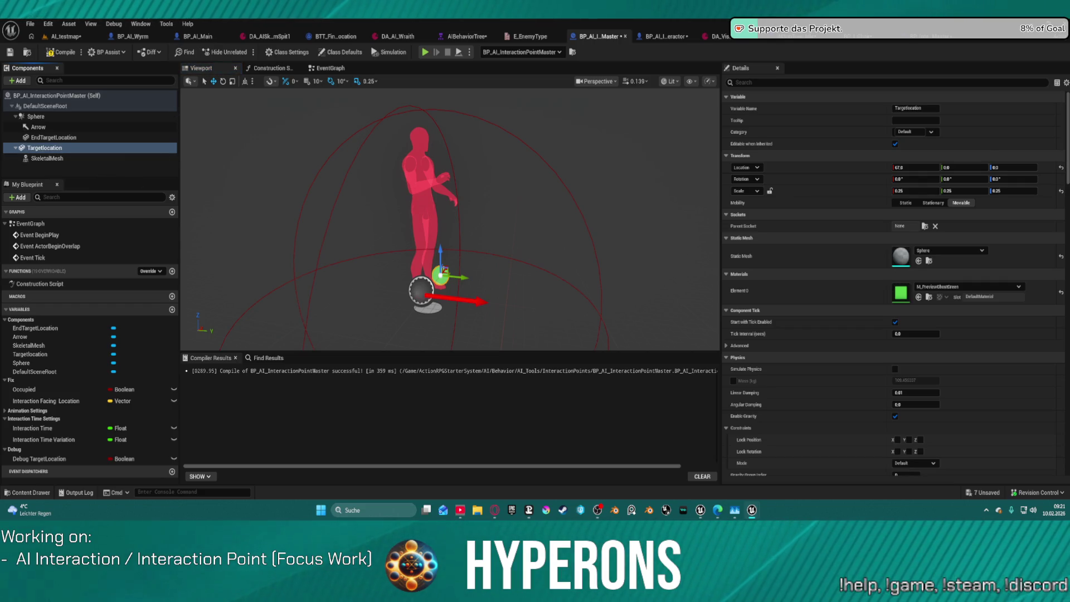
{"action": "left_click", "coordinate": [55, 158]}
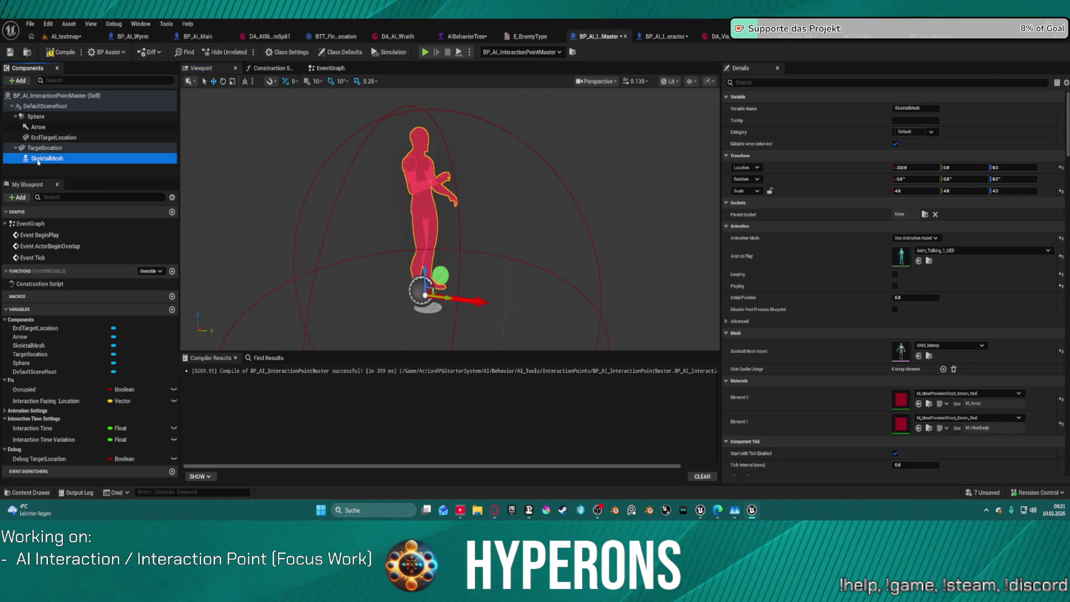
{"action": "left_click", "coordinate": [53, 137]}
{"action": "left_click", "coordinate": [52, 148]}
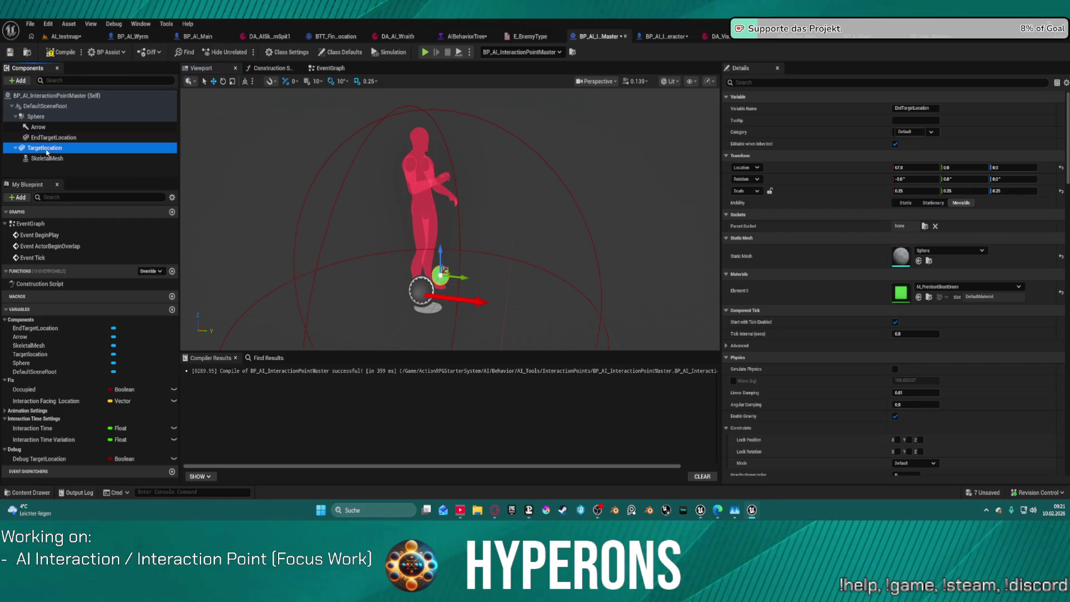
{"action": "mouse_move", "coordinate": [463, 277]}
{"action": "left_mouse_down"}
{"action": "mouse_move", "coordinate": [477, 279]}
{"action": "mouse_move", "coordinate": [446, 278]}
{"action": "mouse_move", "coordinate": [466, 287]}
{"action": "left_mouse_up"}
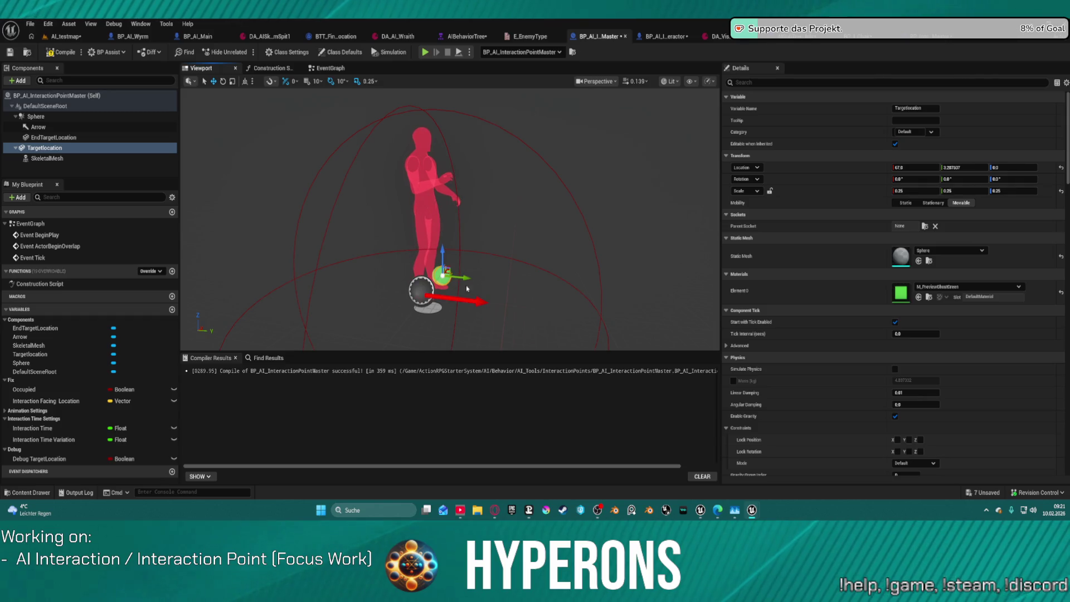
{"action": "key", "text": "ctrl+z"}
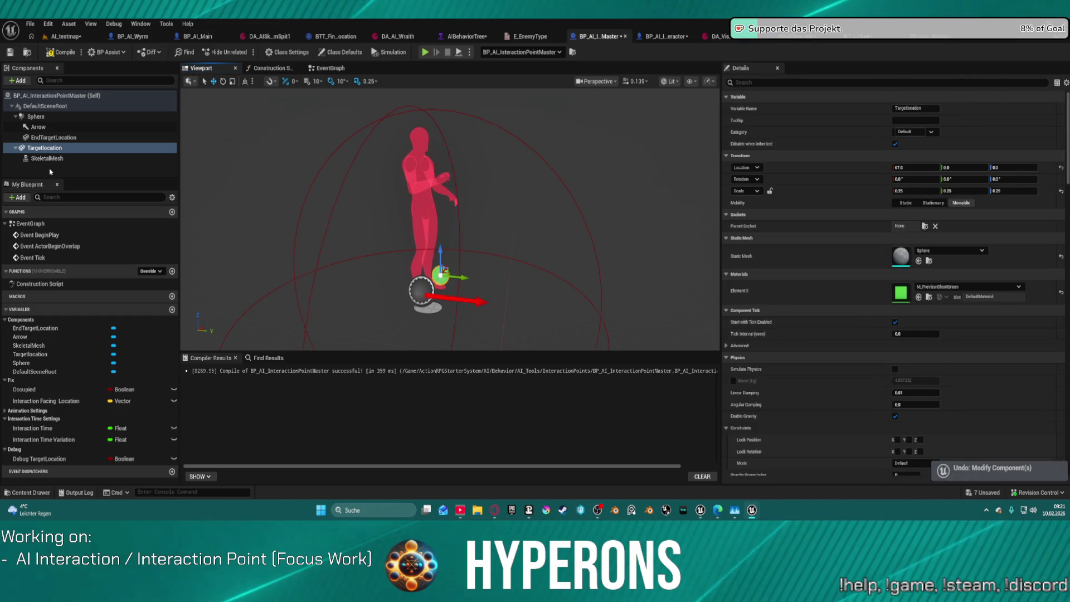
{"action": "left_click", "coordinate": [967, 286]}
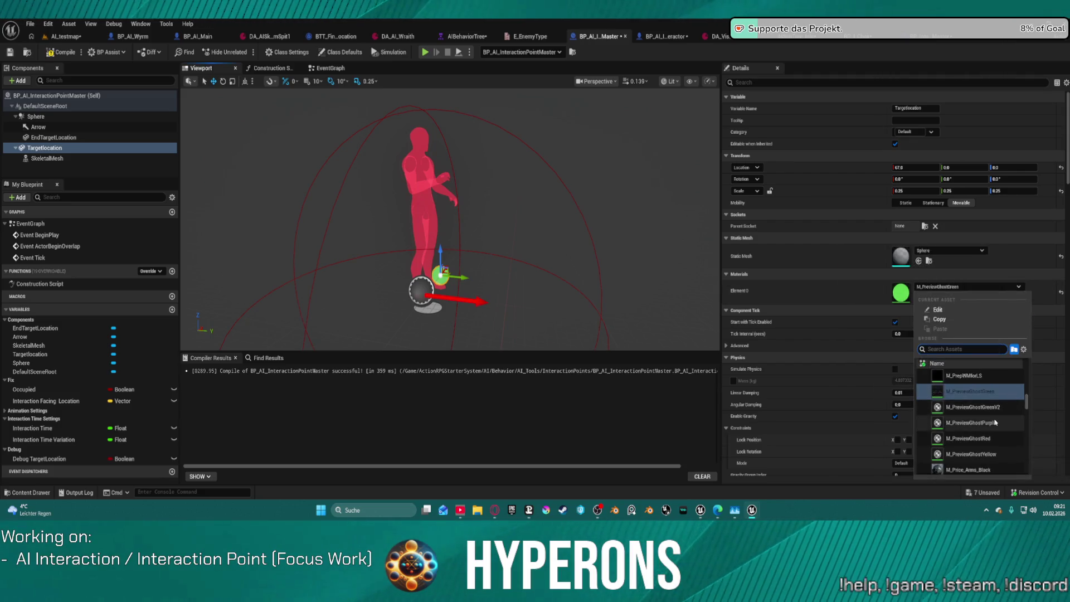
Try the yellow material on Targetlocation, then revert it to green.
{"action": "left_click", "coordinate": [969, 454]}
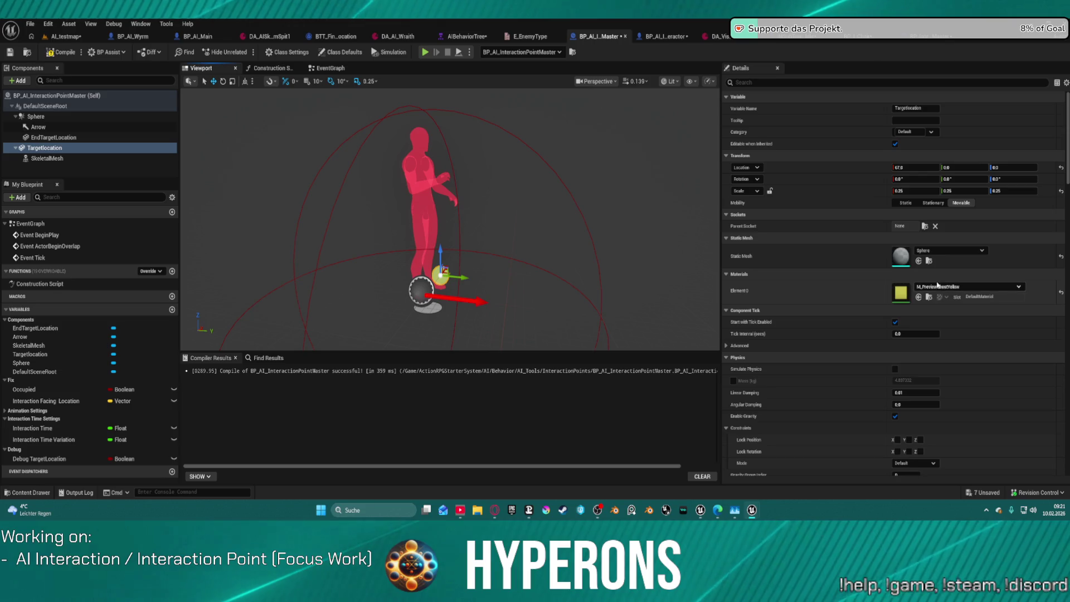
{"action": "left_click", "coordinate": [970, 286]}
{"action": "scroll", "coordinate": [990, 384], "scroll_direction": "up", "scroll_amount": 1}
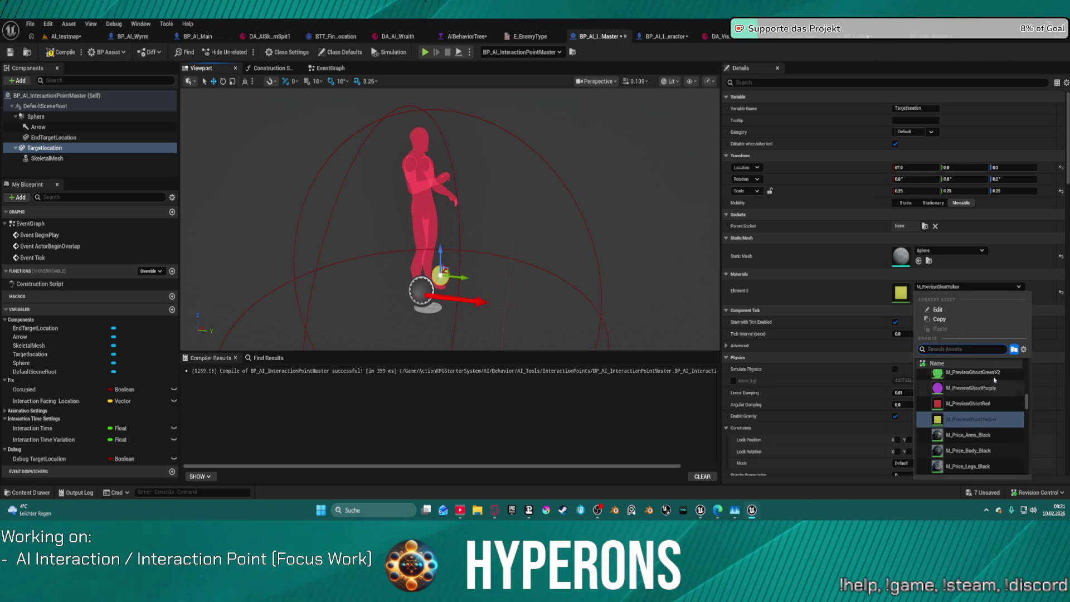
{"action": "scroll", "coordinate": [988, 378], "scroll_direction": "up", "scroll_amount": 1}
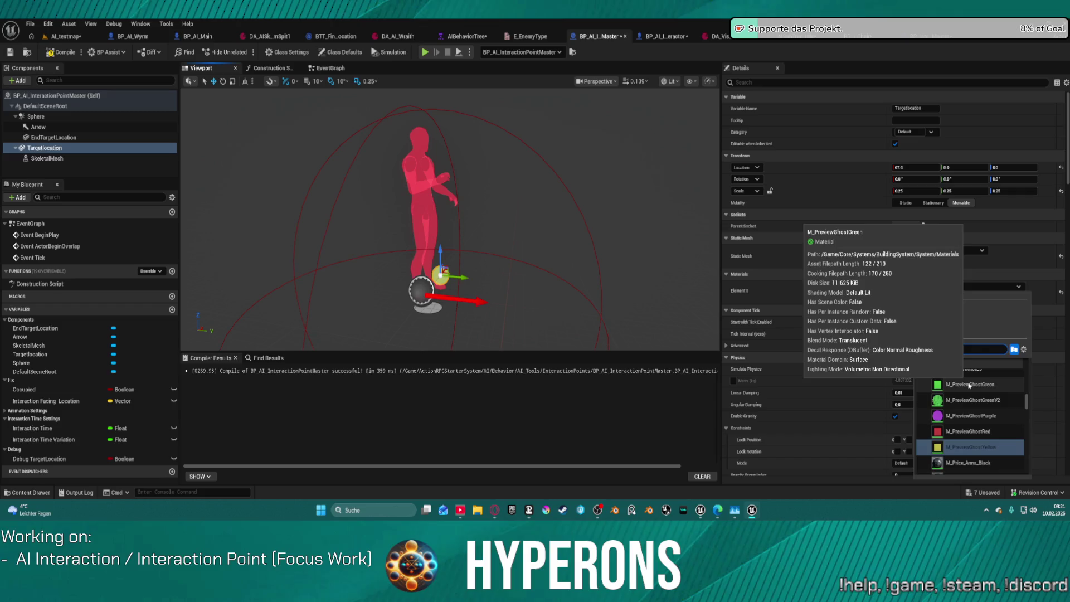
{"action": "left_click", "coordinate": [981, 373]}
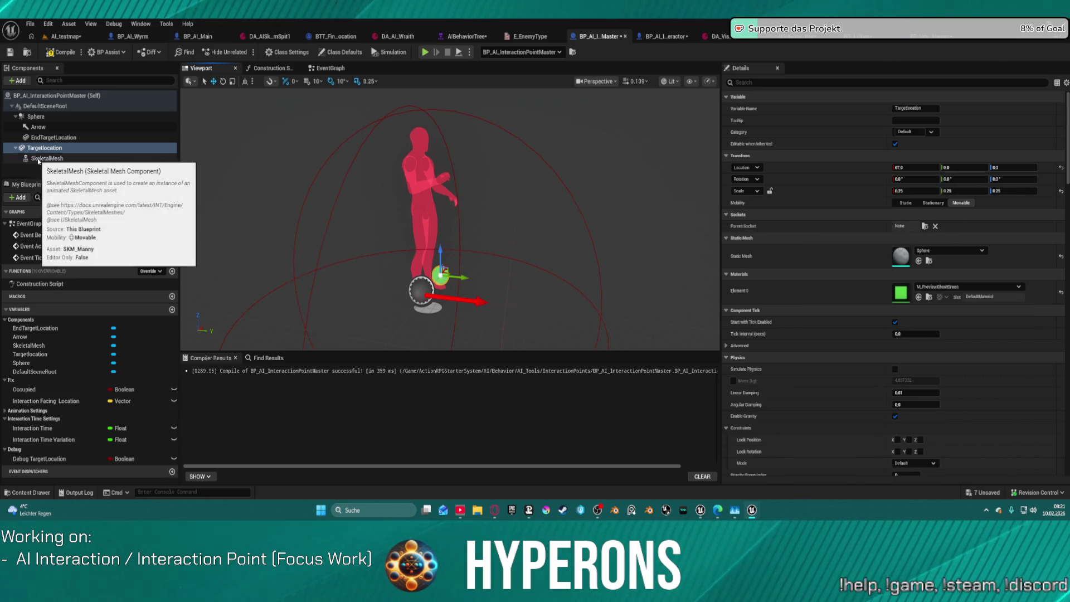
Give EndTargetLocation the M_PreviewGhostYellow material and move it along Y.
{"action": "left_click", "coordinate": [54, 137]}
{"action": "left_click", "coordinate": [966, 288]}
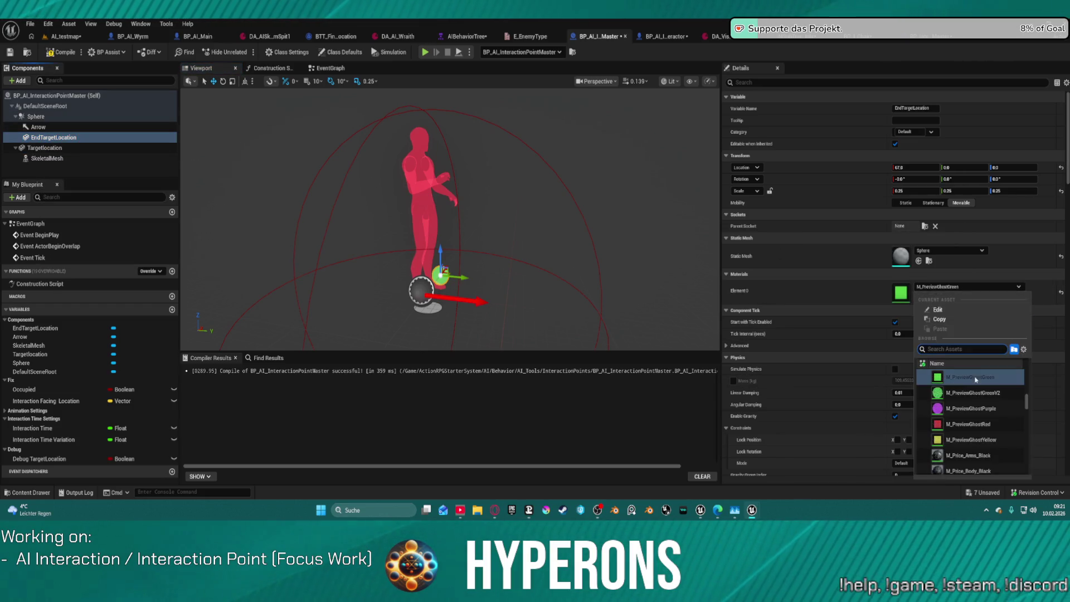
{"action": "left_click", "coordinate": [970, 440]}
{"action": "left_click_drag", "start_coordinate": [461, 275], "coordinate": [483, 282]}
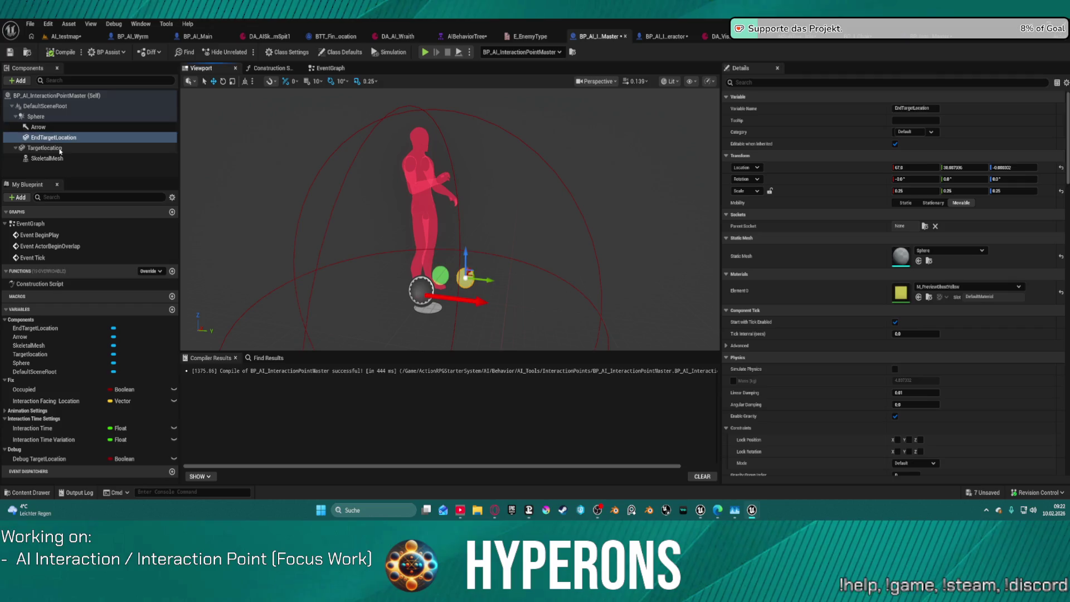
Reset the locations of TargetLocation, SkeletalMesh and EndTargetLocation to zero.
{"action": "left_click", "coordinate": [60, 150]}
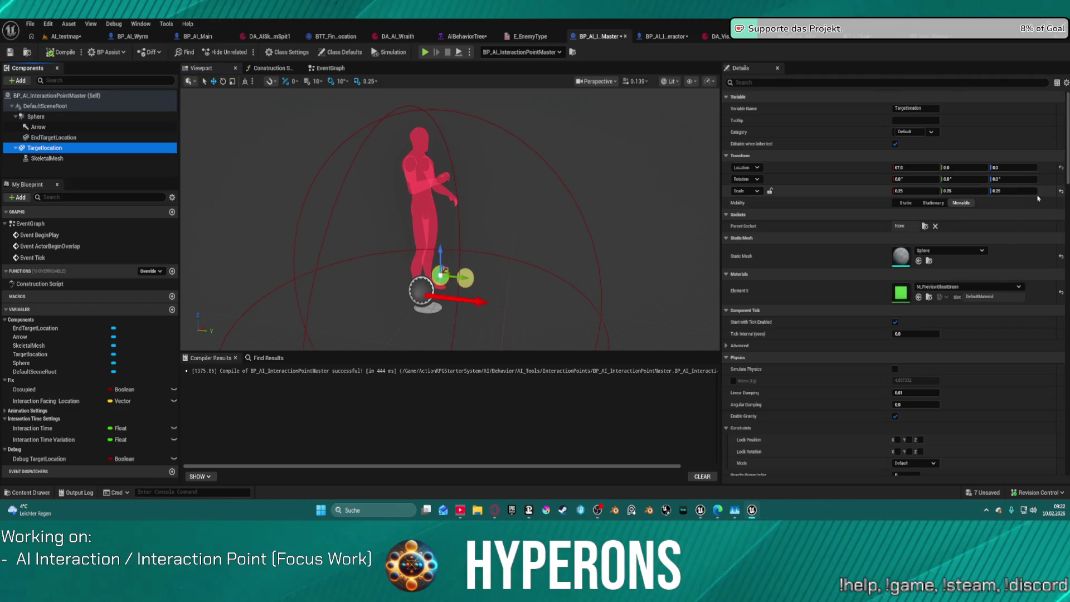
{"action": "left_click", "coordinate": [1061, 168]}
{"action": "mouse_move", "coordinate": [556, 172]}
{"action": "left_mouse_down"}
{"action": "mouse_move", "coordinate": [535, 173]}
{"action": "mouse_move", "coordinate": [558, 167]}
{"action": "mouse_move", "coordinate": [552, 195]}
{"action": "mouse_move", "coordinate": [447, 161]}
{"action": "left_mouse_up"}
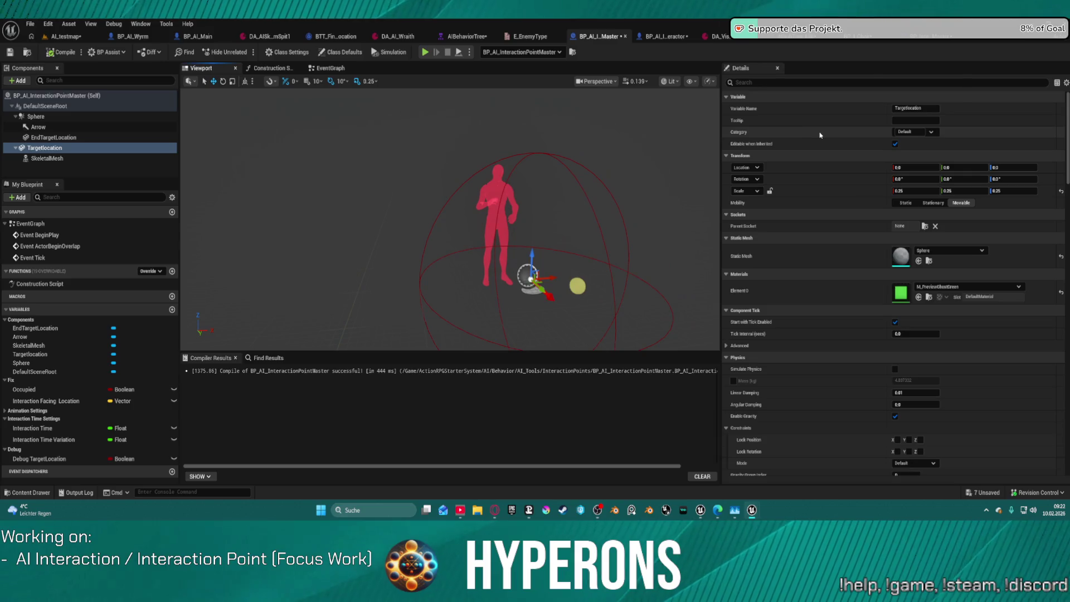
{"action": "left_click", "coordinate": [47, 158]}
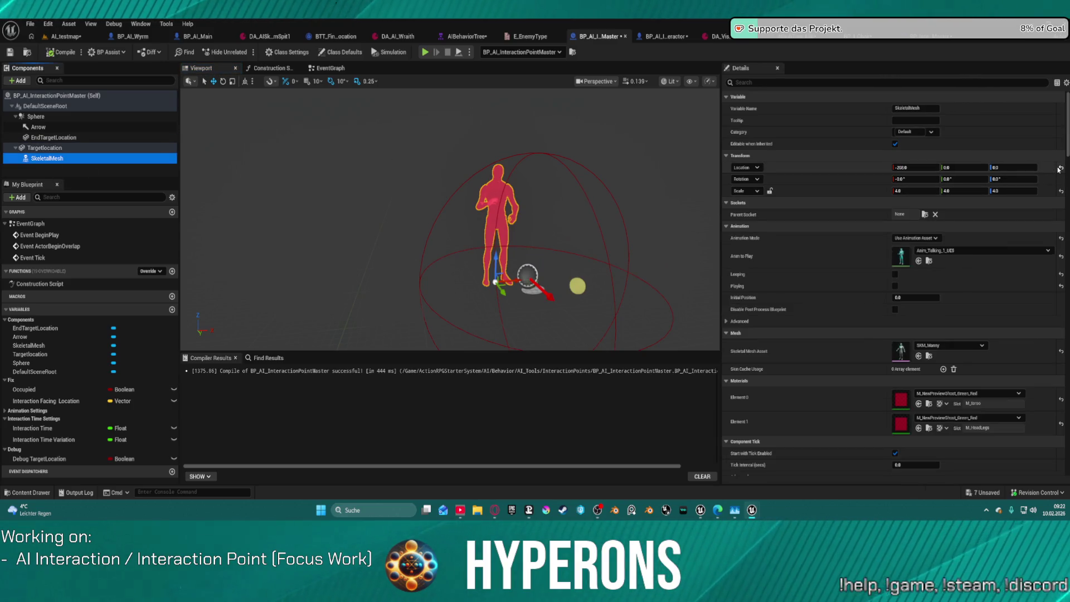
{"action": "left_click", "coordinate": [1060, 168]}
{"action": "mouse_move", "coordinate": [382, 174]}
{"action": "left_mouse_down"}
{"action": "mouse_move", "coordinate": [334, 178]}
{"action": "mouse_move", "coordinate": [301, 151]}
{"action": "mouse_move", "coordinate": [301, 175]}
{"action": "left_mouse_up"}
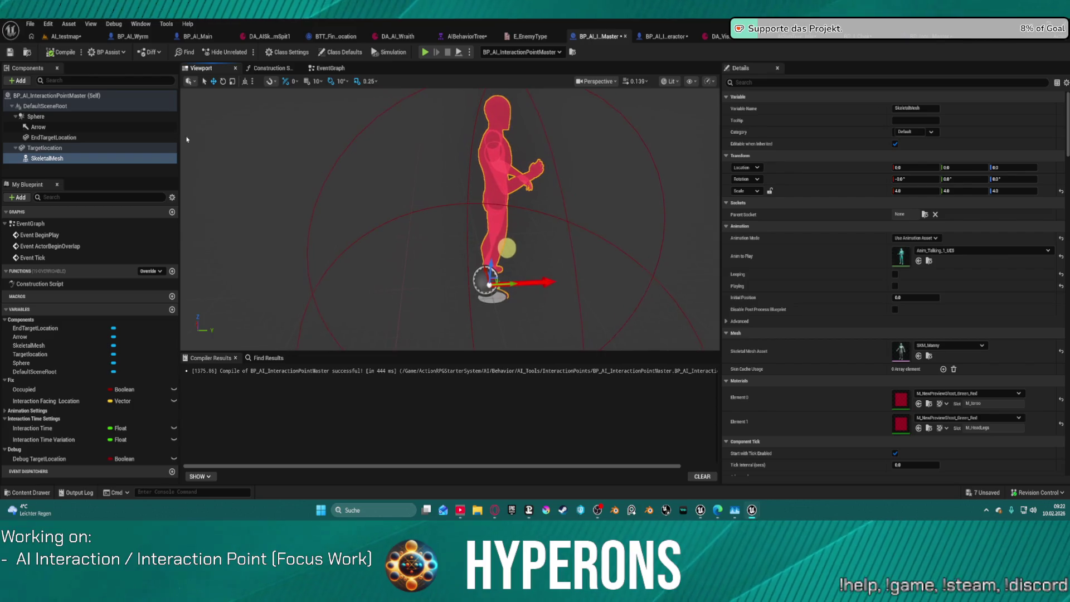
{"action": "left_click", "coordinate": [53, 137]}
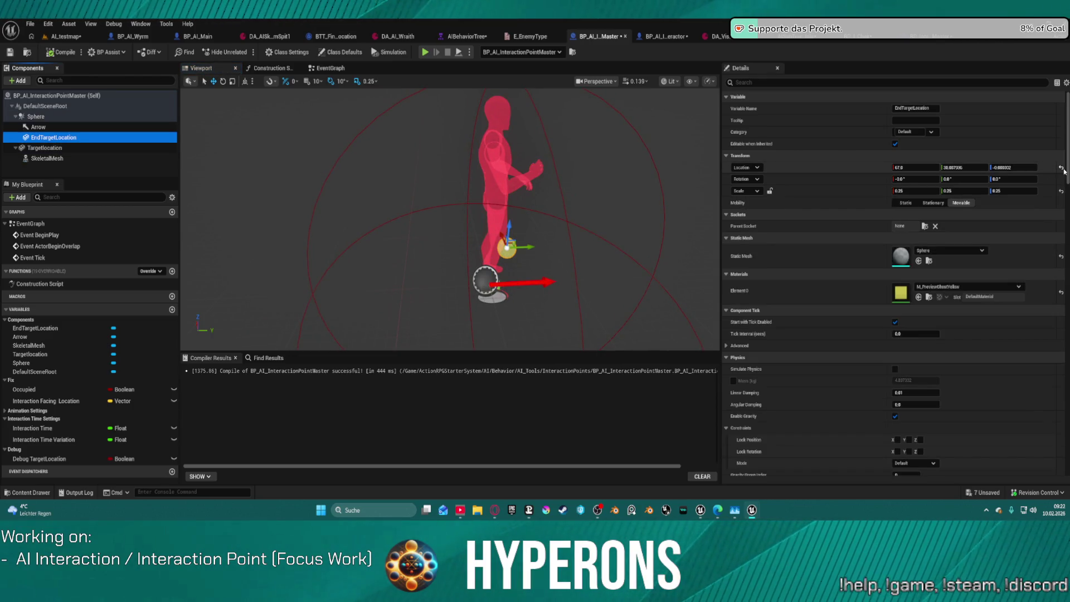
{"action": "left_click", "coordinate": [1061, 168]}
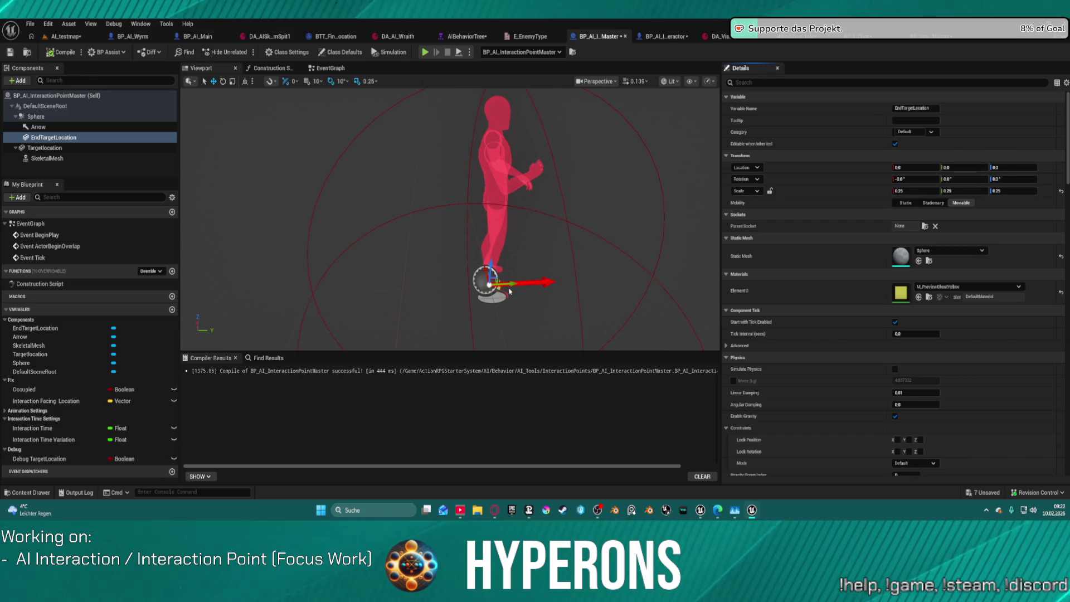
Move EndTargetLocation and TargetLocation apart along Y, then compile the blueprint.
{"action": "left_click_drag", "start_coordinate": [492, 283], "coordinate": [576, 279]}
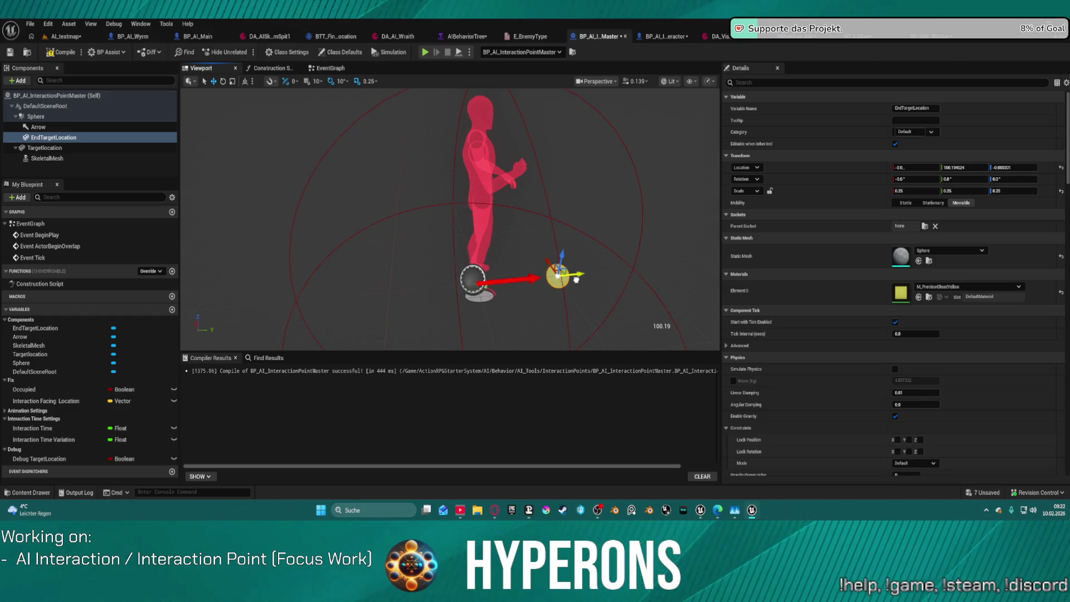
{"action": "mouse_move", "coordinate": [574, 281]}
{"action": "left_mouse_down"}
{"action": "mouse_move", "coordinate": [490, 283]}
{"action": "mouse_move", "coordinate": [617, 270]}
{"action": "left_mouse_up"}
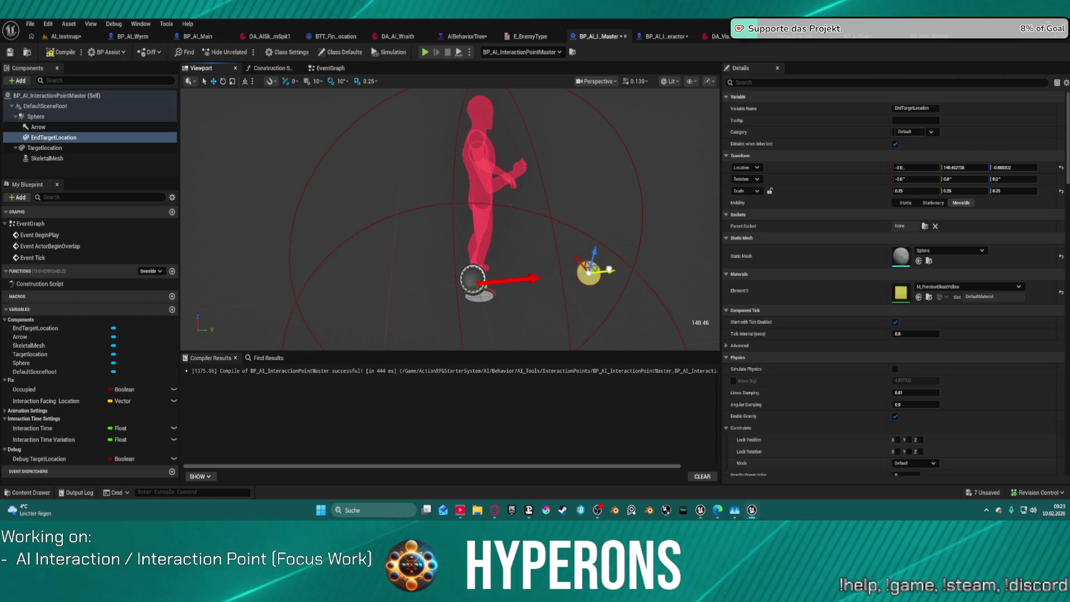
{"action": "left_click", "coordinate": [47, 148]}
{"action": "mouse_move", "coordinate": [500, 283]}
{"action": "left_mouse_down"}
{"action": "mouse_move", "coordinate": [549, 278]}
{"action": "mouse_move", "coordinate": [529, 305]}
{"action": "left_mouse_up"}
{"action": "key", "text": "e"}
{"action": "key", "text": "w"}
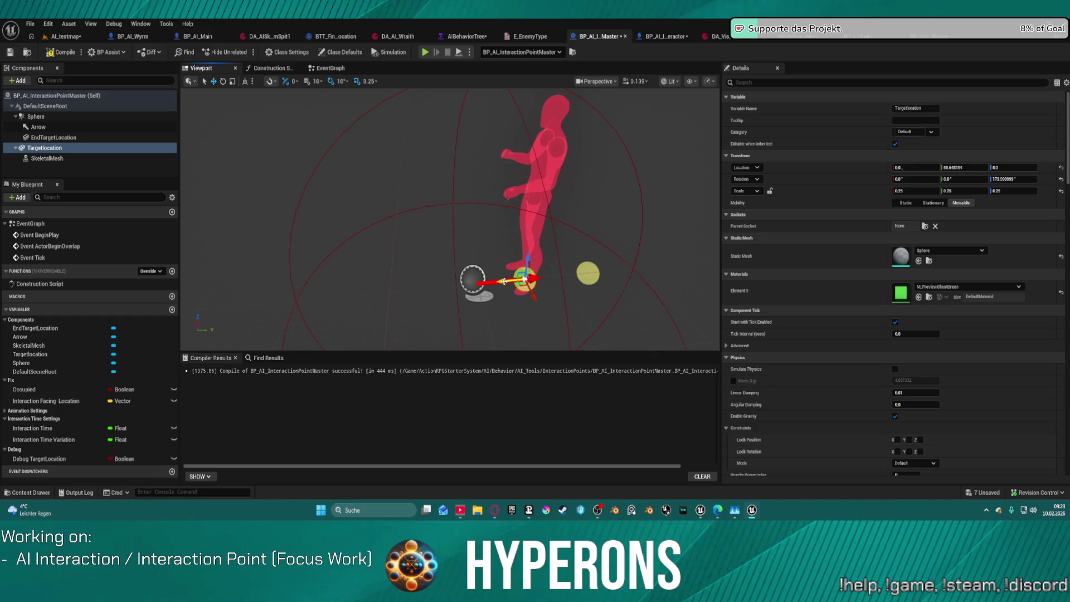
{"action": "left_click_drag", "start_coordinate": [504, 281], "coordinate": [520, 282]}
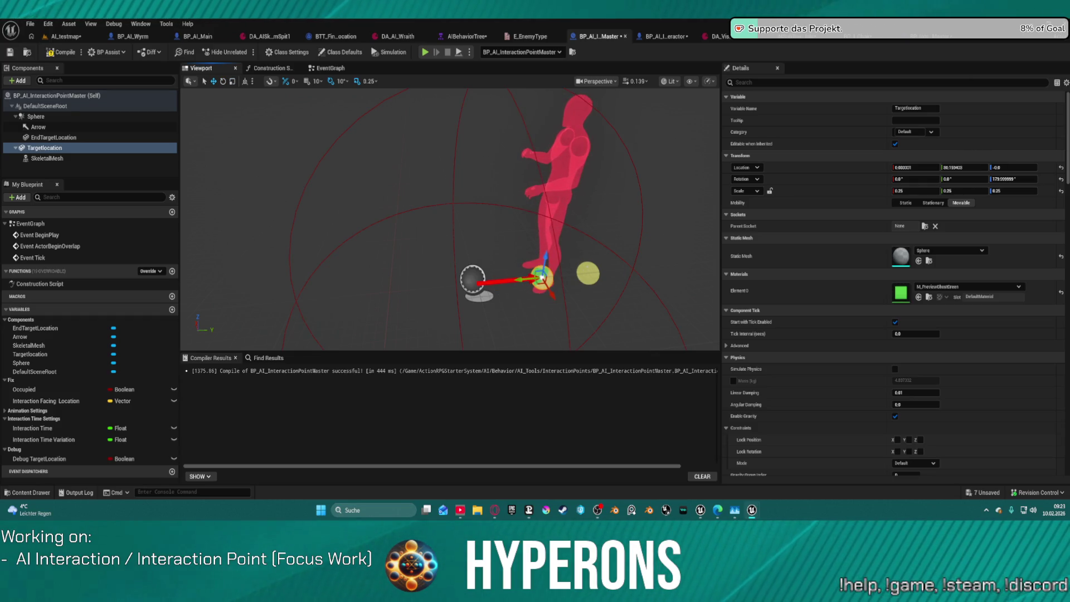
{"action": "left_click", "coordinate": [83, 137]}
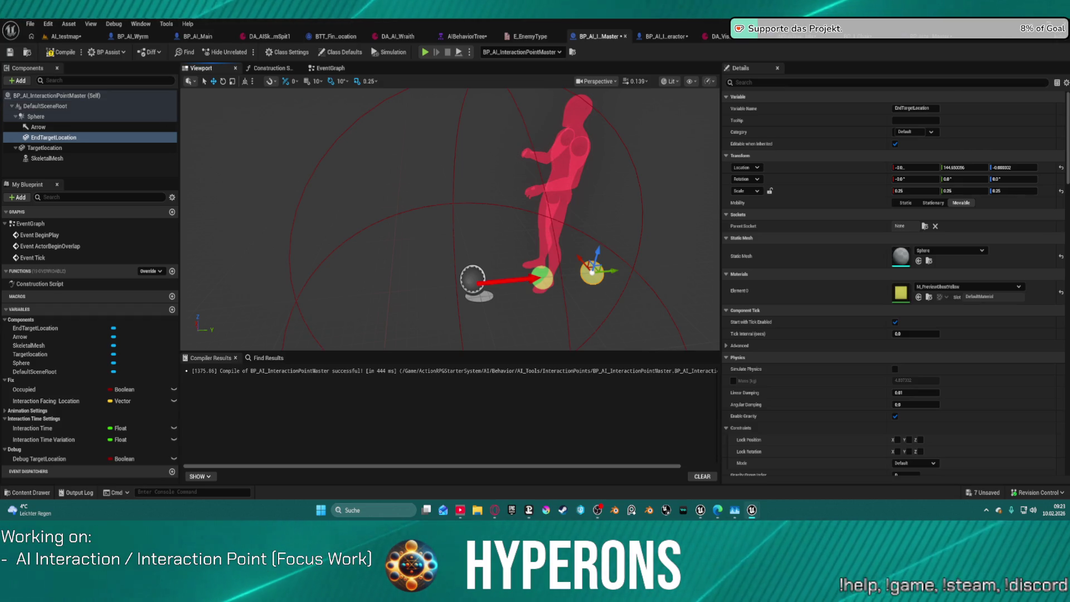
{"action": "left_click", "coordinate": [62, 55]}
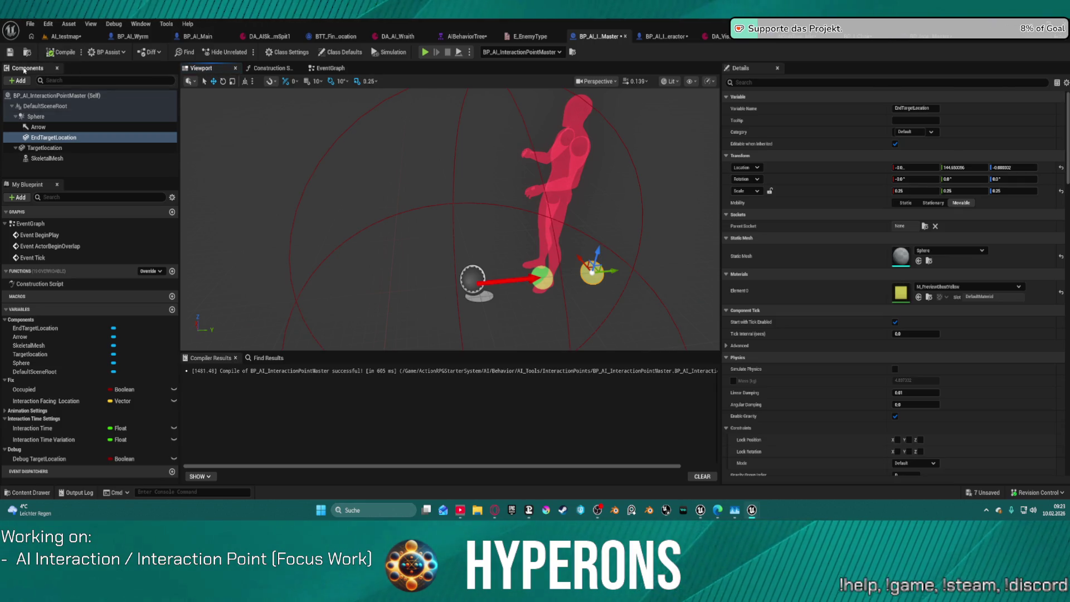
Save all assets with check-out, then open BP_AI_Interactor's Class Defaults.
{"action": "key", "text": "ctrl+shift+s"}
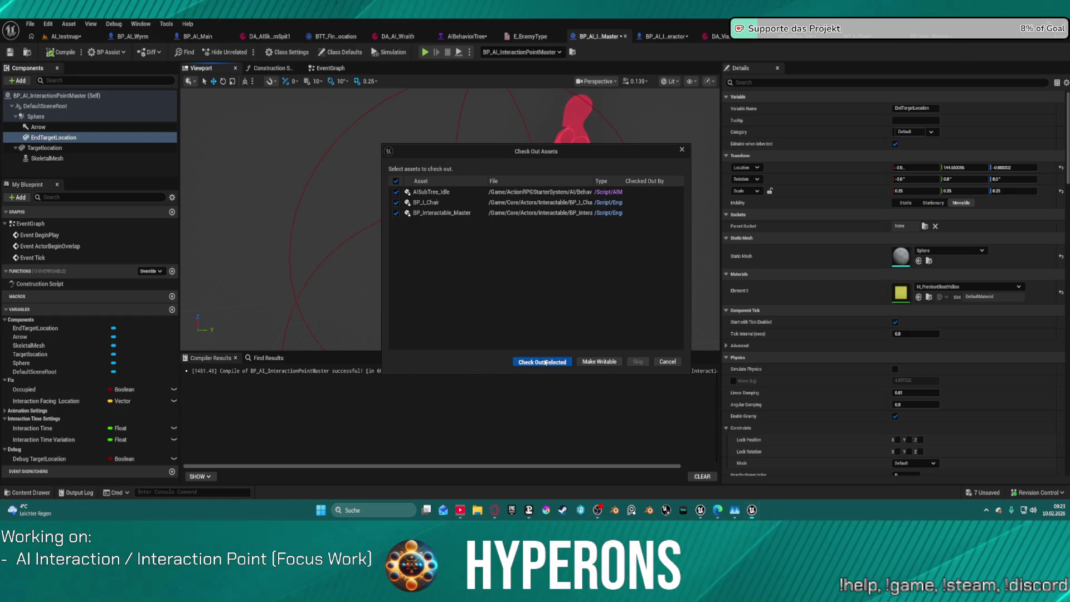
{"action": "left_click", "coordinate": [546, 362]}
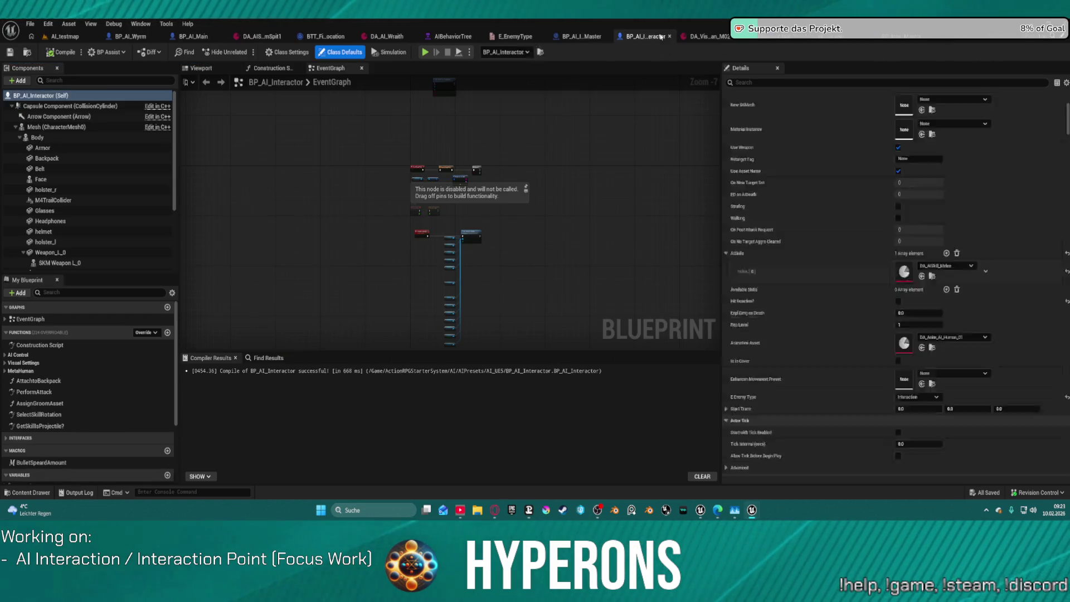
{"action": "left_click", "coordinate": [658, 36]}
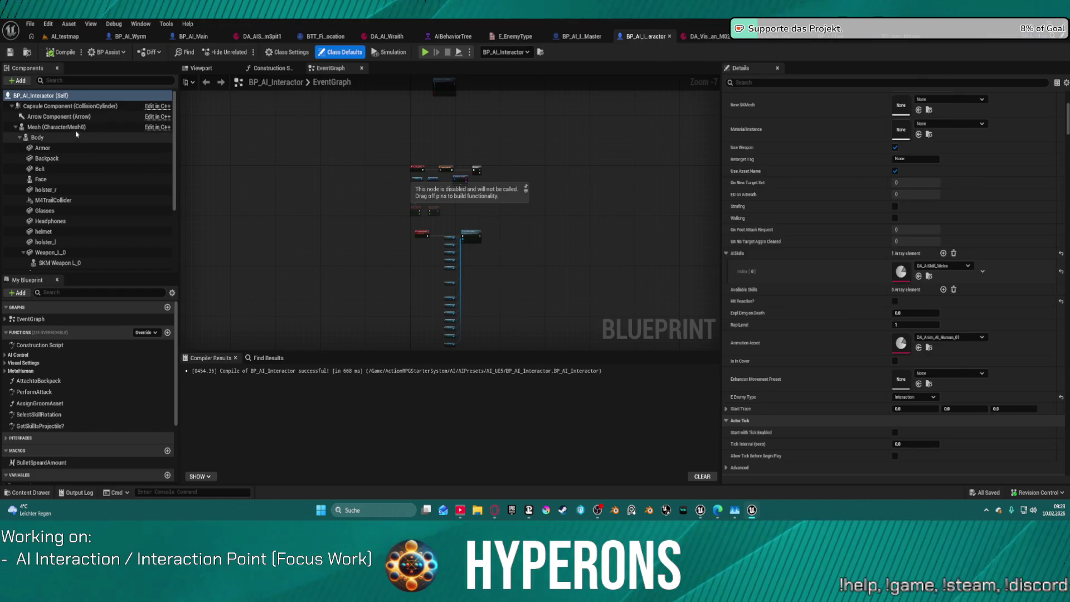
{"action": "left_click", "coordinate": [28, 138]}
{"action": "key", "text": "Left"}
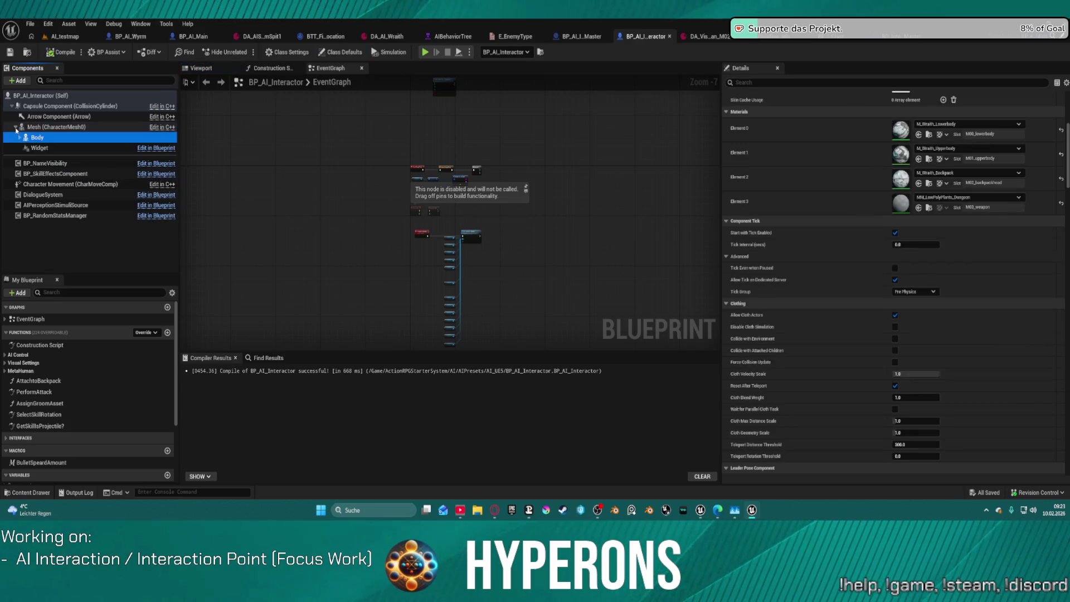
{"action": "left_click", "coordinate": [16, 127]}
{"action": "left_click", "coordinate": [39, 96]}
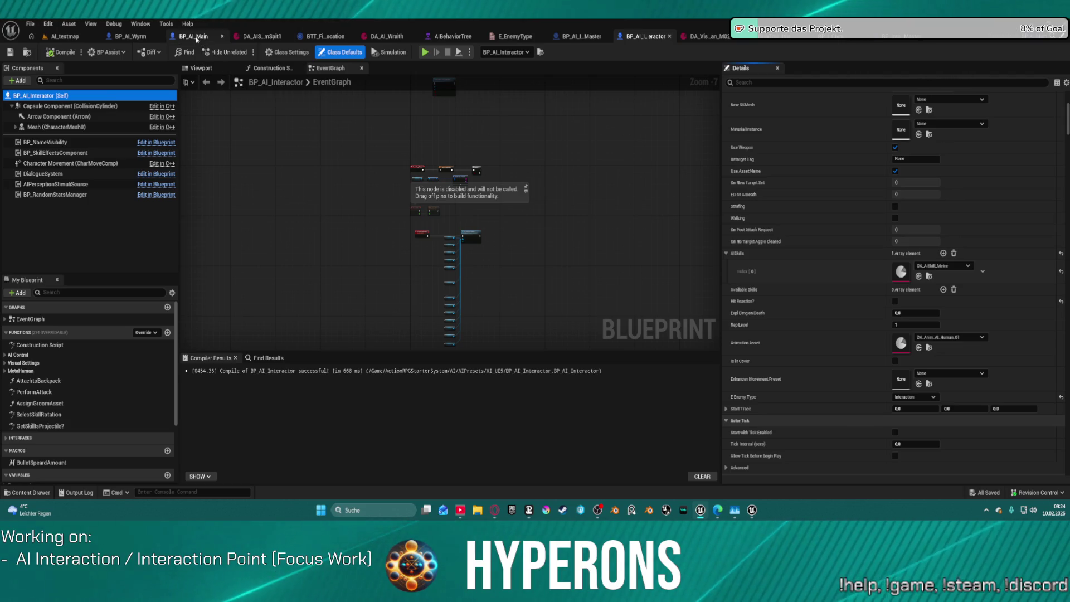
Shift the AIBehaviorTree's Idle node down-right and bring up the Content Drawer at Interactable actors.
{"action": "left_click", "coordinate": [442, 37]}
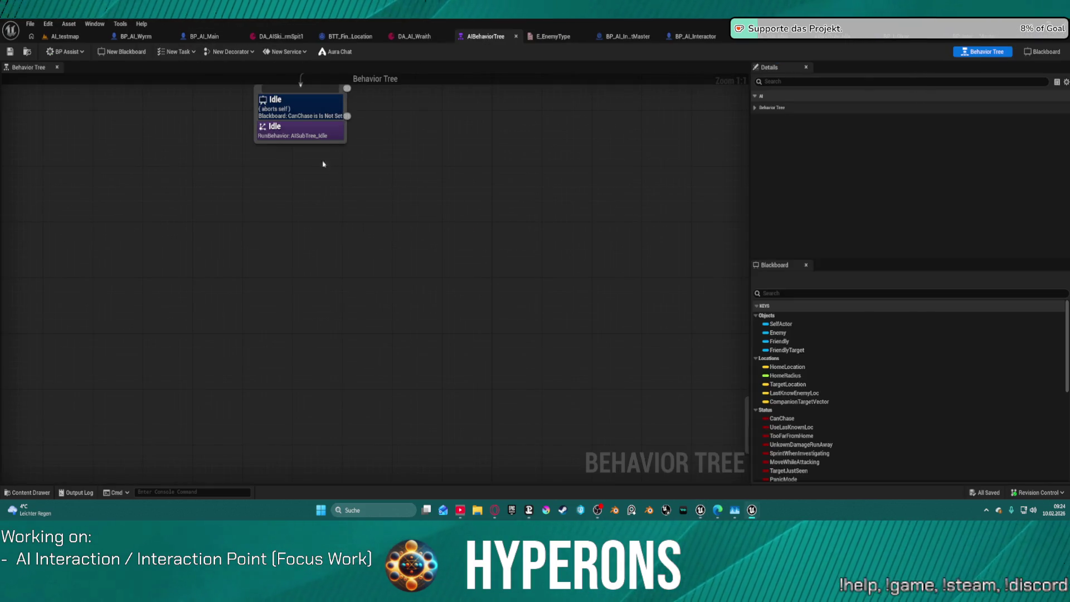
{"action": "mouse_move", "coordinate": [280, 133]}
{"action": "left_mouse_down"}
{"action": "mouse_move", "coordinate": [258, 181]}
{"action": "mouse_move", "coordinate": [290, 150]}
{"action": "left_mouse_up"}
{"action": "right_click", "coordinate": [289, 155]}
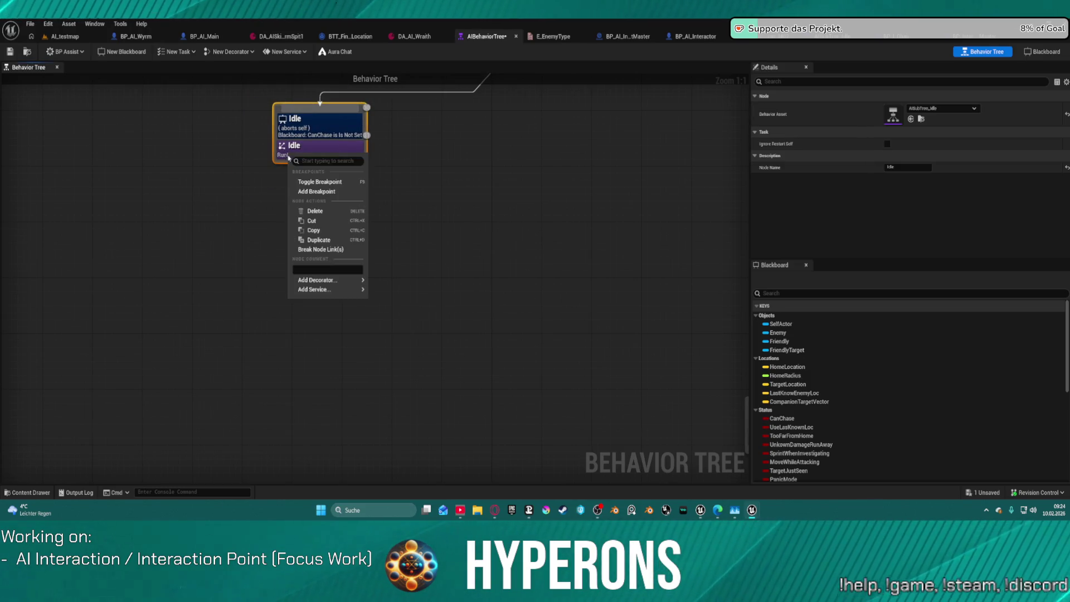
{"action": "mouse_move", "coordinate": [338, 289]}
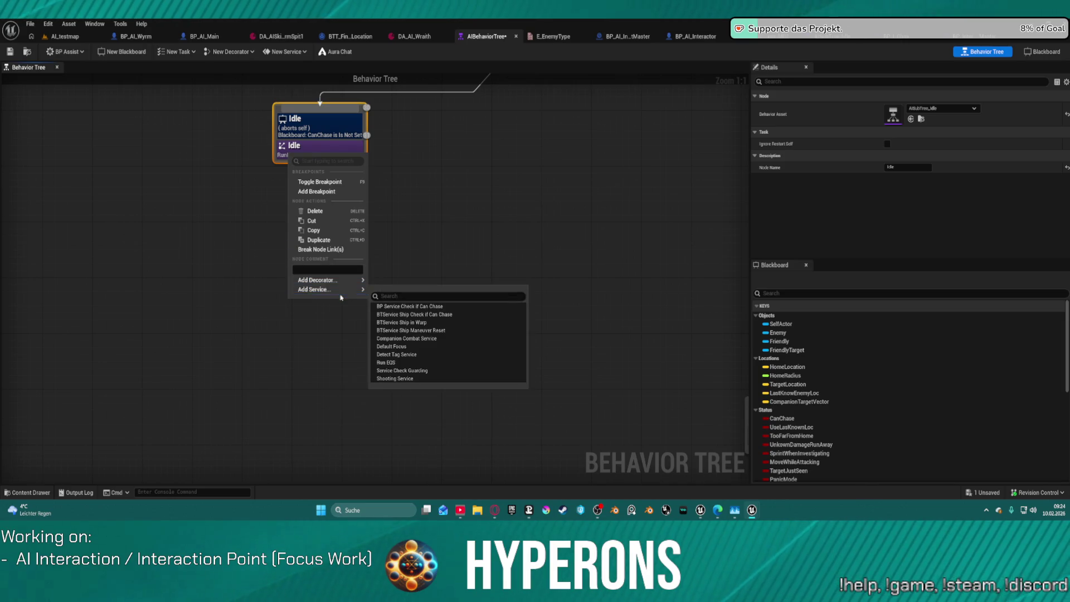
{"action": "left_click", "coordinate": [488, 157]}
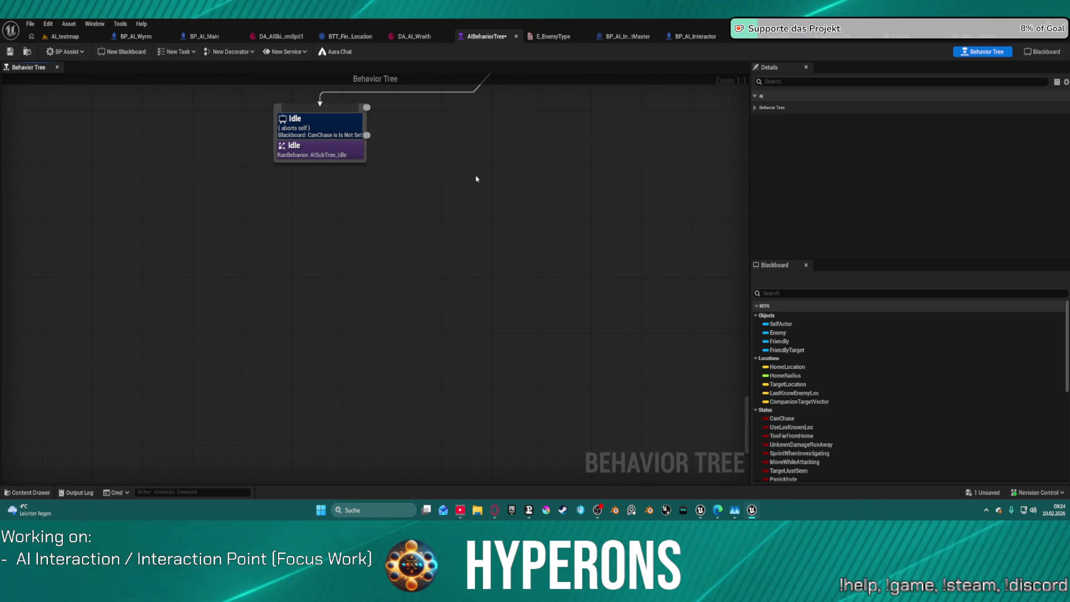
{"action": "key", "text": "ctrl+space"}
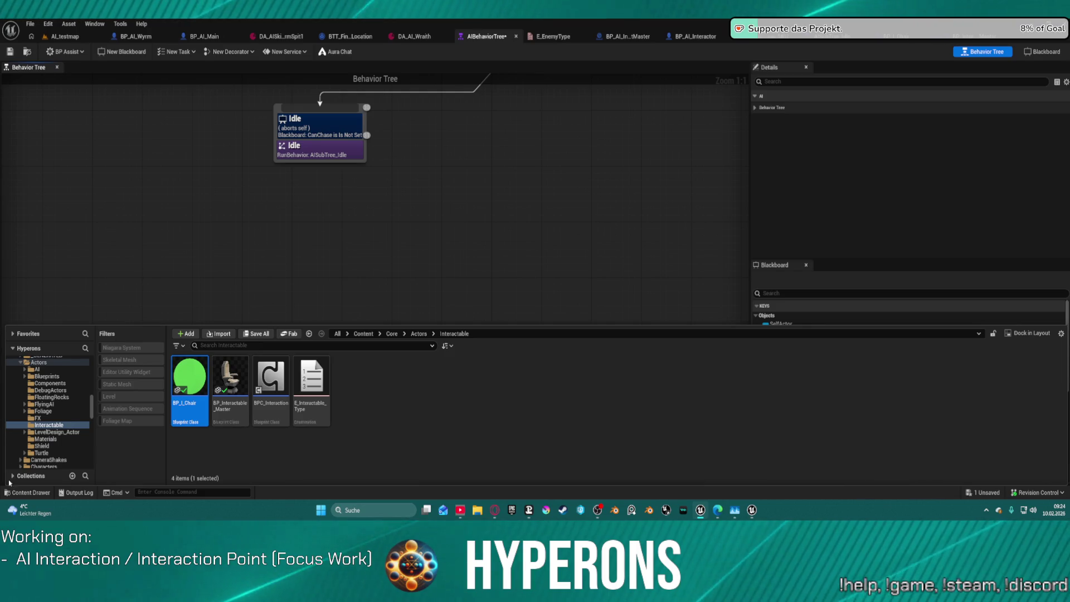
Create a new folder named 'Interaction' inside the Tasks folder and open it.
{"action": "scroll", "coordinate": [58, 399], "scroll_direction": "up", "scroll_amount": 8}
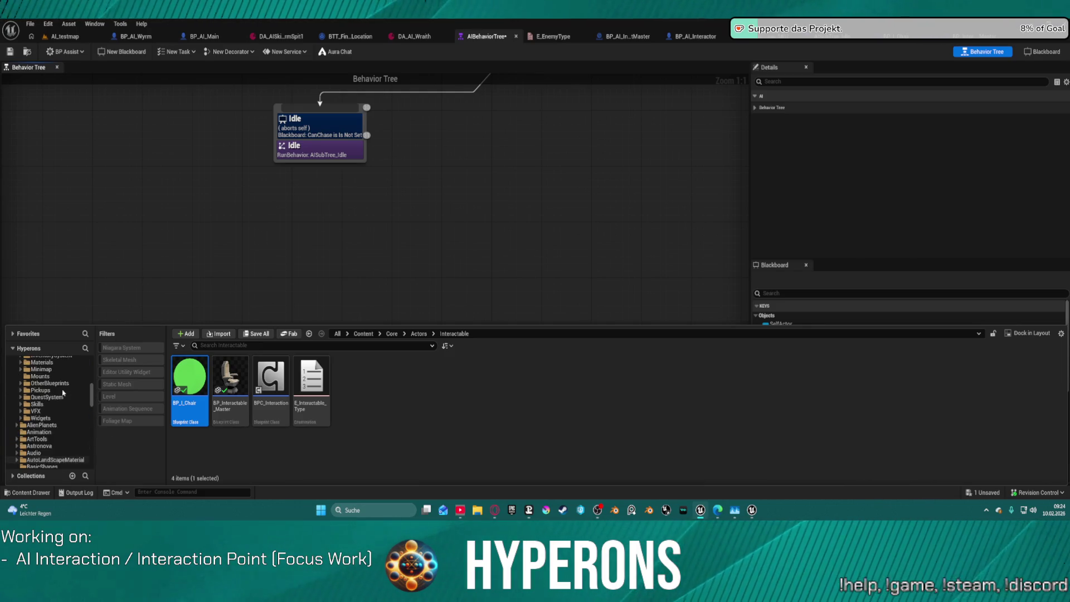
{"action": "scroll", "coordinate": [52, 393], "scroll_direction": "up", "scroll_amount": 4}
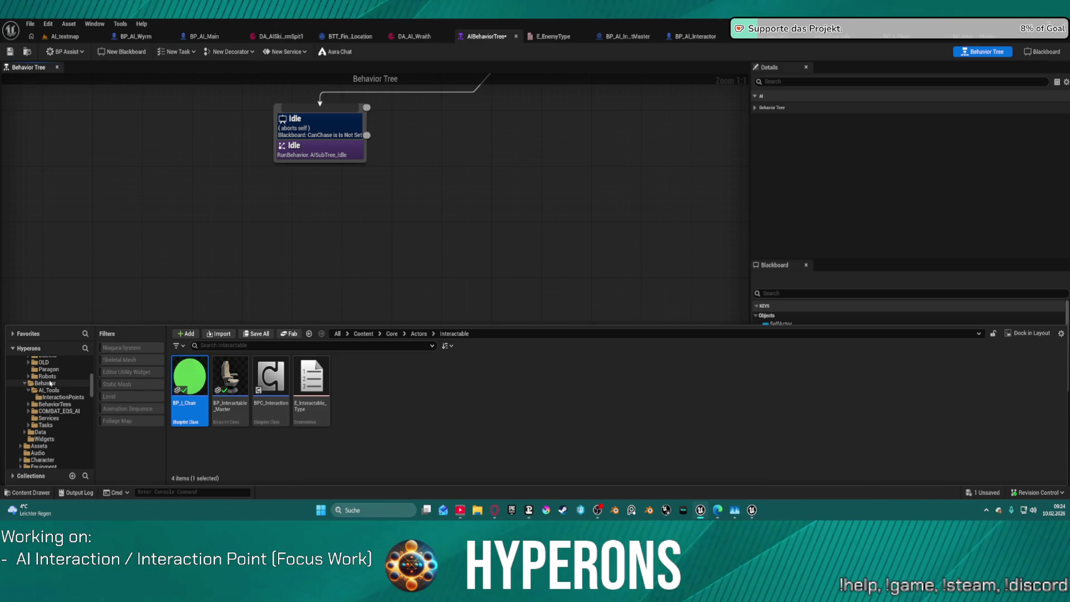
{"action": "left_click", "coordinate": [46, 426]}
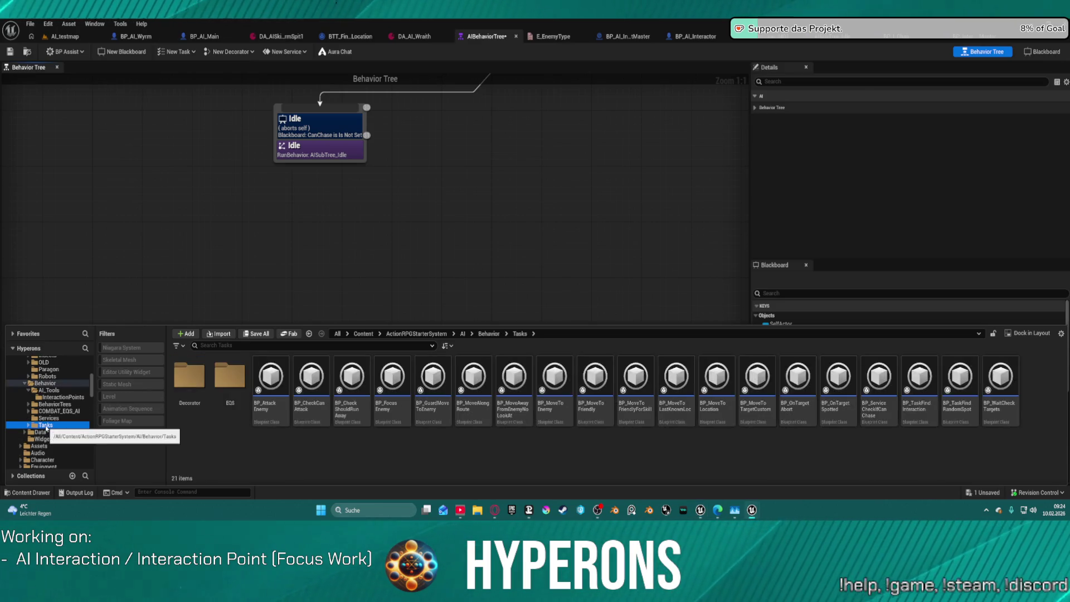
{"action": "right_click", "coordinate": [306, 468]}
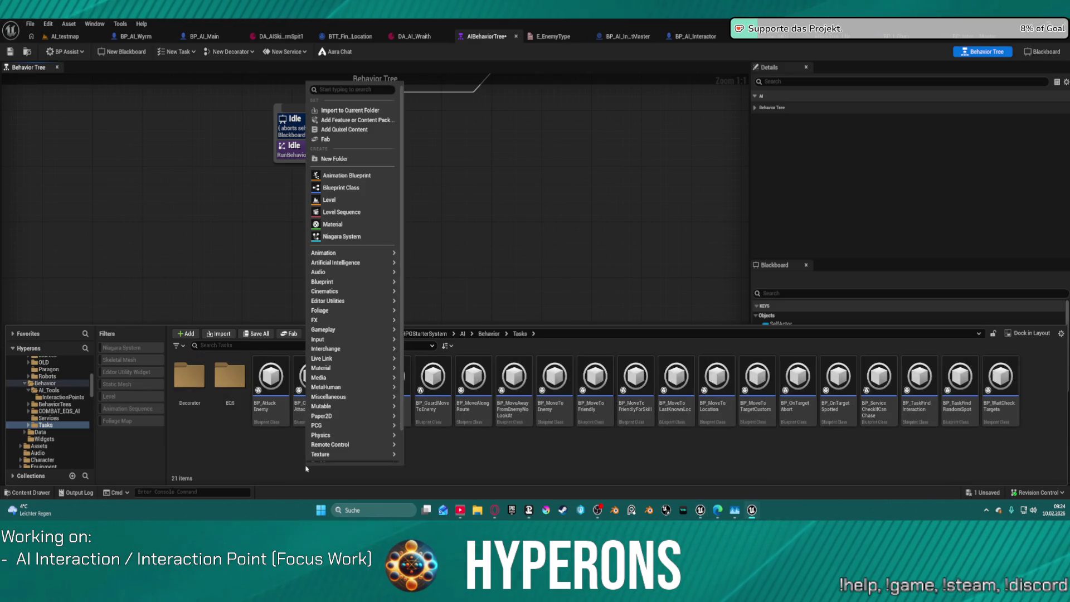
{"action": "left_click", "coordinate": [334, 158]}
{"action": "type", "text": "Interacti"}
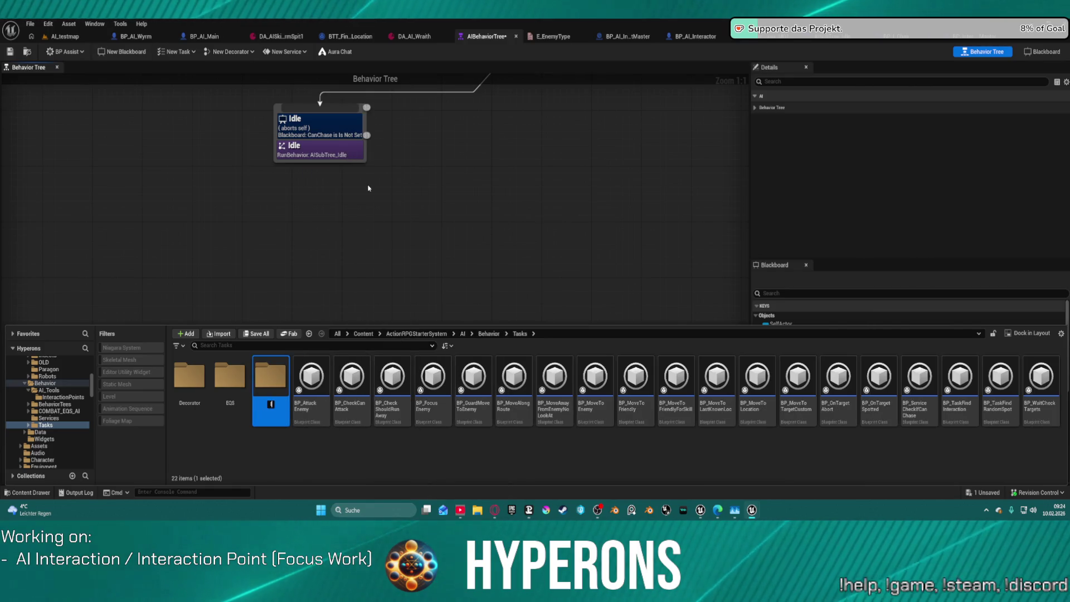
{"action": "type", "text": "on"}
{"action": "key", "text": "Return"}
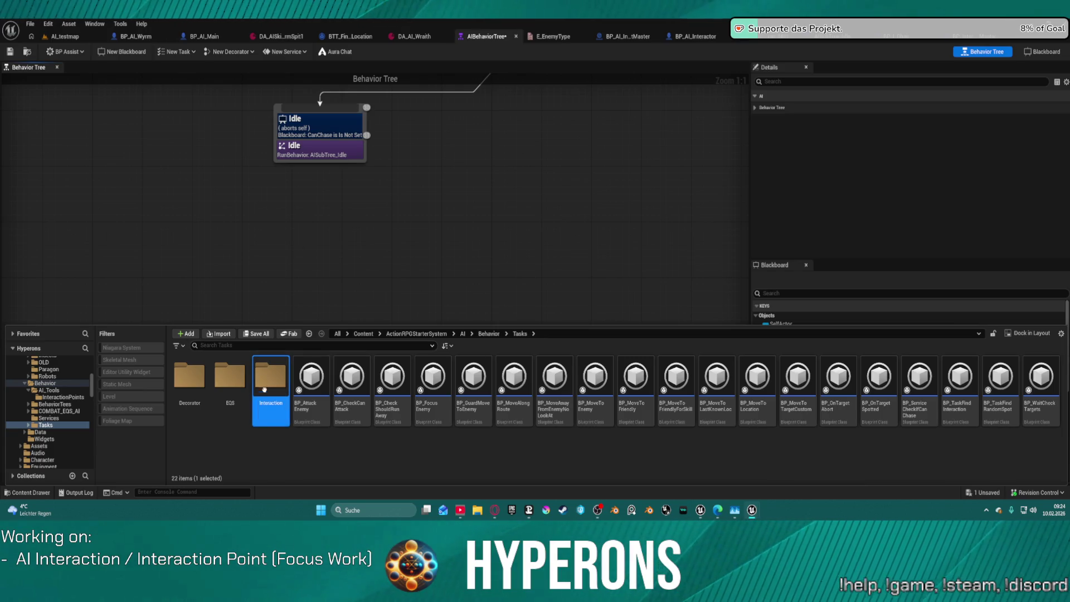
{"action": "double_click", "coordinate": [270, 390]}
{"action": "right_click", "coordinate": [244, 391]}
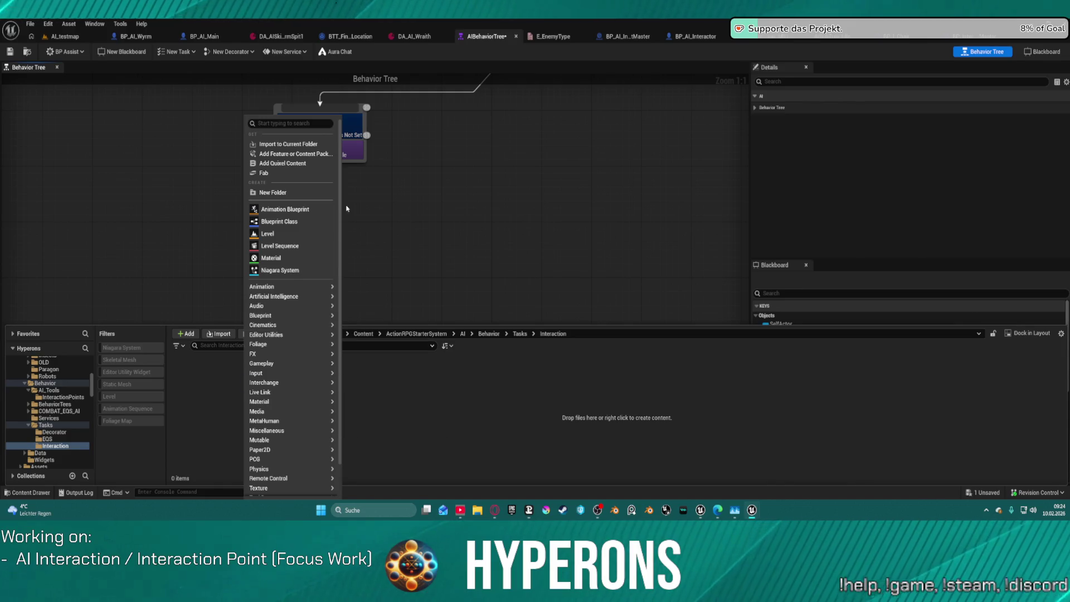
{"action": "mouse_move", "coordinate": [268, 296]}
Back in the Tasks folder, open the BP_TaskFindRandomSpot task blueprint.
{"action": "left_click", "coordinate": [46, 424]}
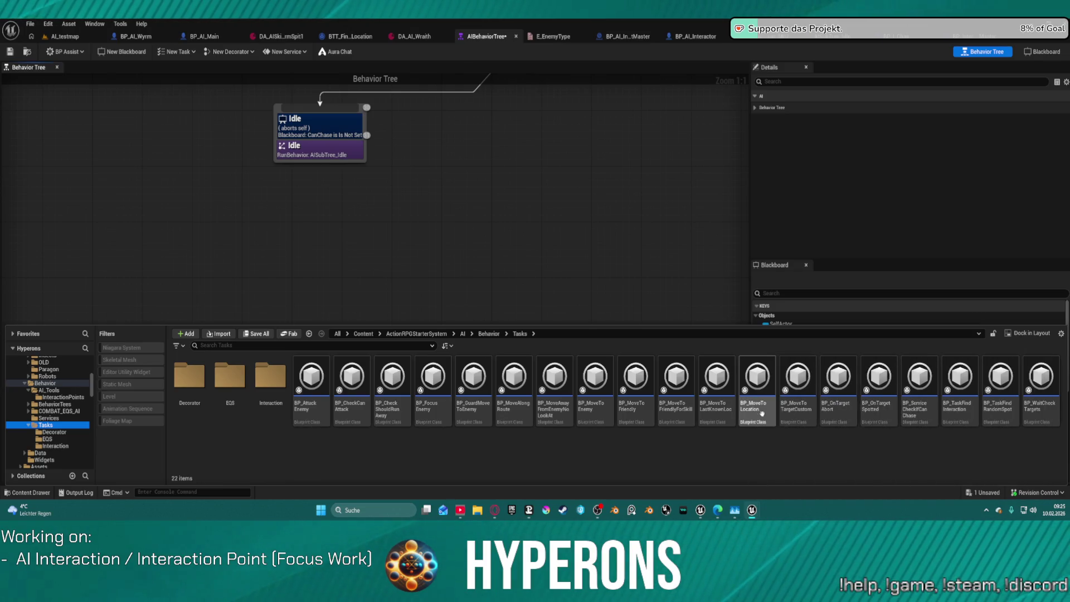
{"action": "left_click", "coordinate": [1008, 411]}
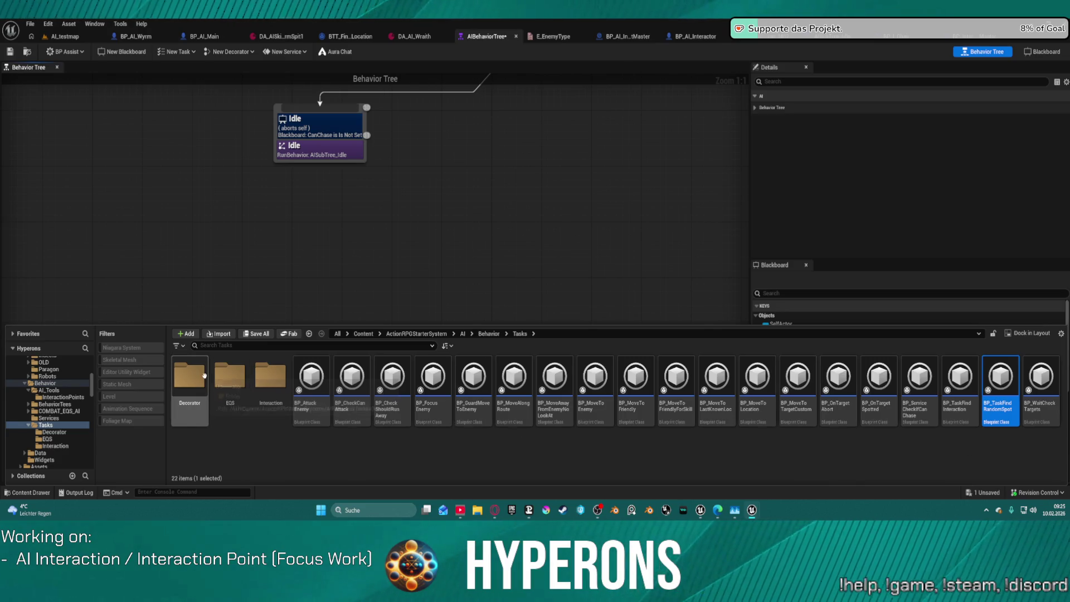
{"action": "double_click", "coordinate": [1011, 378]}
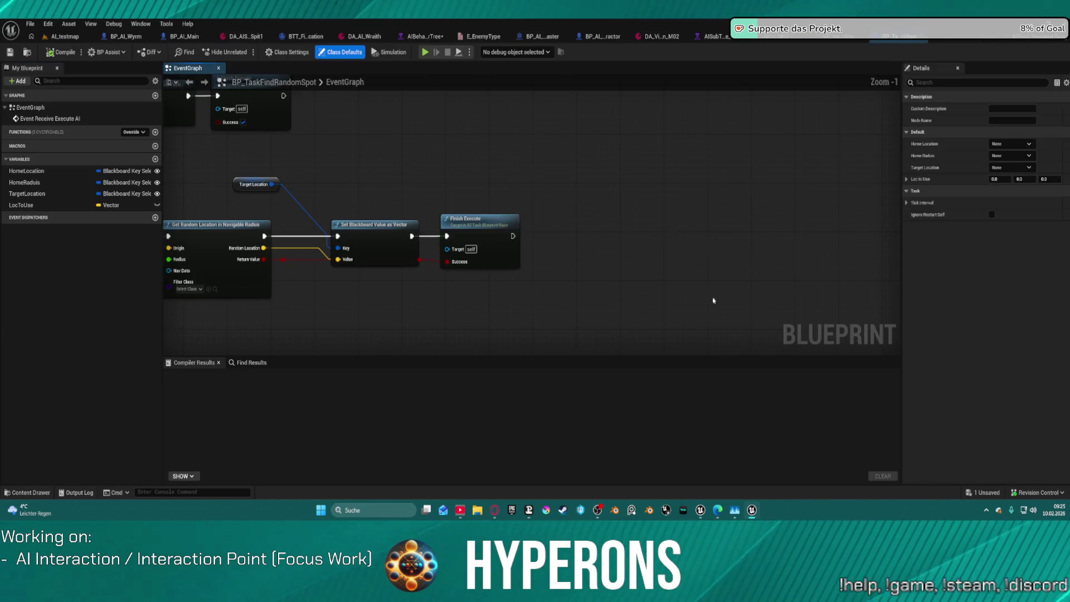
Select BP_TaskFindInteraction among the Tasks folder's assets and open its EventGraph.
{"action": "scroll", "coordinate": [686, 184], "scroll_direction": "up", "scroll_amount": 1}
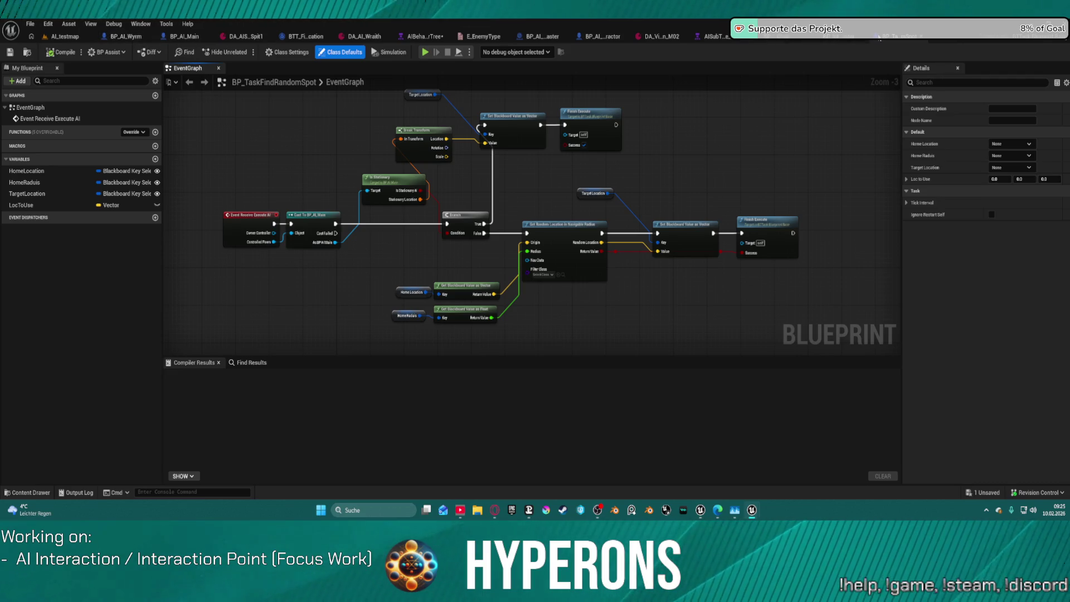
{"action": "left_click", "coordinate": [832, 40]}
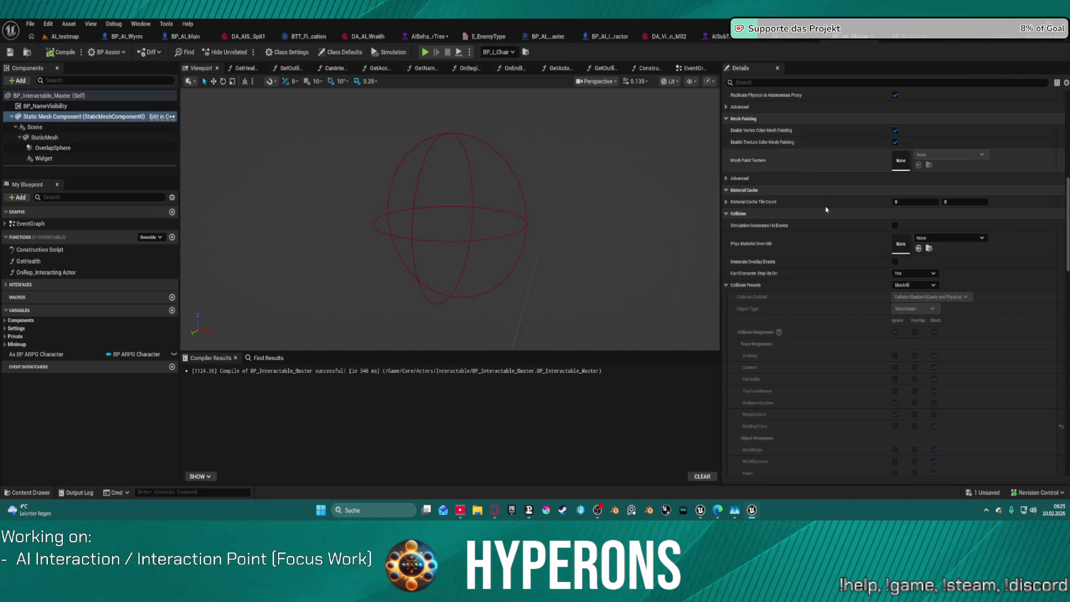
{"action": "left_click", "coordinate": [27, 493]}
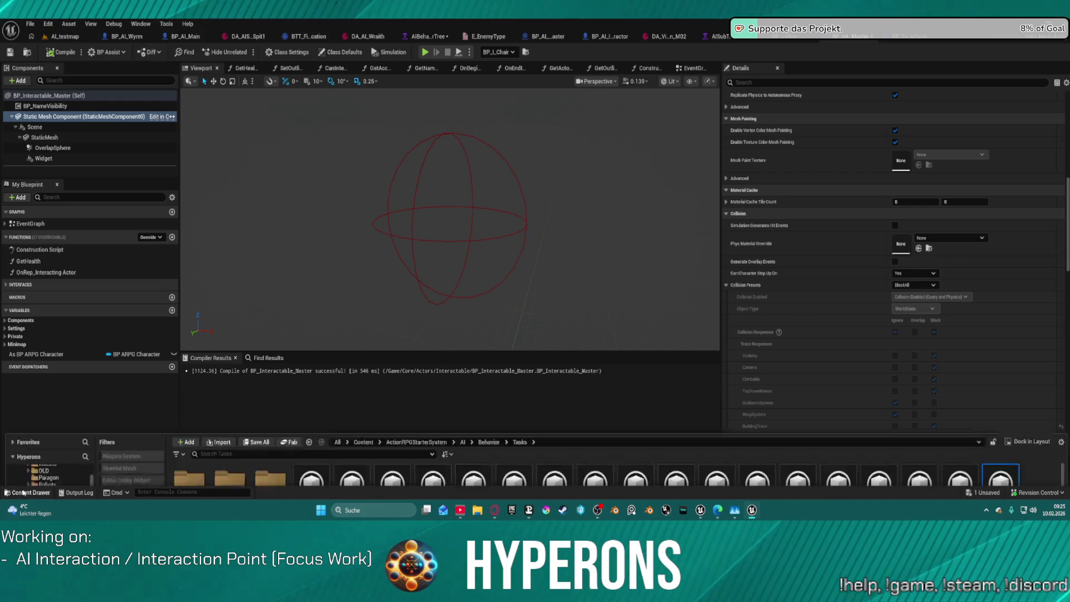
{"action": "right_click", "coordinate": [993, 456]}
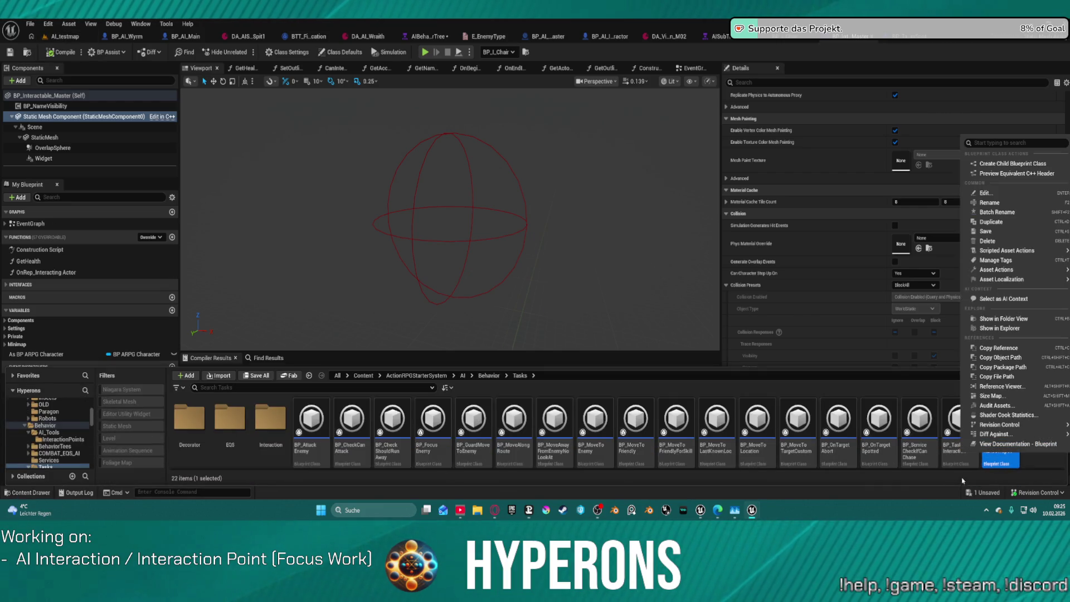
{"action": "left_click", "coordinate": [963, 428]}
{"action": "double_click", "coordinate": [960, 423]}
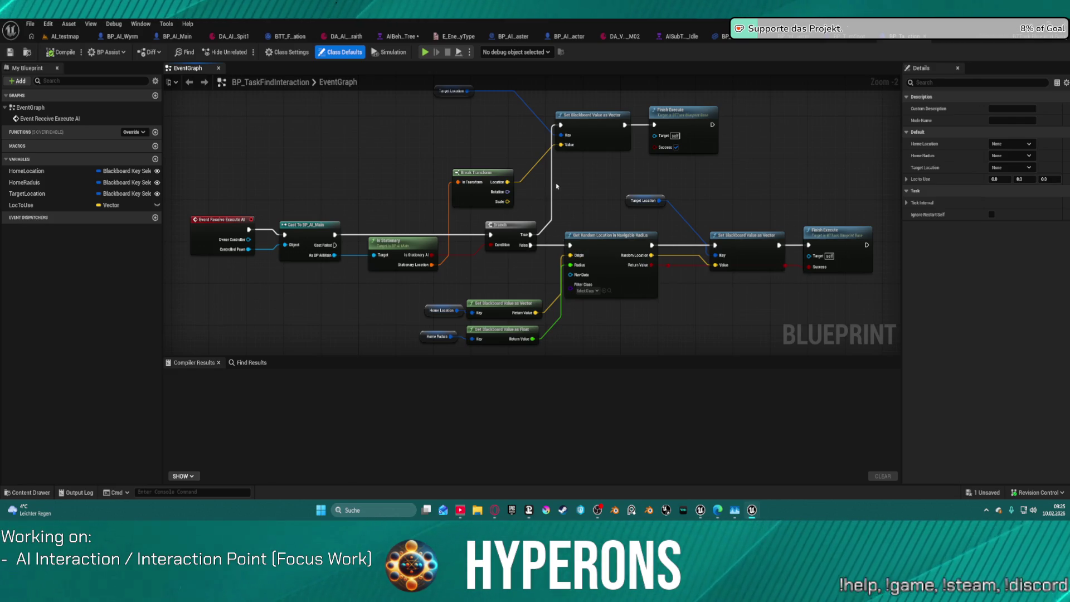
Switch between the AI_testmap and BP_TaskFindInteraction tabs and close an unneeded open document.
{"action": "mouse_move", "coordinate": [568, 182]}
{"action": "left_mouse_down"}
{"action": "mouse_move", "coordinate": [596, 173]}
{"action": "mouse_move", "coordinate": [562, 175]}
{"action": "left_mouse_up"}
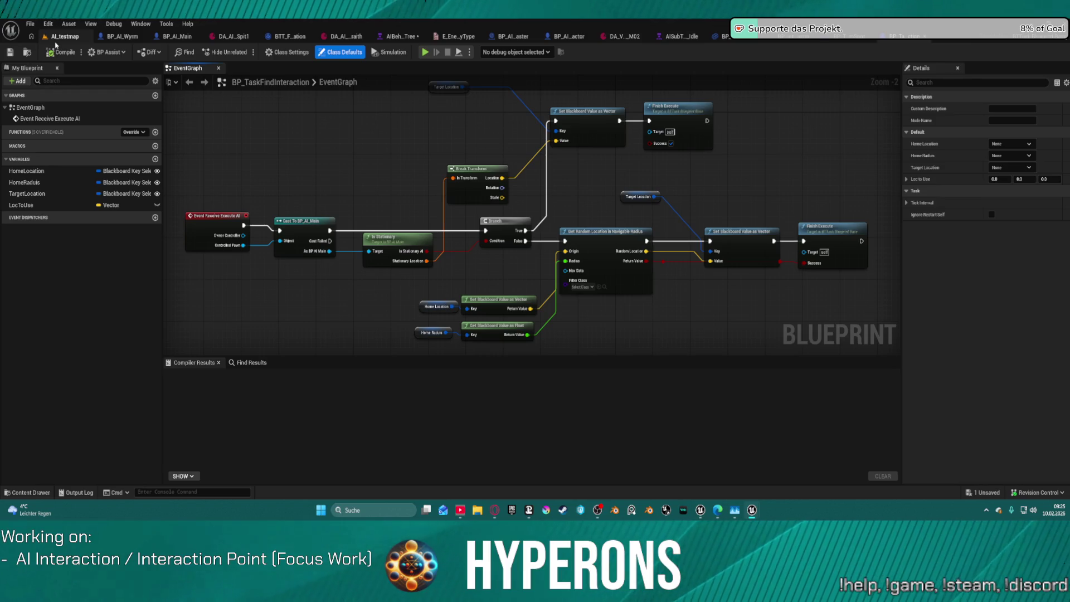
{"action": "left_click", "coordinate": [55, 39]}
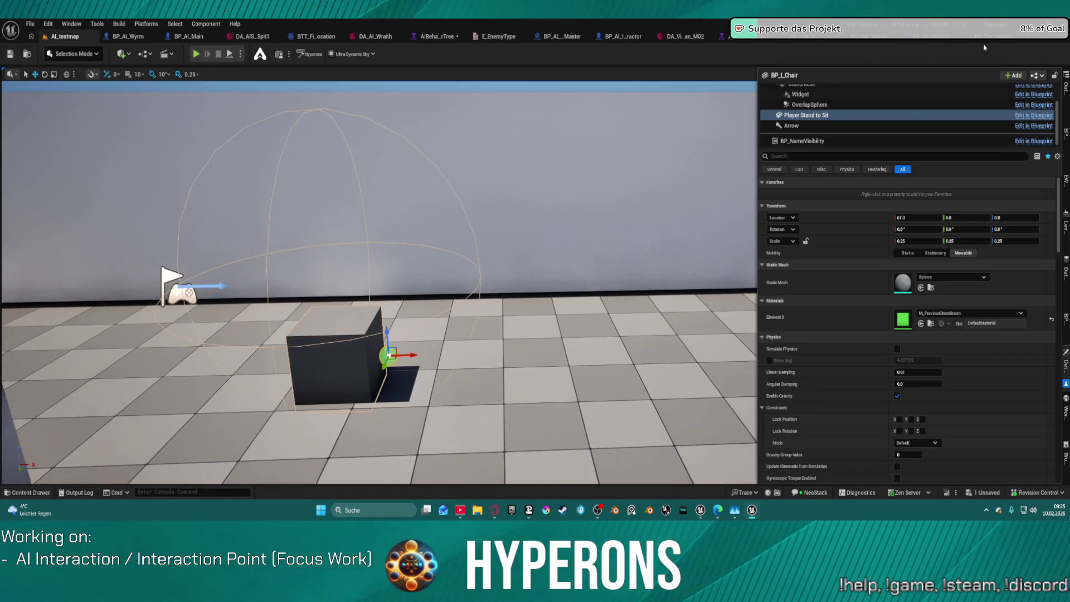
{"action": "left_click", "coordinate": [994, 43]}
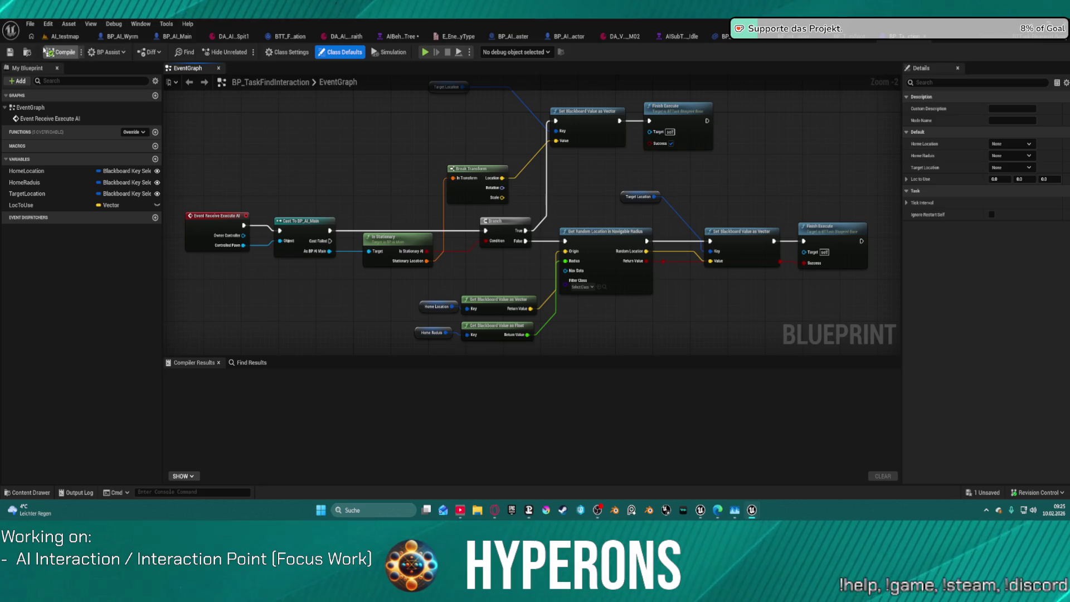
{"action": "left_click", "coordinate": [27, 53]}
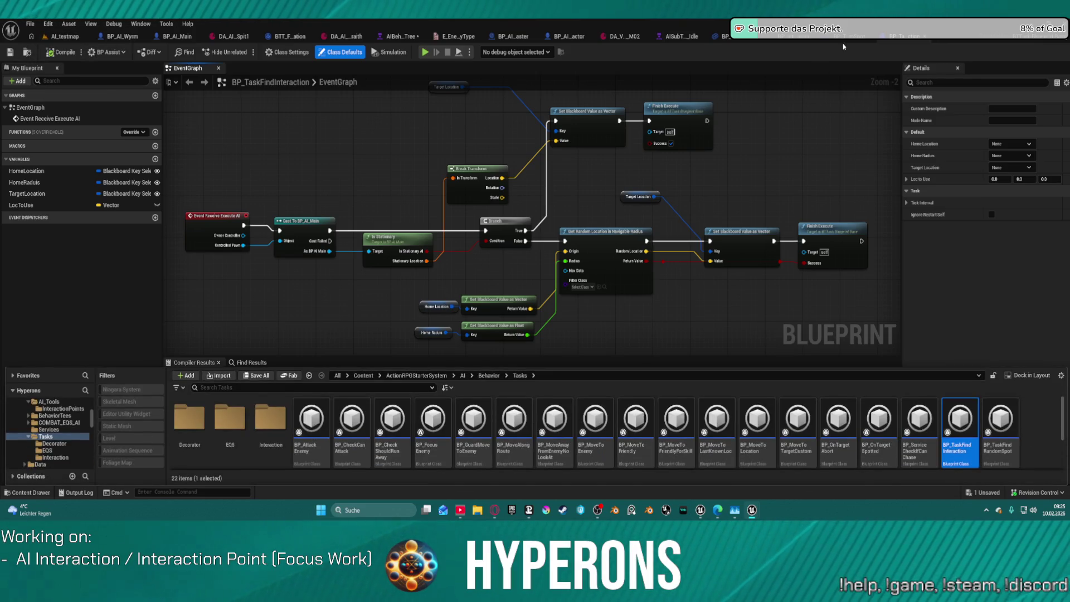
{"action": "left_click", "coordinate": [844, 47]}
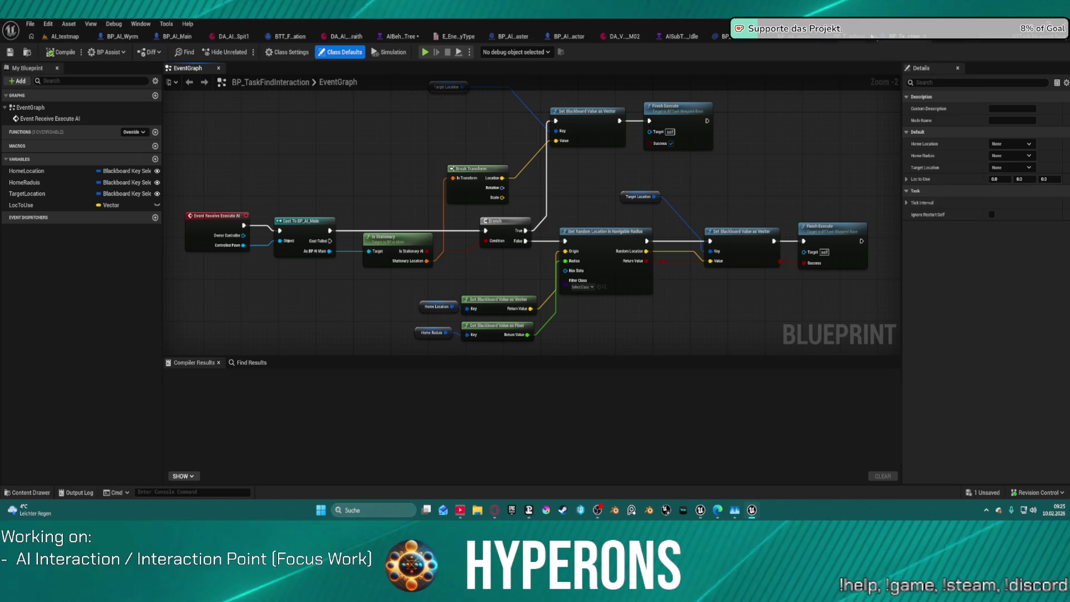
{"action": "middle_click", "coordinate": [844, 41]}
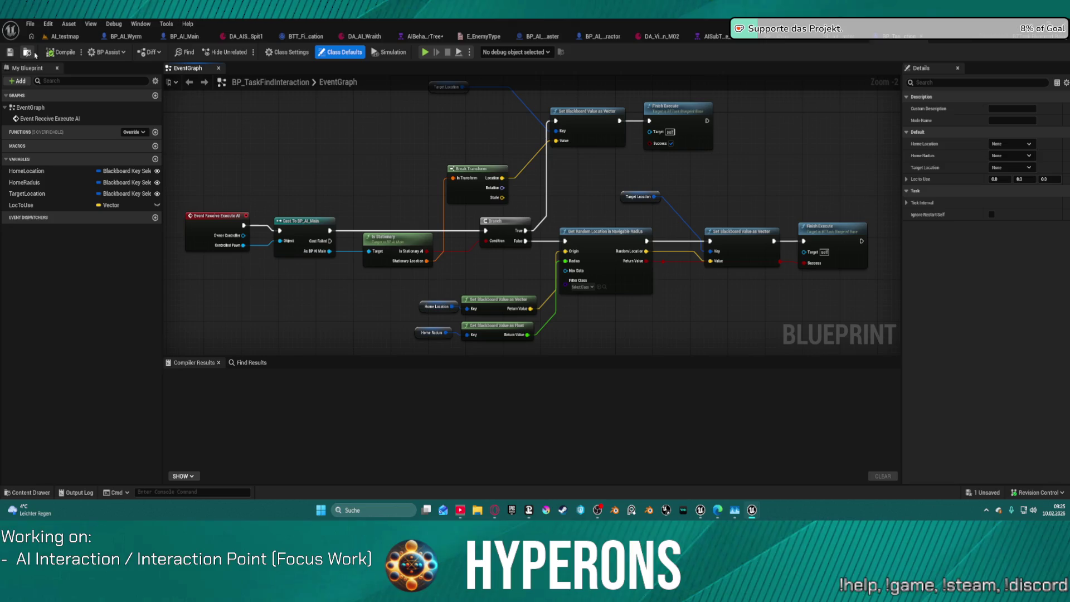
{"action": "left_click", "coordinate": [33, 54]}
Move BP_TaskFindInteraction into the Interaction folder and check out the asset.
{"action": "mouse_move", "coordinate": [959, 434]}
{"action": "left_mouse_down"}
{"action": "mouse_move", "coordinate": [255, 428]}
{"action": "mouse_move", "coordinate": [753, 303]}
{"action": "mouse_move", "coordinate": [805, 240]}
{"action": "mouse_move", "coordinate": [935, 285]}
{"action": "mouse_move", "coordinate": [886, 288]}
{"action": "left_mouse_up"}
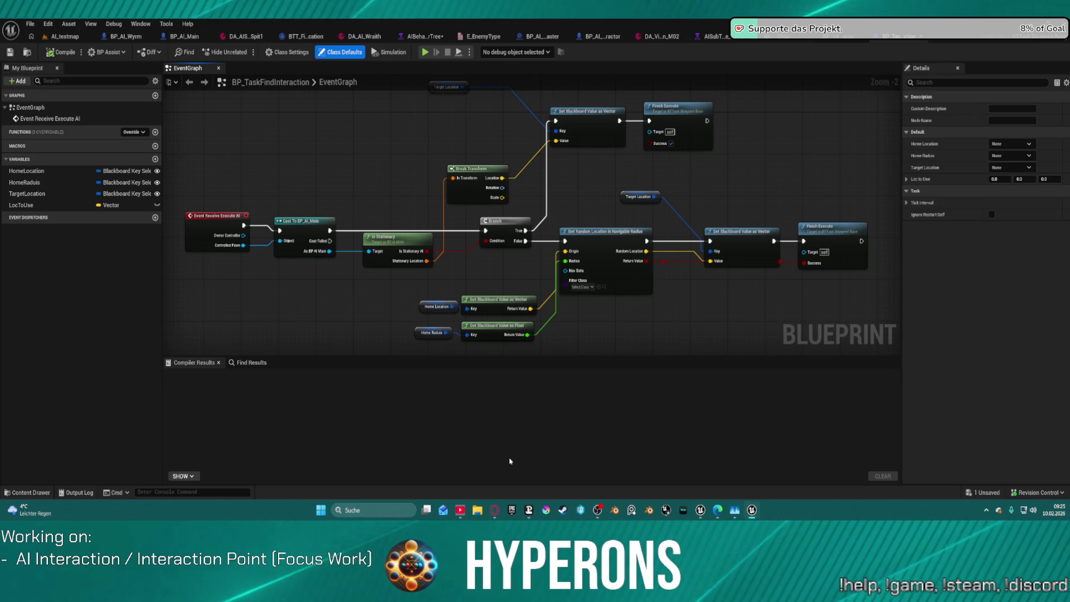
{"action": "key", "text": "ctrl+space"}
{"action": "mouse_move", "coordinate": [959, 435]}
{"action": "left_mouse_down"}
{"action": "mouse_move", "coordinate": [563, 415]}
{"action": "mouse_move", "coordinate": [249, 418]}
{"action": "mouse_move", "coordinate": [273, 424]}
{"action": "left_mouse_up"}
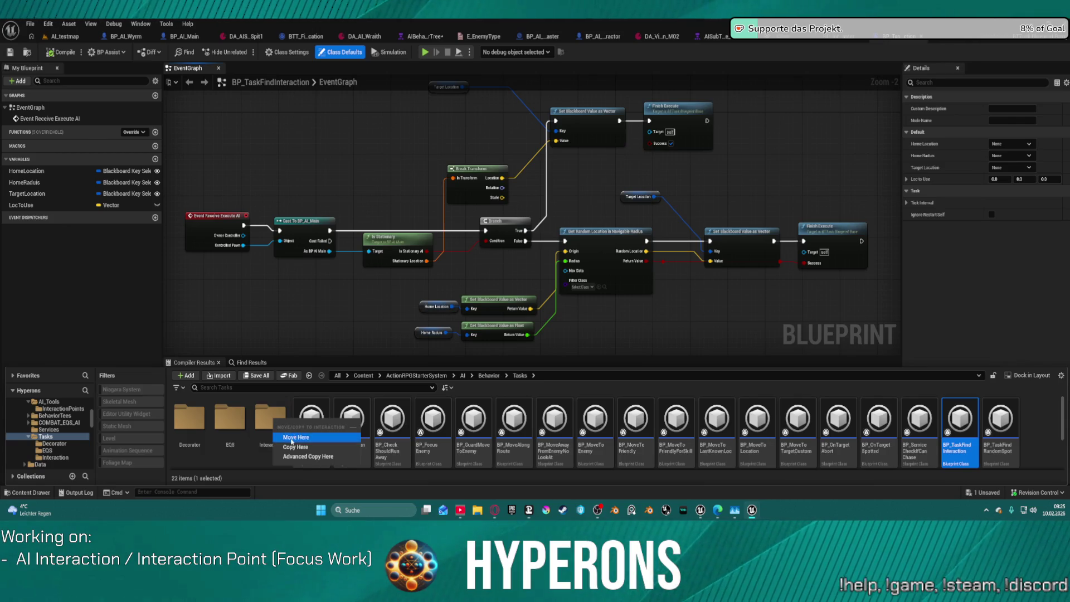
{"action": "left_click", "coordinate": [290, 438]}
{"action": "left_click", "coordinate": [574, 362]}
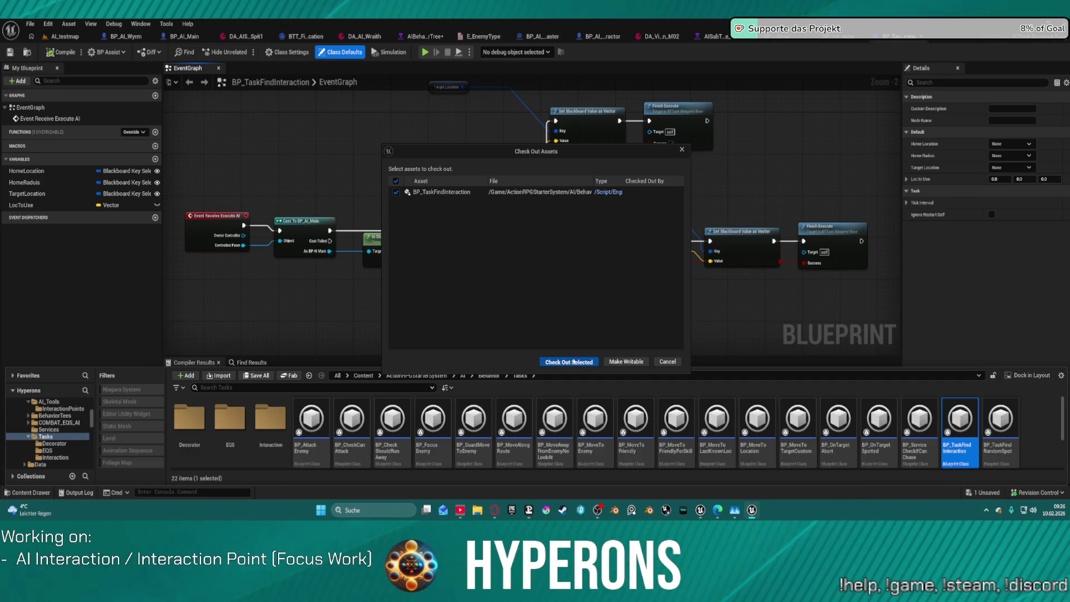
{"action": "left_click", "coordinate": [574, 362]}
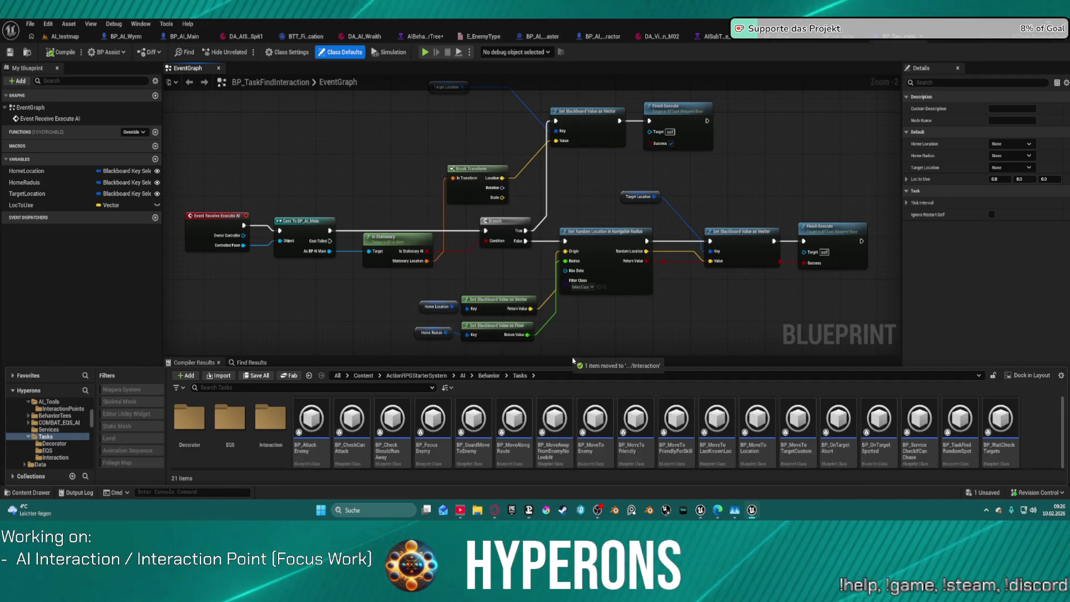
{"action": "double_click", "coordinate": [426, 449]}
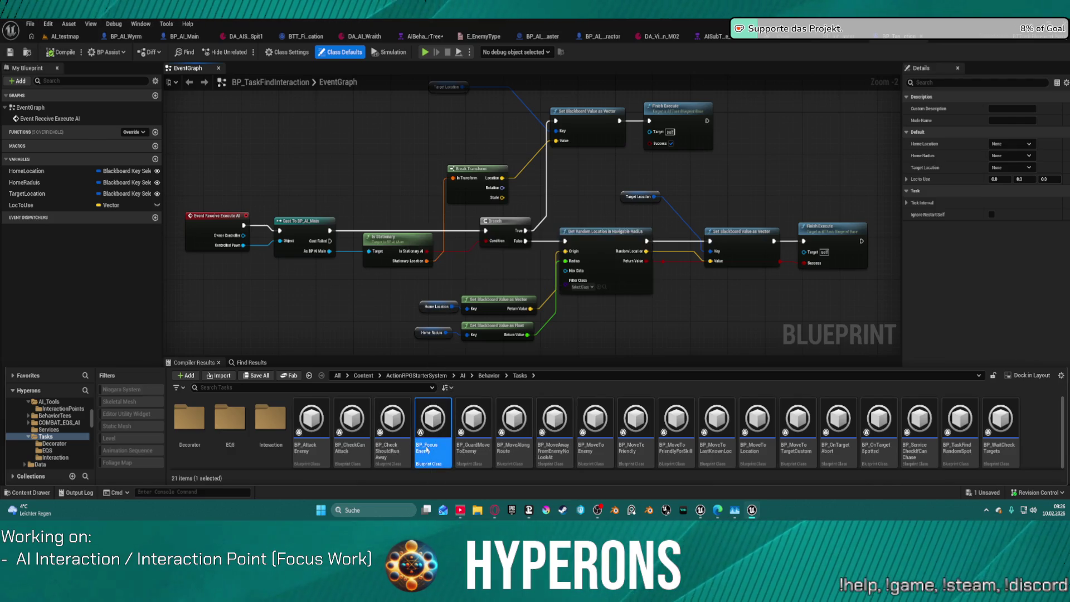
Inspect BP_FocusEnemy's Enemy, Receive Execute AI, SetFocus and Finish Execute nodes, then return to AI_testmap.
{"action": "scroll", "coordinate": [390, 246], "scroll_direction": "up", "scroll_amount": 5}
{"action": "left_click_drag", "start_coordinate": [609, 242], "coordinate": [677, 185]}
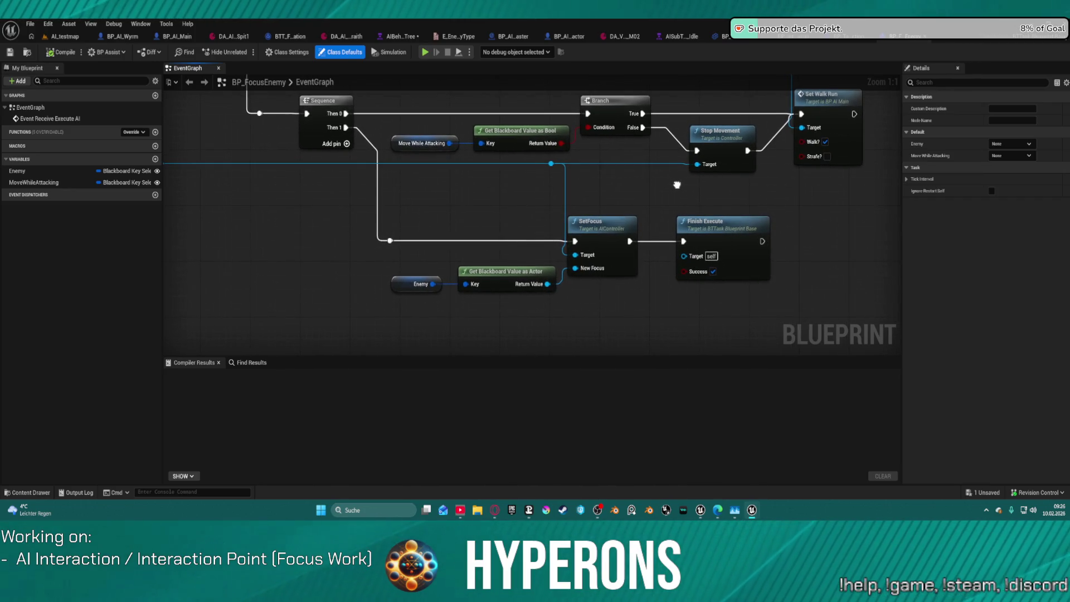
{"action": "left_click", "coordinate": [413, 277]}
{"action": "left_click_drag", "start_coordinate": [358, 192], "coordinate": [376, 230]}
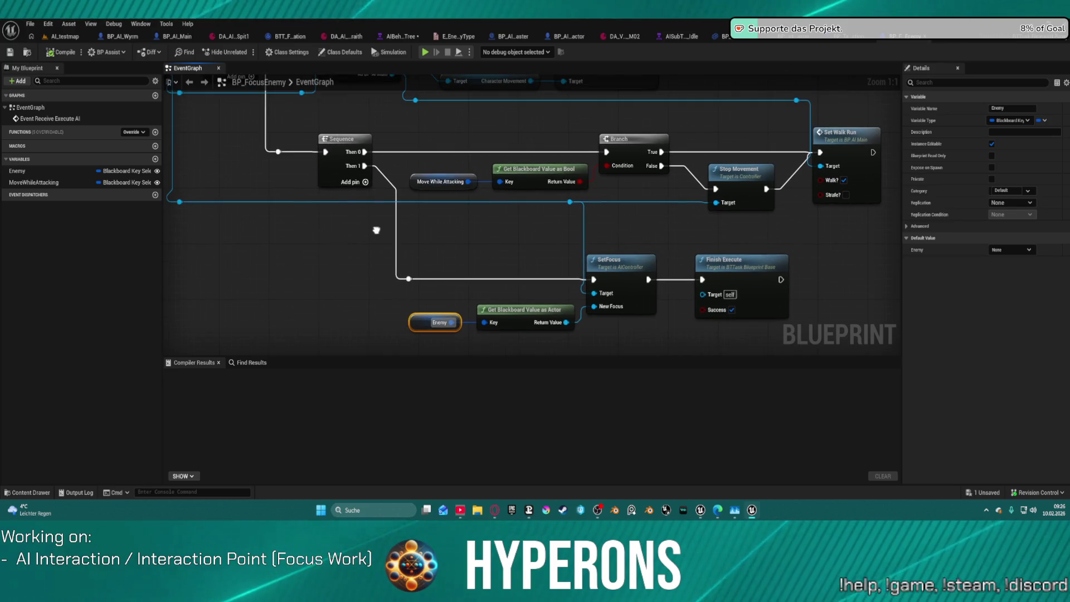
{"action": "left_click", "coordinate": [376, 230]}
{"action": "left_click_drag", "start_coordinate": [565, 322], "coordinate": [671, 488]}
{"action": "left_click_drag", "start_coordinate": [592, 345], "coordinate": [593, 339]}
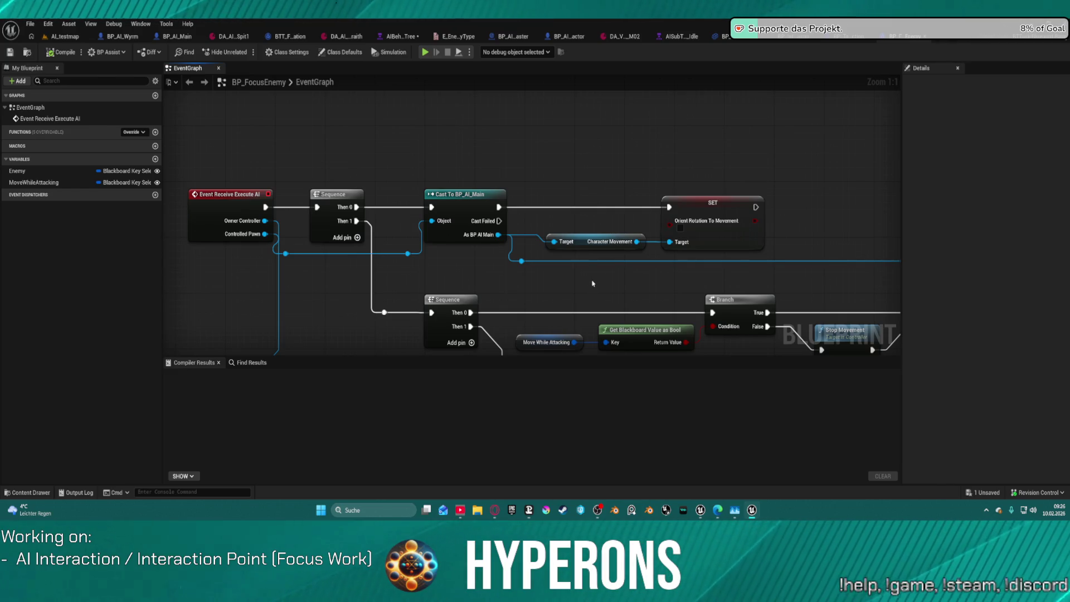
{"action": "mouse_move", "coordinate": [651, 287]}
{"action": "left_mouse_down"}
{"action": "mouse_move", "coordinate": [446, 95]}
{"action": "mouse_move", "coordinate": [498, 106]}
{"action": "left_mouse_up"}
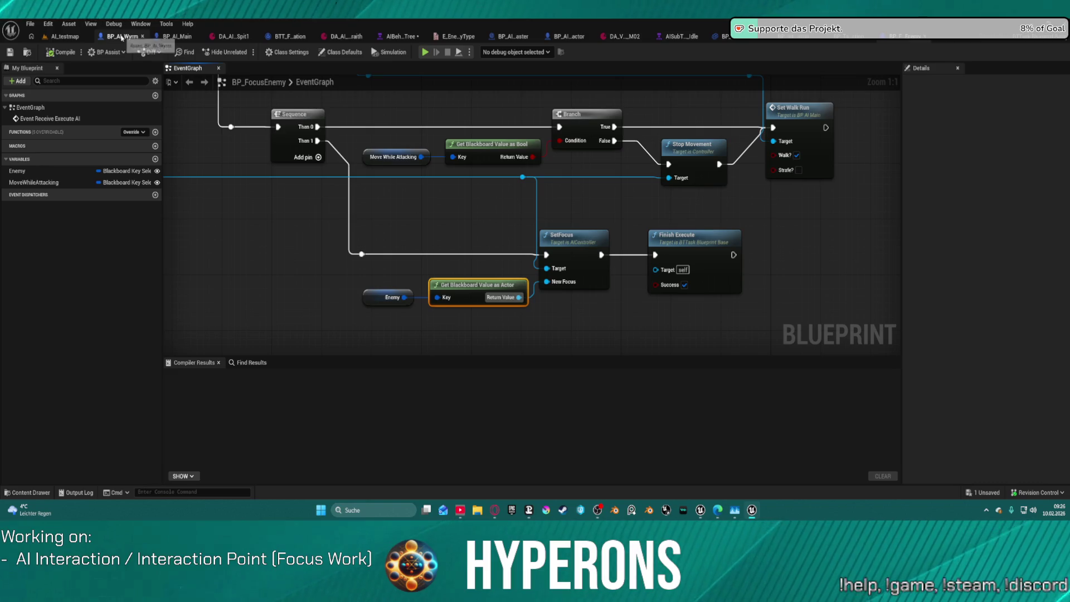
{"action": "left_click", "coordinate": [65, 37]}
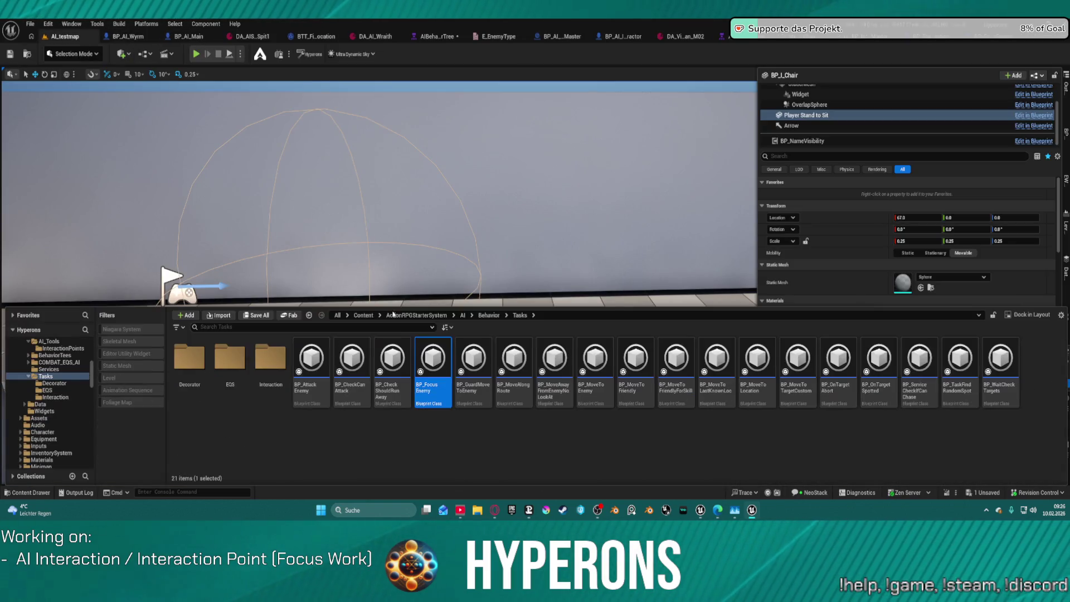
Open BP_TaskFindInteraction from the Interaction folder and shift its event and cast nodes into a tidy layout.
{"action": "double_click", "coordinate": [270, 365]}
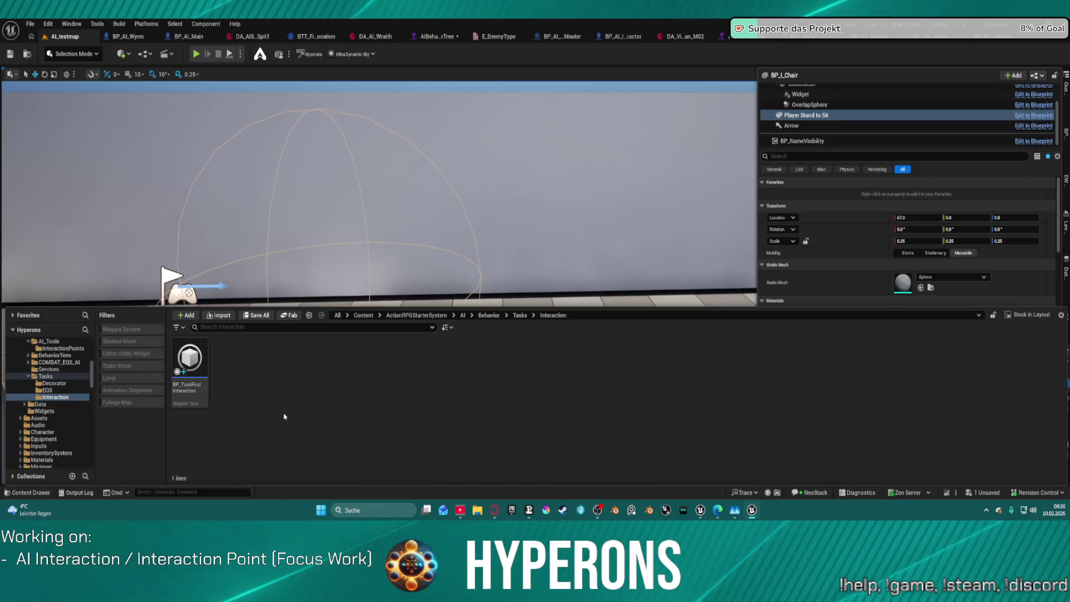
{"action": "double_click", "coordinate": [196, 398]}
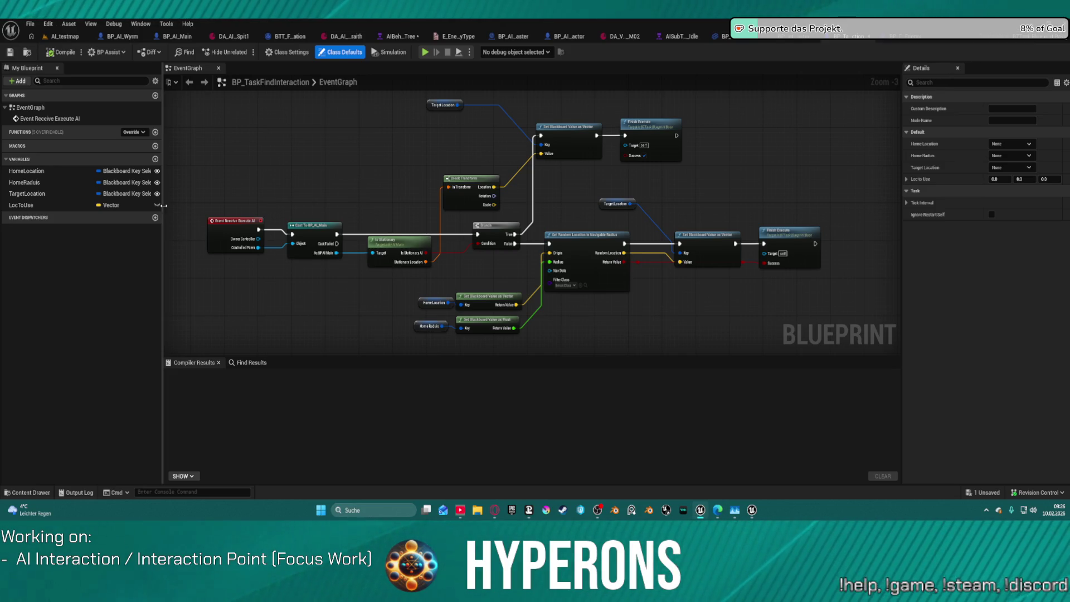
{"action": "left_click_drag", "start_coordinate": [202, 207], "coordinate": [345, 270]}
{"action": "left_click_drag", "start_coordinate": [302, 233], "coordinate": [247, 232]}
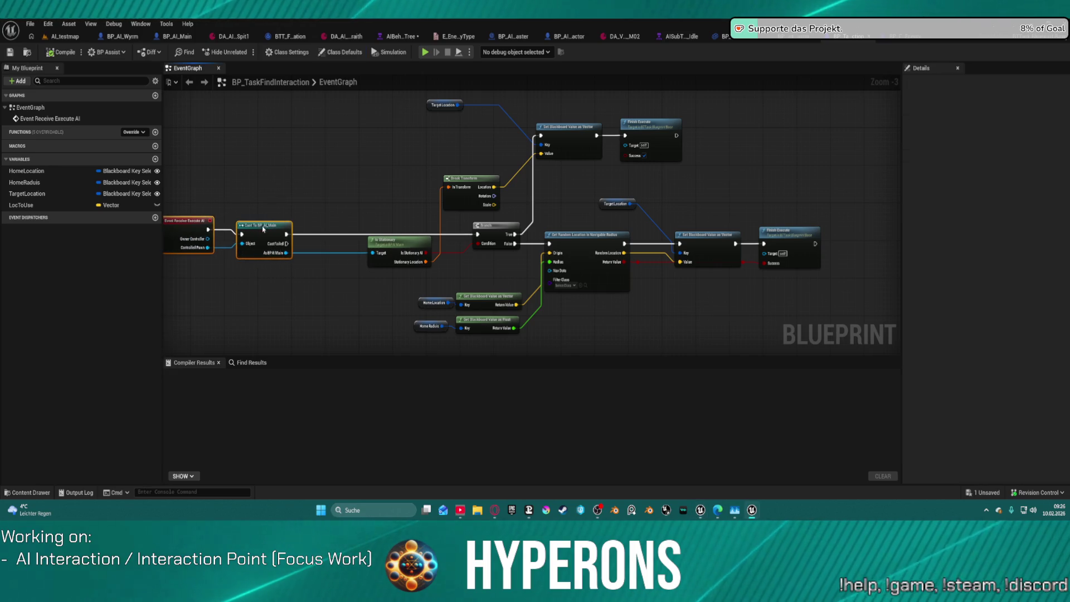
{"action": "key", "text": "f"}
{"action": "left_click_drag", "start_coordinate": [347, 227], "coordinate": [468, 167]}
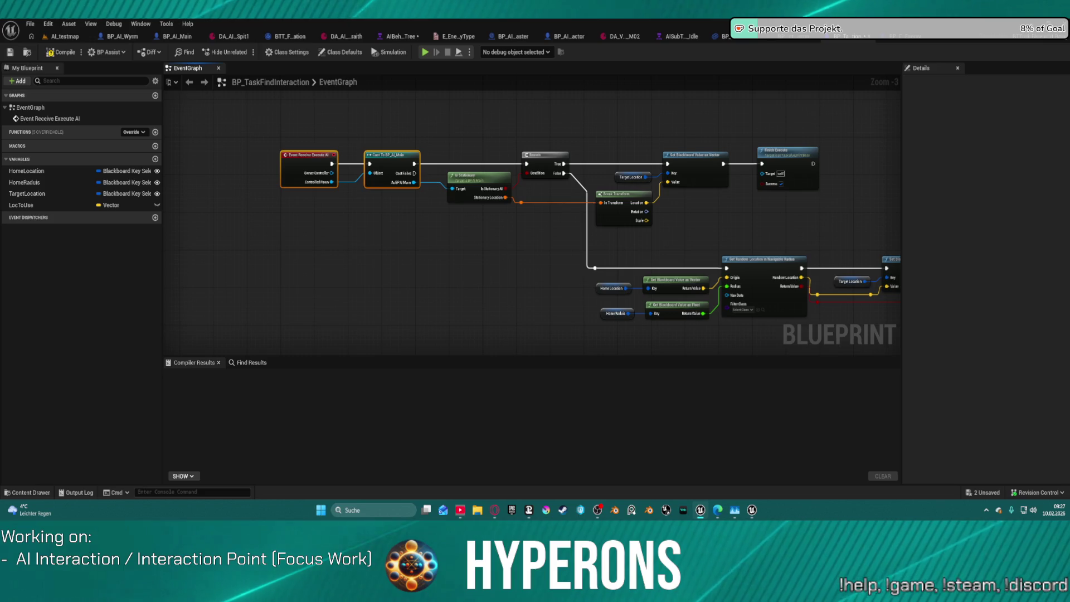
In BP_AI_Main, survey the Event Graph's comment blocks and expand the Settings variable category.
{"action": "left_click", "coordinate": [180, 37]}
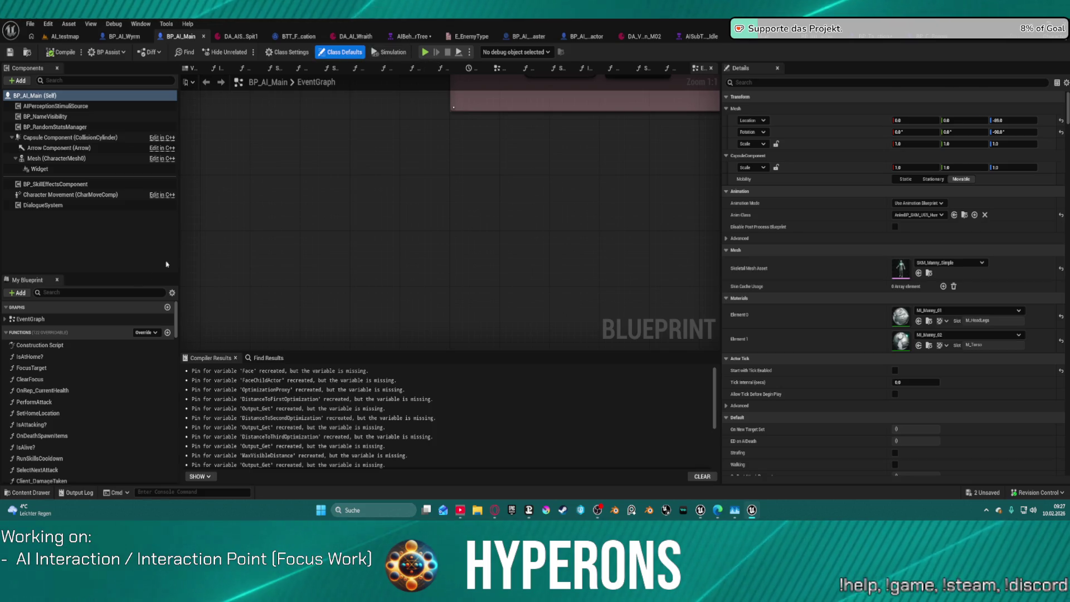
{"action": "scroll", "coordinate": [85, 379], "scroll_direction": "down", "scroll_amount": 5}
{"action": "scroll", "coordinate": [85, 379], "scroll_direction": "down", "scroll_amount": 3}
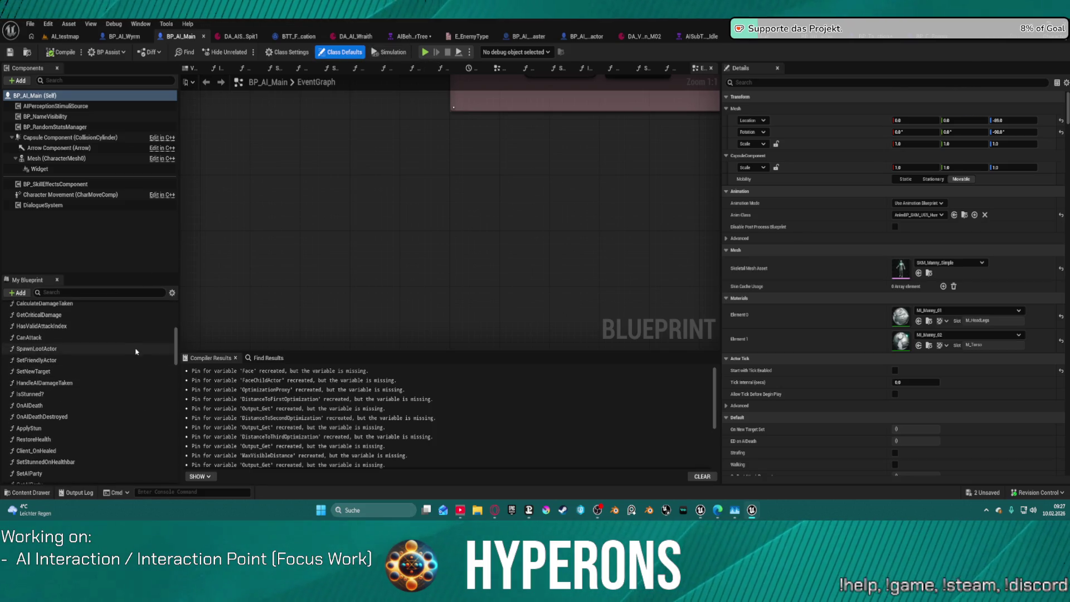
{"action": "scroll", "coordinate": [67, 329], "scroll_direction": "up", "scroll_amount": 3}
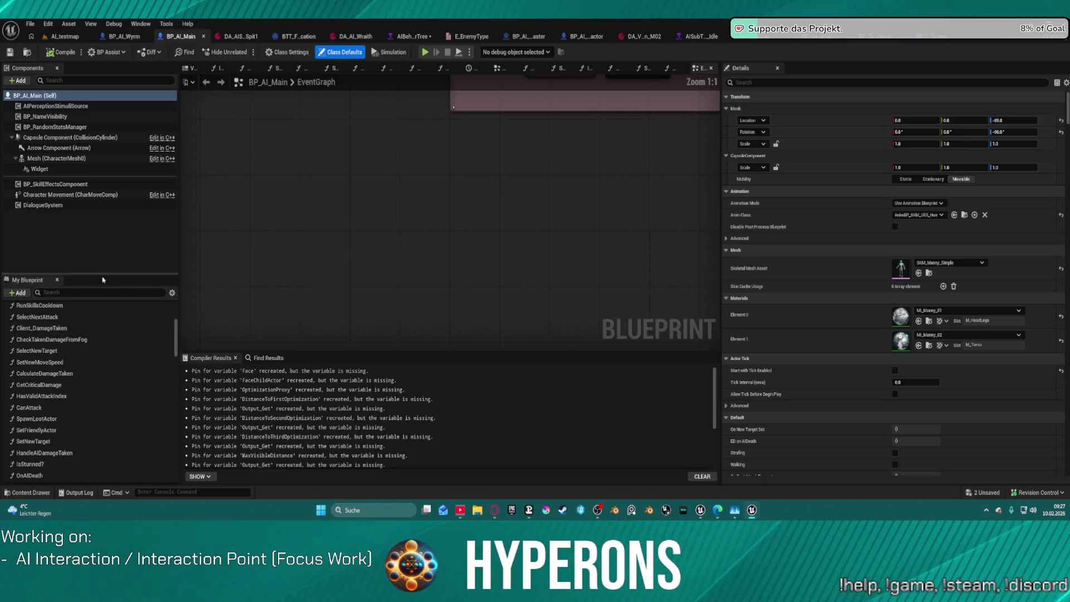
{"action": "scroll", "coordinate": [55, 365], "scroll_direction": "up", "scroll_amount": 6}
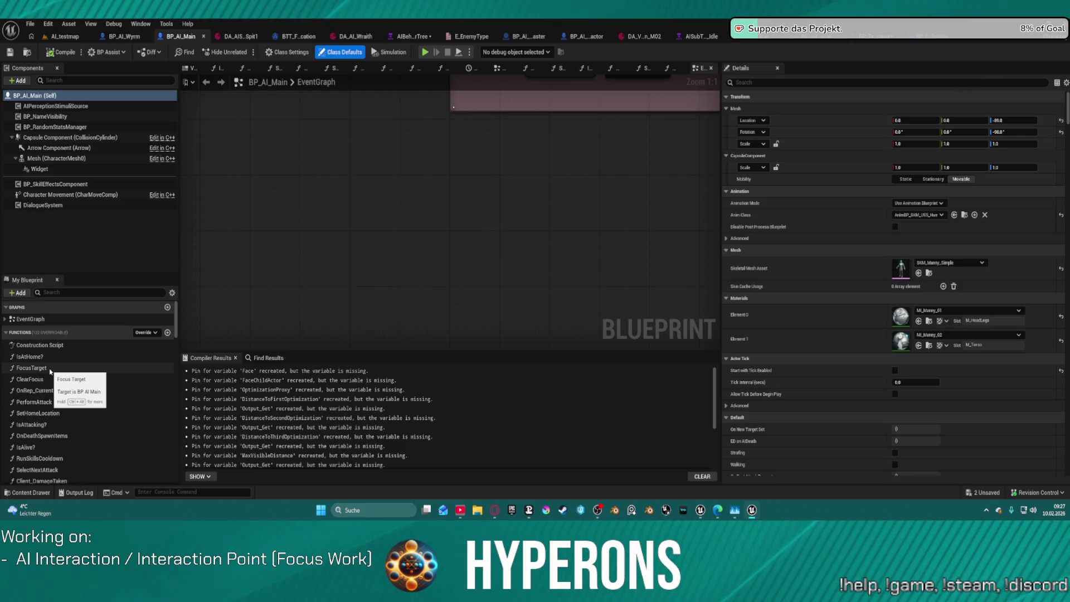
{"action": "scroll", "coordinate": [64, 376], "scroll_direction": "down", "scroll_amount": 2}
{"action": "scroll", "coordinate": [64, 376], "scroll_direction": "down", "scroll_amount": 15}
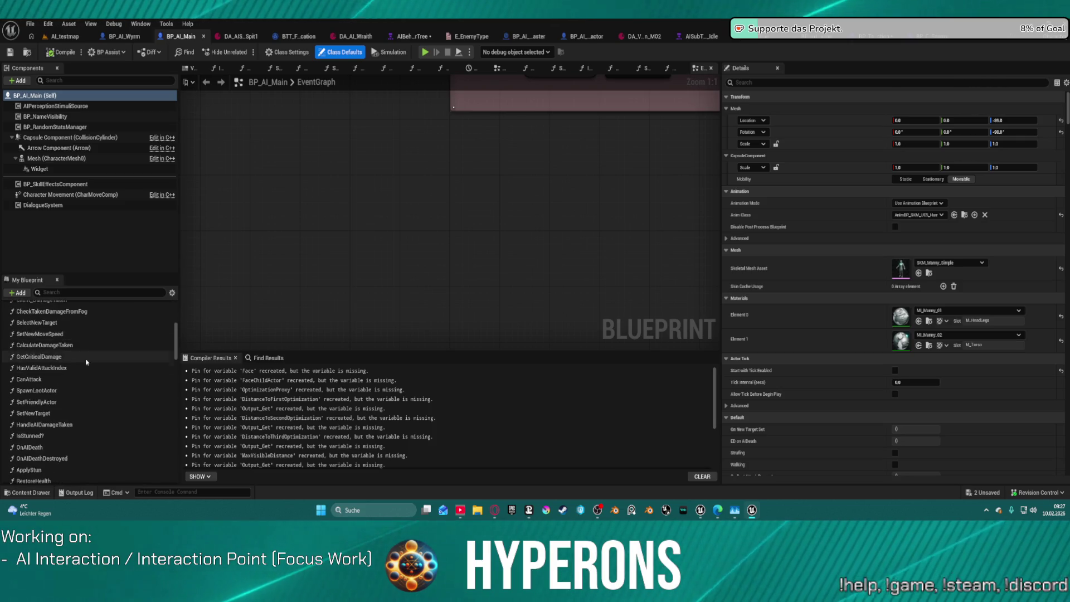
{"action": "scroll", "coordinate": [111, 362], "scroll_direction": "down", "scroll_amount": 10}
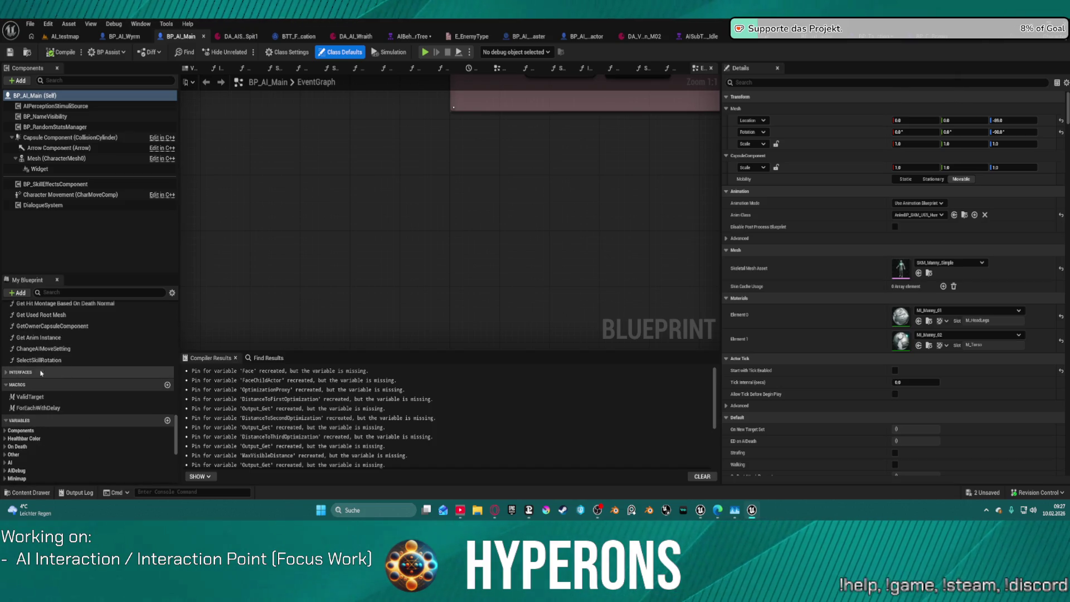
{"action": "scroll", "coordinate": [507, 191], "scroll_direction": "down", "scroll_amount": 12}
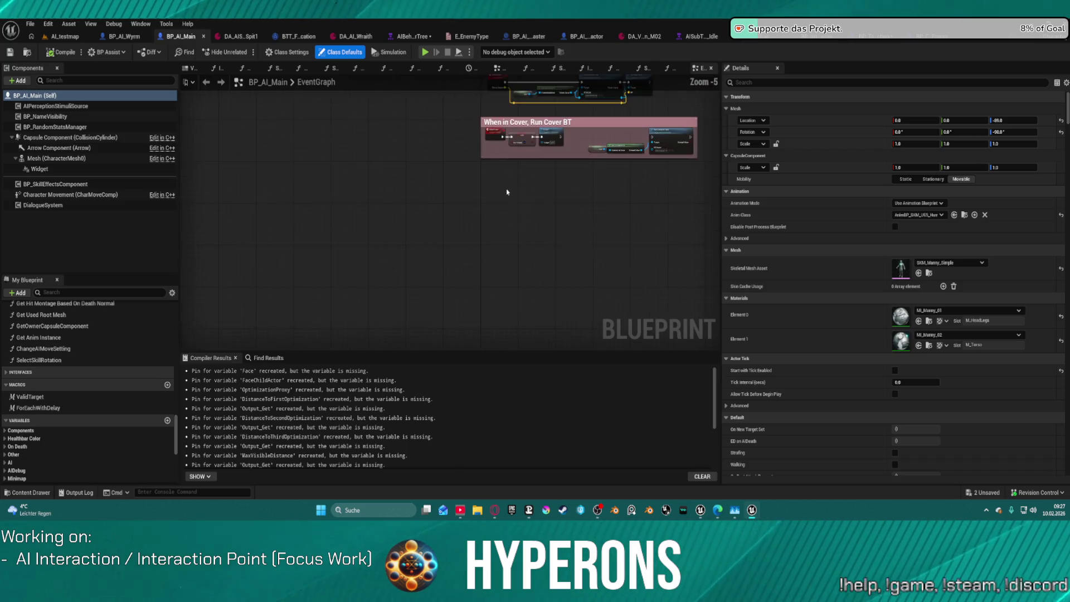
{"action": "mouse_move", "coordinate": [401, 340]}
{"action": "left_mouse_down"}
{"action": "mouse_move", "coordinate": [411, 294]}
{"action": "mouse_move", "coordinate": [312, 100]}
{"action": "mouse_move", "coordinate": [391, 268]}
{"action": "mouse_move", "coordinate": [498, 432]}
{"action": "left_mouse_up"}
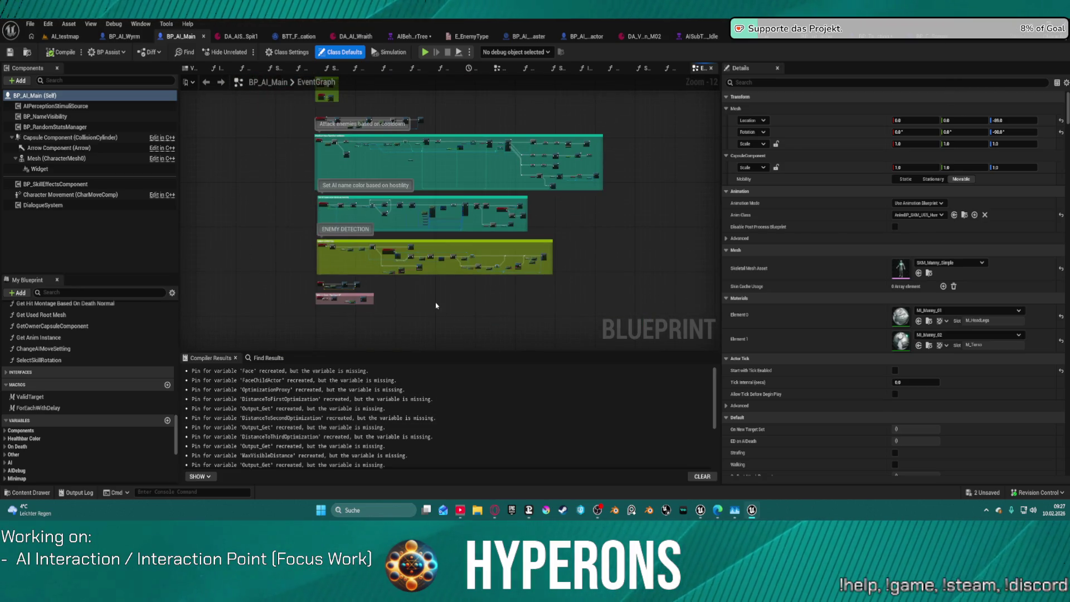
{"action": "left_click_drag", "start_coordinate": [439, 306], "coordinate": [443, 307]}
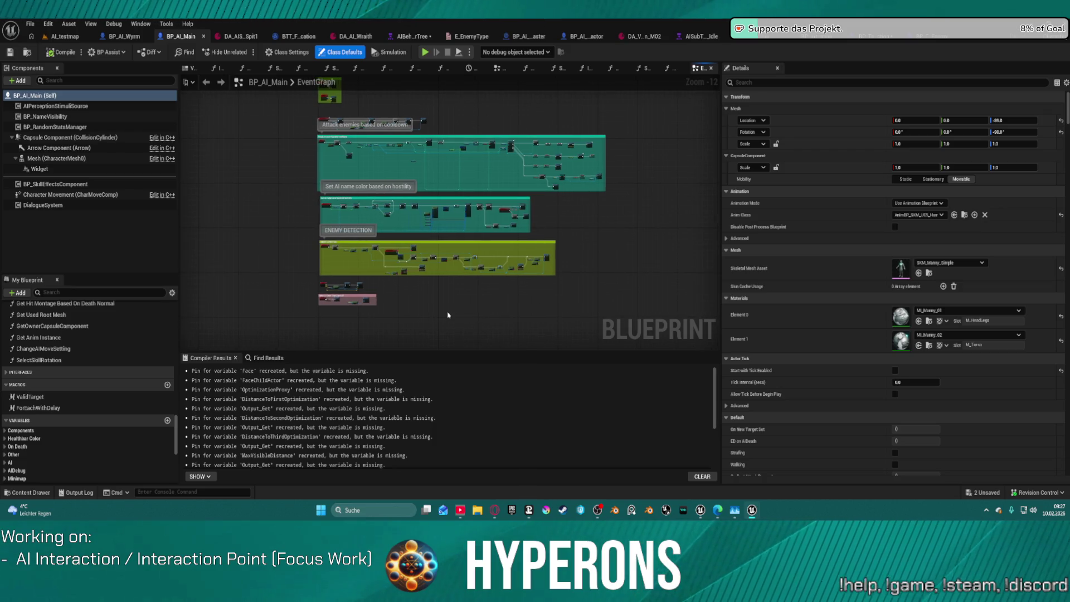
{"action": "scroll", "coordinate": [363, 334], "scroll_direction": "up", "scroll_amount": 4}
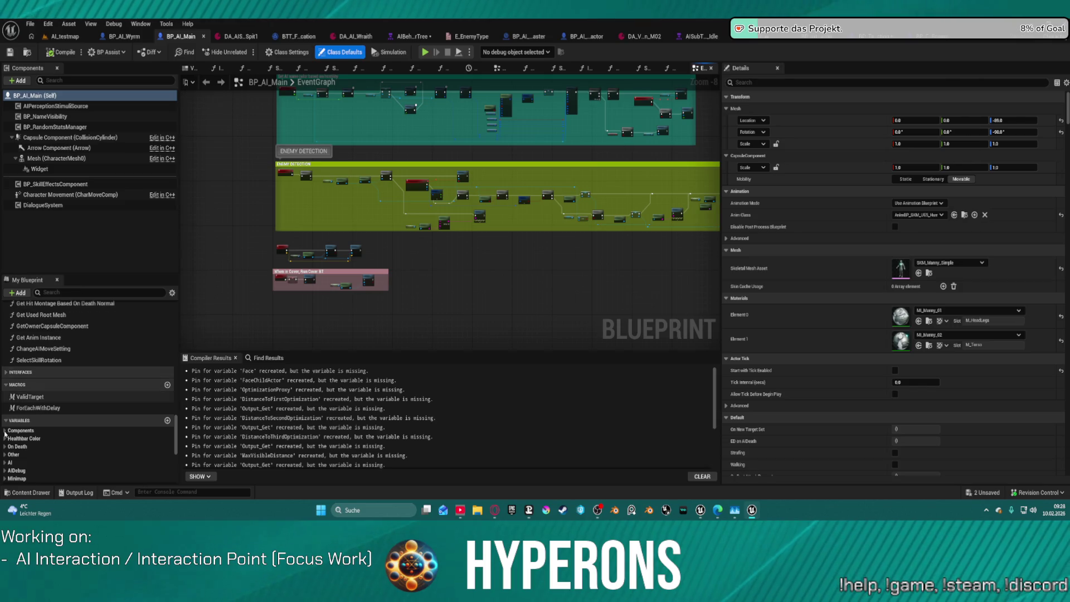
{"action": "scroll", "coordinate": [56, 401], "scroll_direction": "down", "scroll_amount": 3}
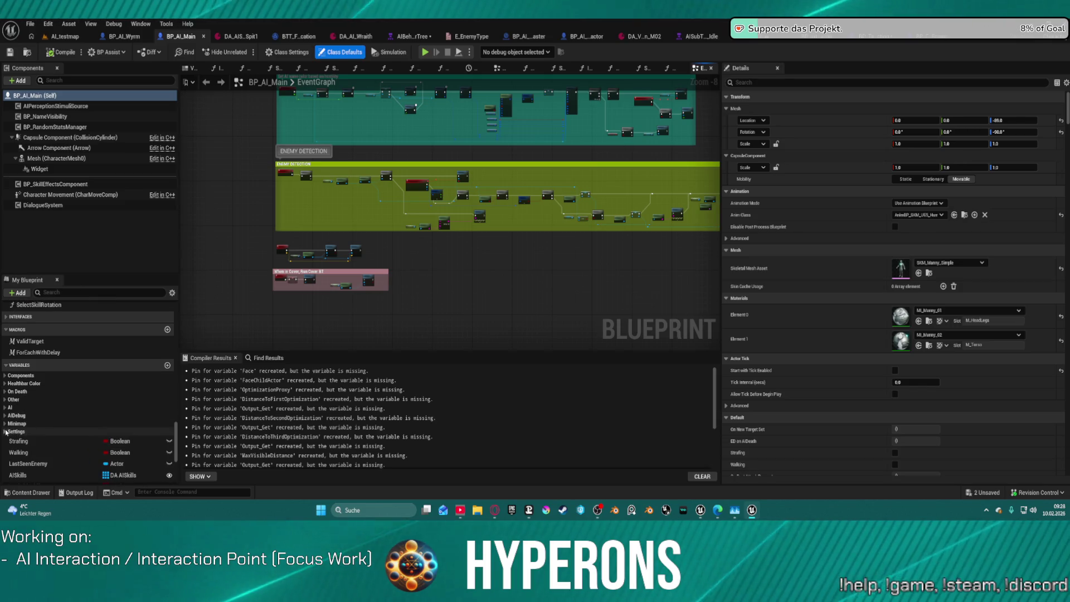
{"action": "left_click", "coordinate": [5, 432]}
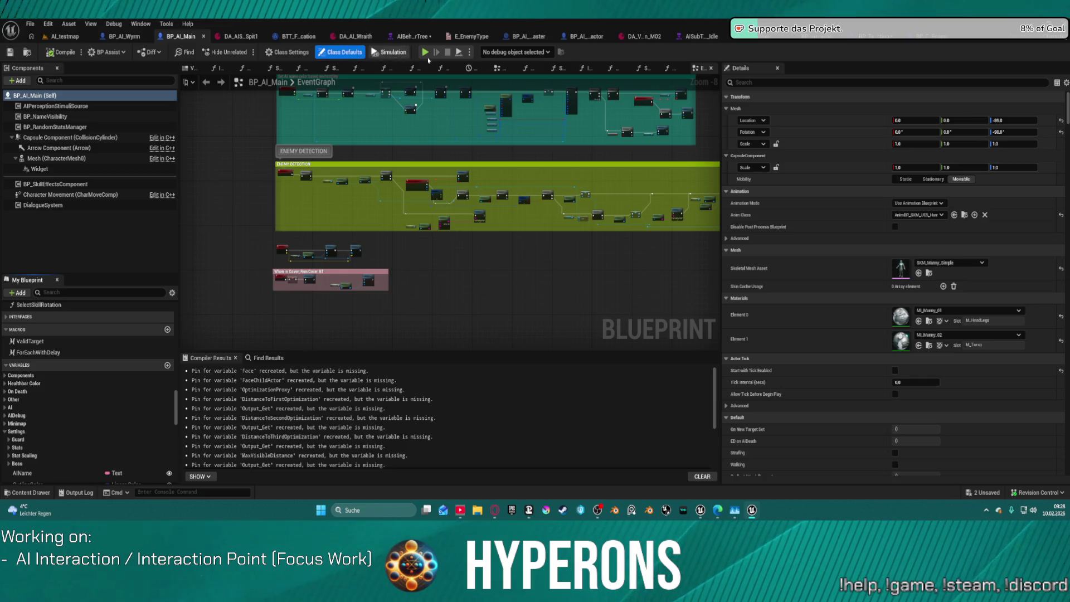
Add a variable named InteractionPoints typed as a BP AI Interaction Point Master reference.
{"action": "left_click", "coordinate": [167, 366]}
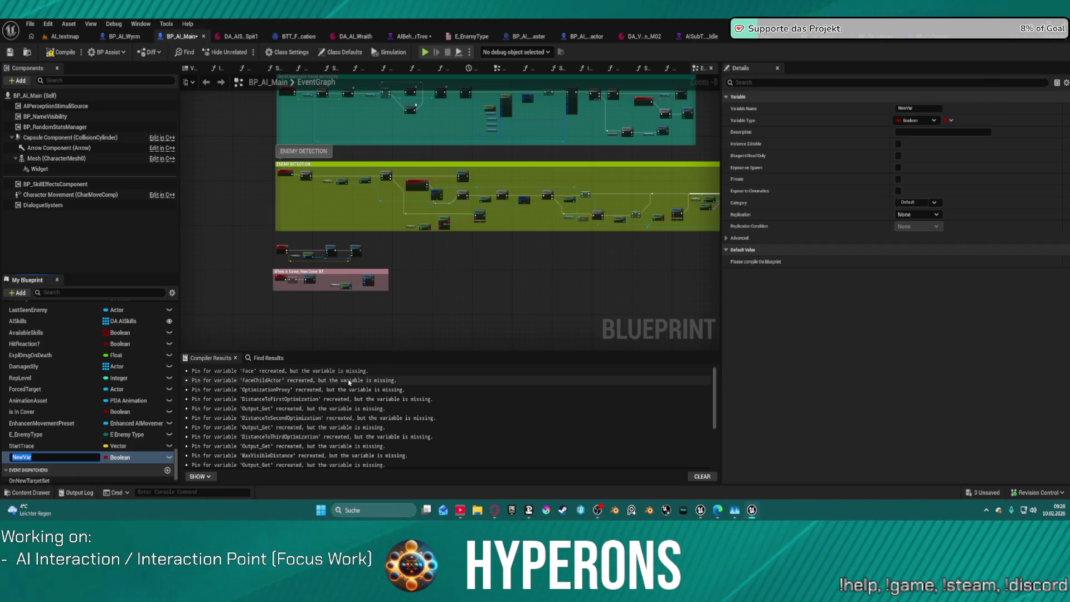
{"action": "type", "text": "Interacti"}
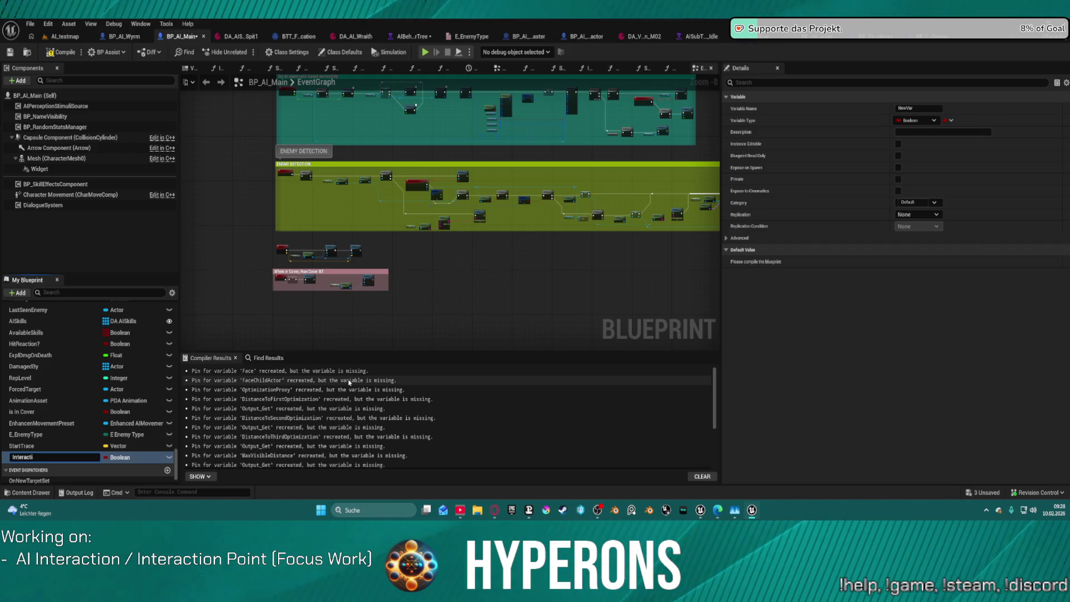
{"action": "type", "text": "onPoints"}
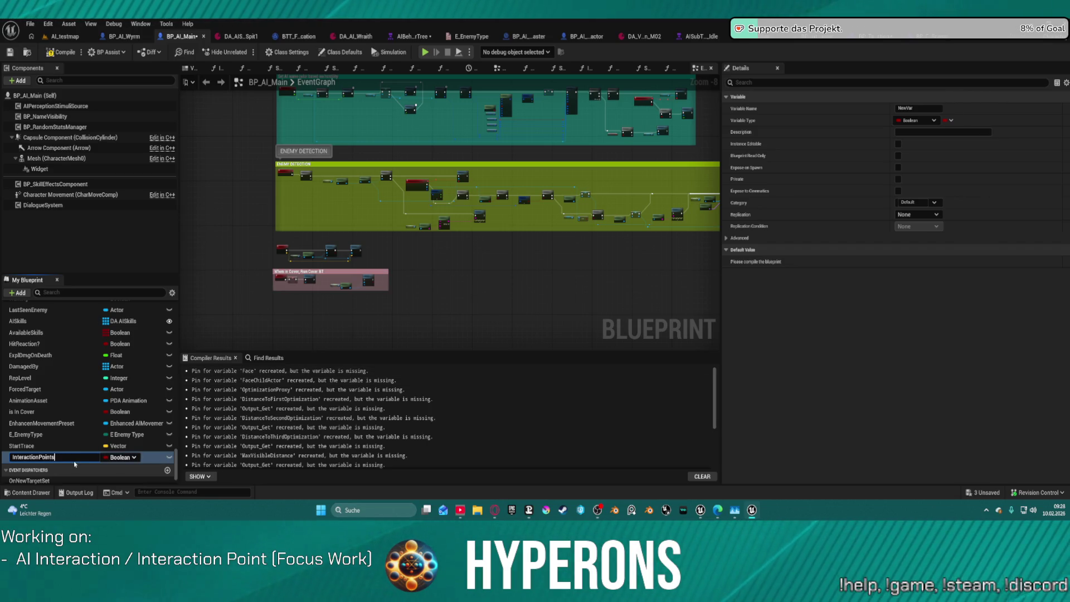
{"action": "key", "text": "Return"}
{"action": "left_click", "coordinate": [128, 460]}
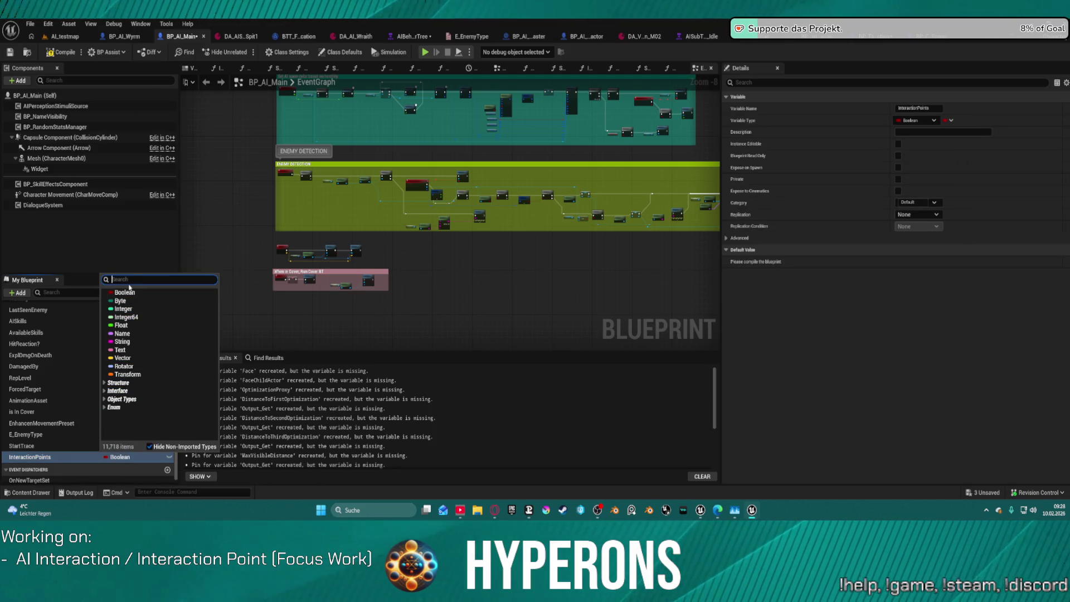
{"action": "type", "text": "Interact"}
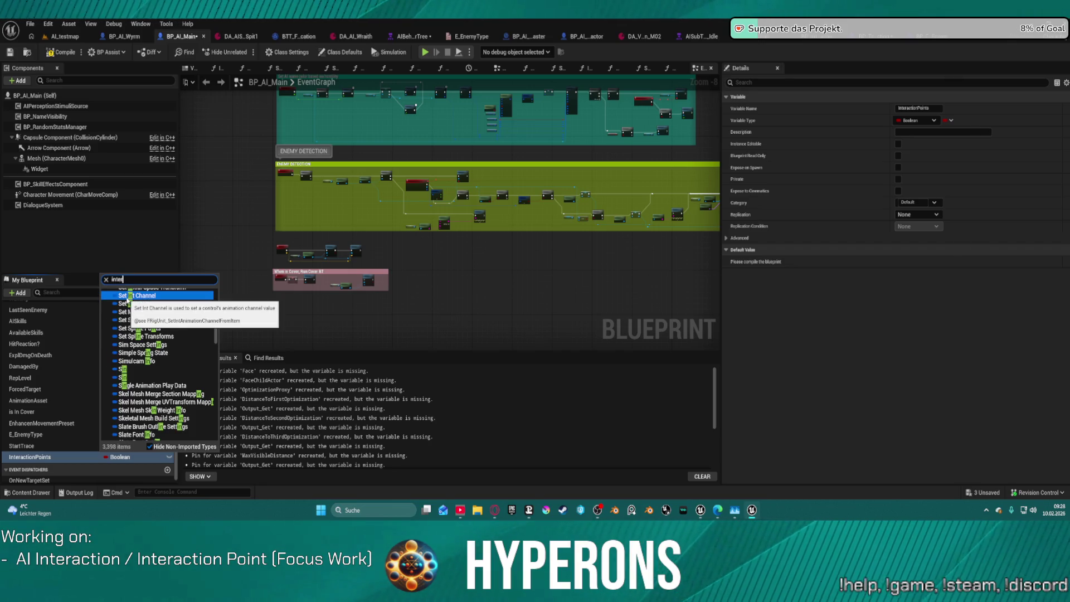
{"action": "type", "text": "ion"}
{"action": "scroll", "coordinate": [149, 409], "scroll_direction": "down", "scroll_amount": 5}
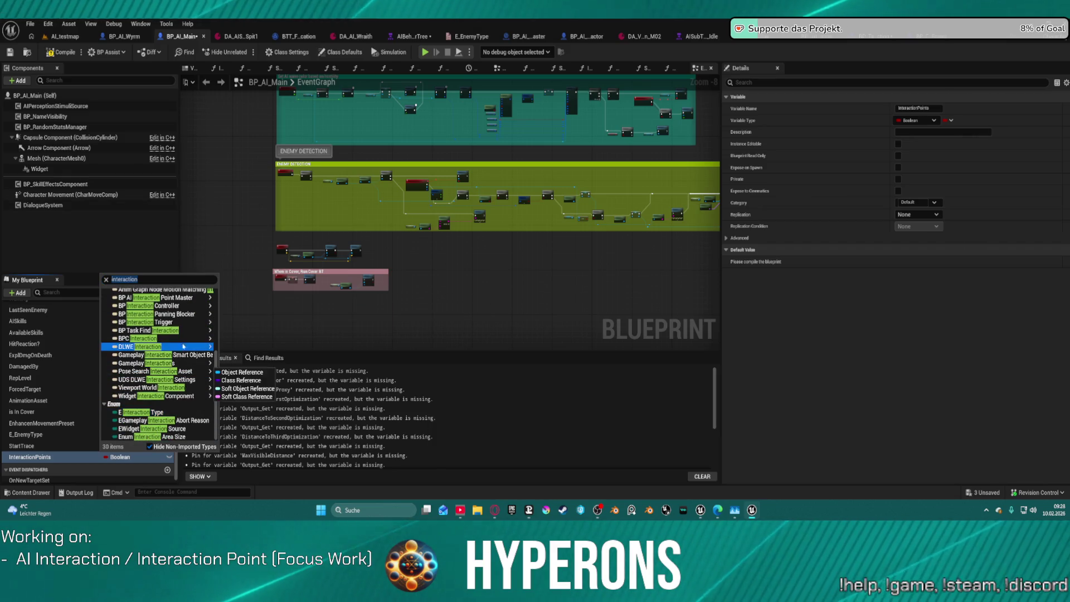
{"action": "mouse_move", "coordinate": [189, 297]}
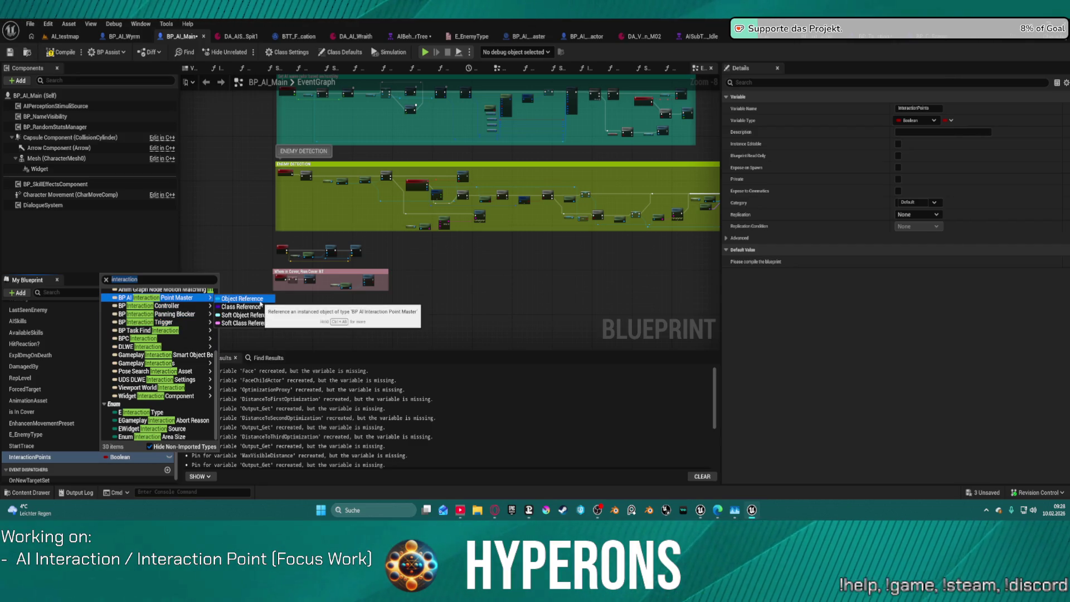
{"action": "left_click", "coordinate": [228, 329]}
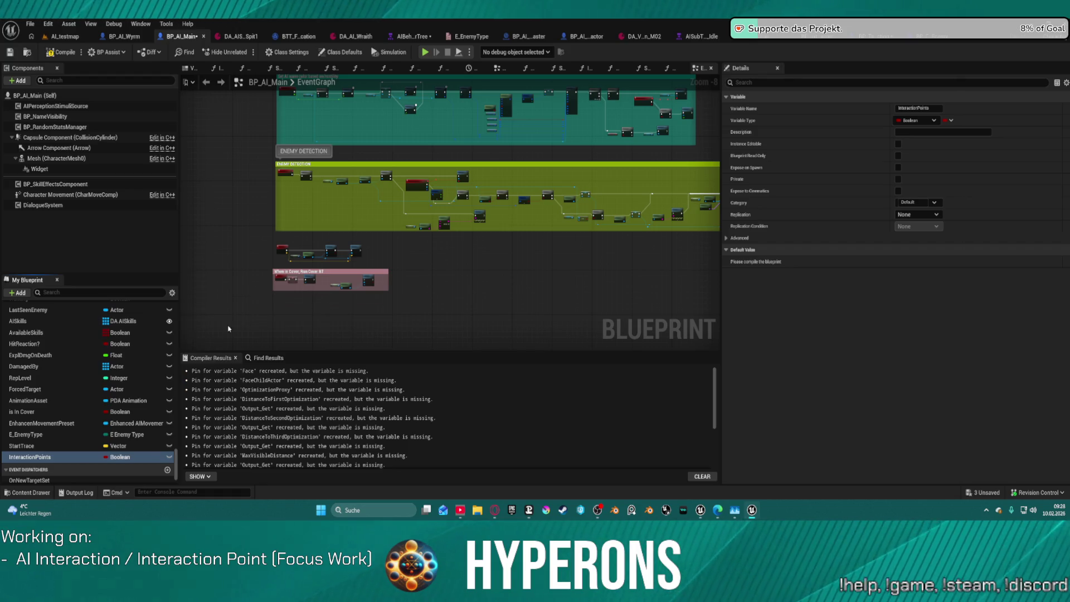
Make InteractionPoints an instance-editable array in the Settings category and compile BP_AI_Main.
{"action": "right_click", "coordinate": [105, 457]}
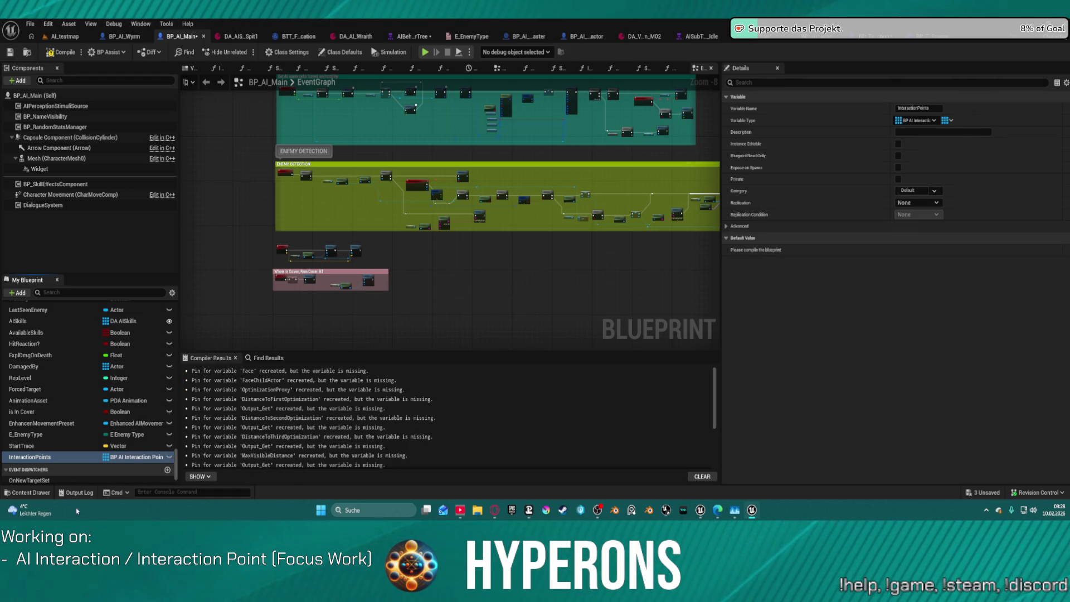
{"action": "left_click", "coordinate": [168, 457]}
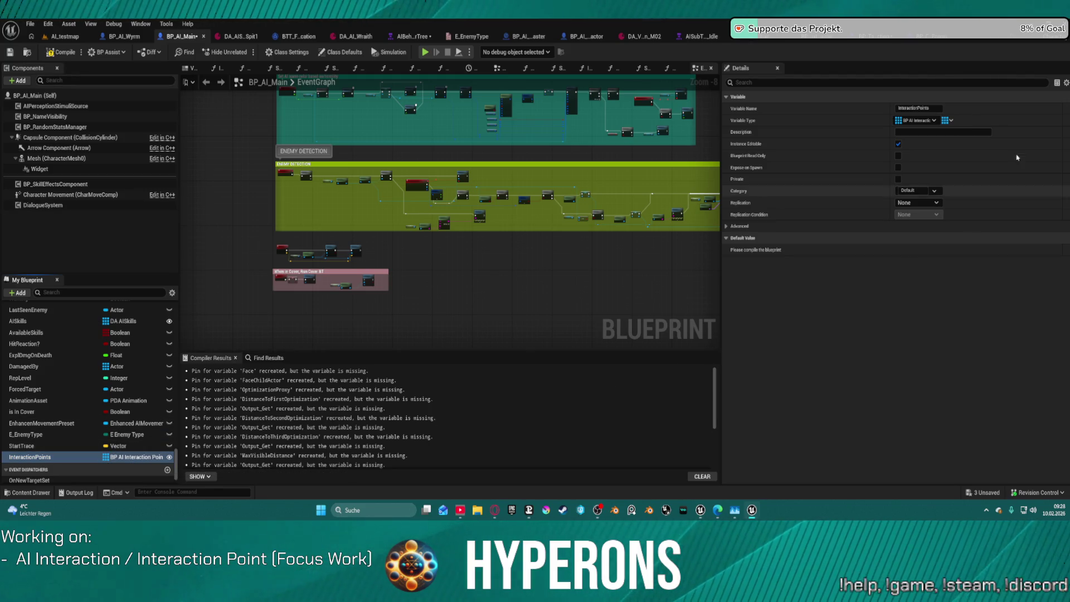
{"action": "left_click", "coordinate": [934, 191]}
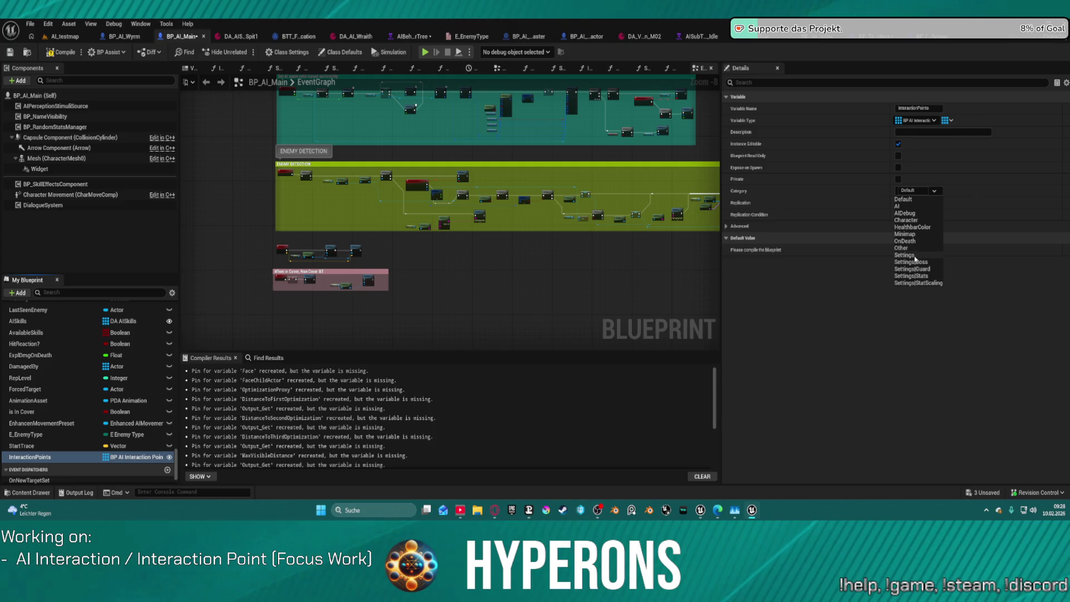
{"action": "left_click", "coordinate": [914, 255]}
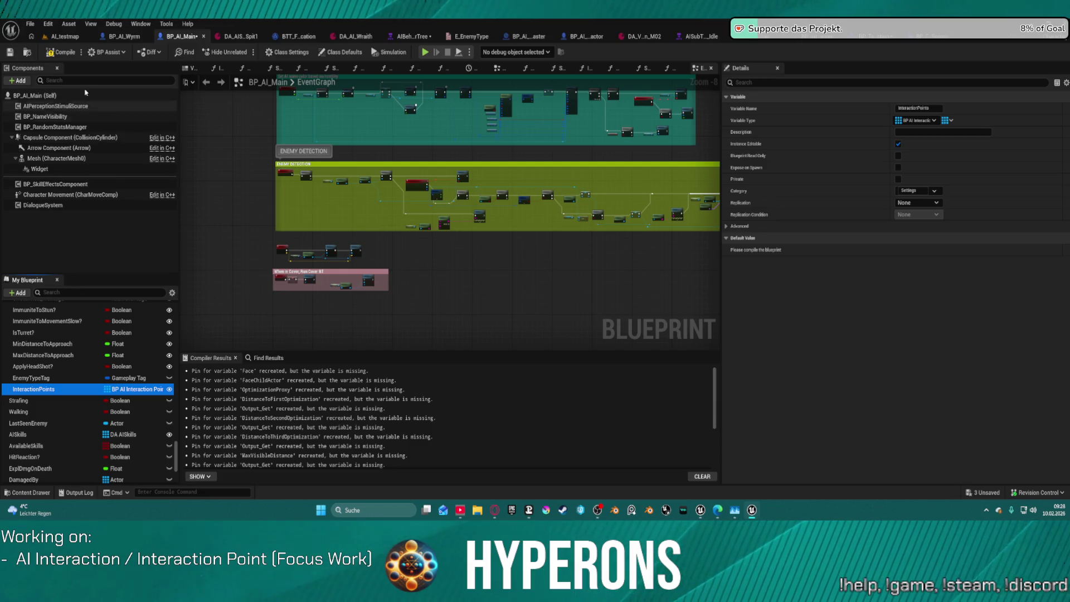
{"action": "left_click", "coordinate": [49, 54]}
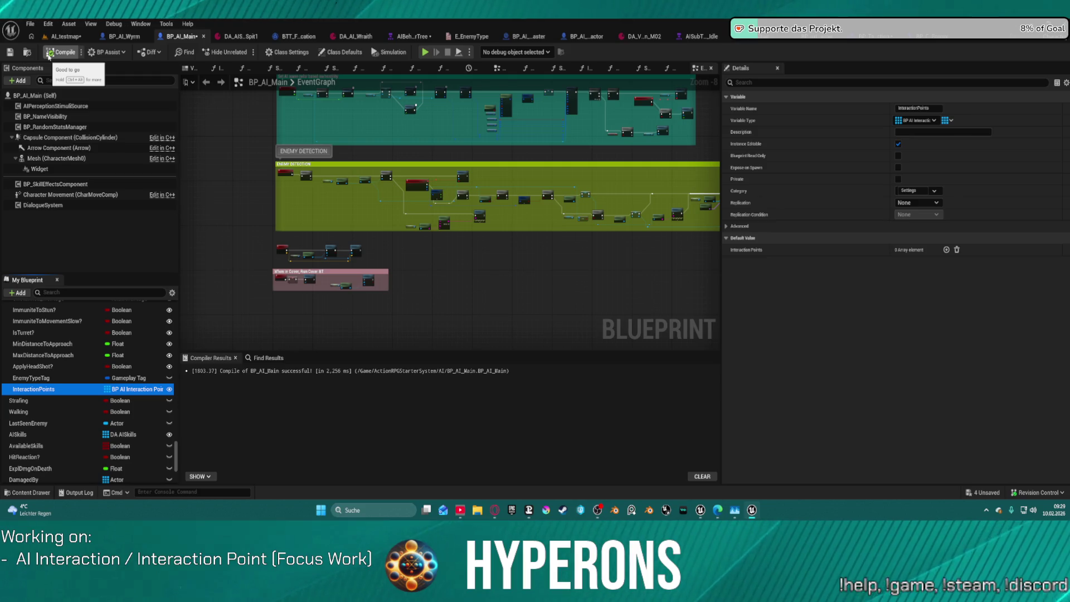
{"action": "left_click", "coordinate": [66, 36]}
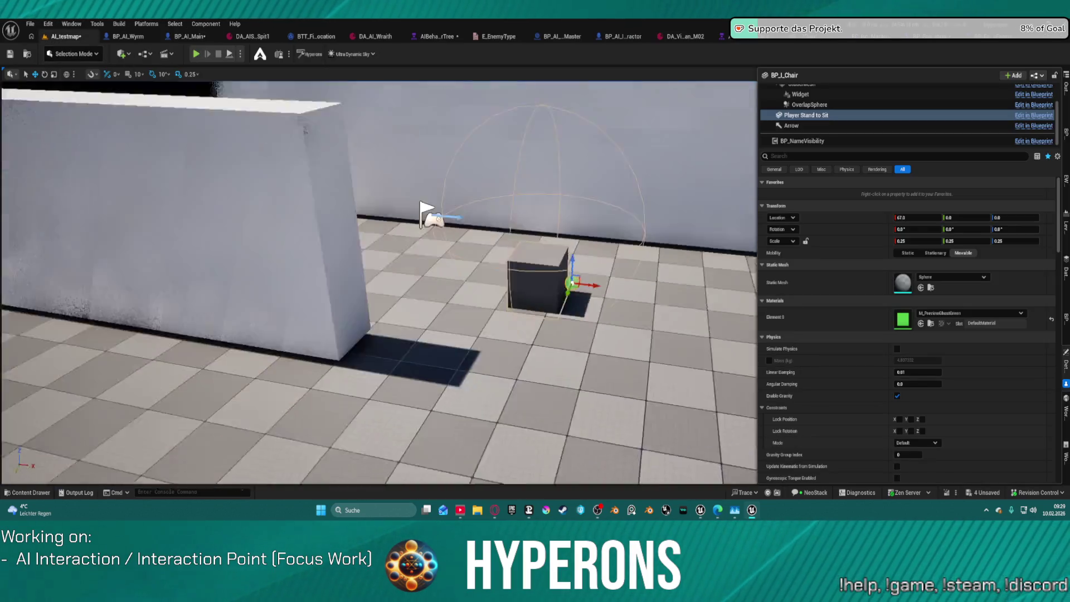
Select the NPC, set its Interaction Points[0] to BP_AI_InteractionPointMaster, and save AI_testmap.
{"action": "key", "text": "w"}
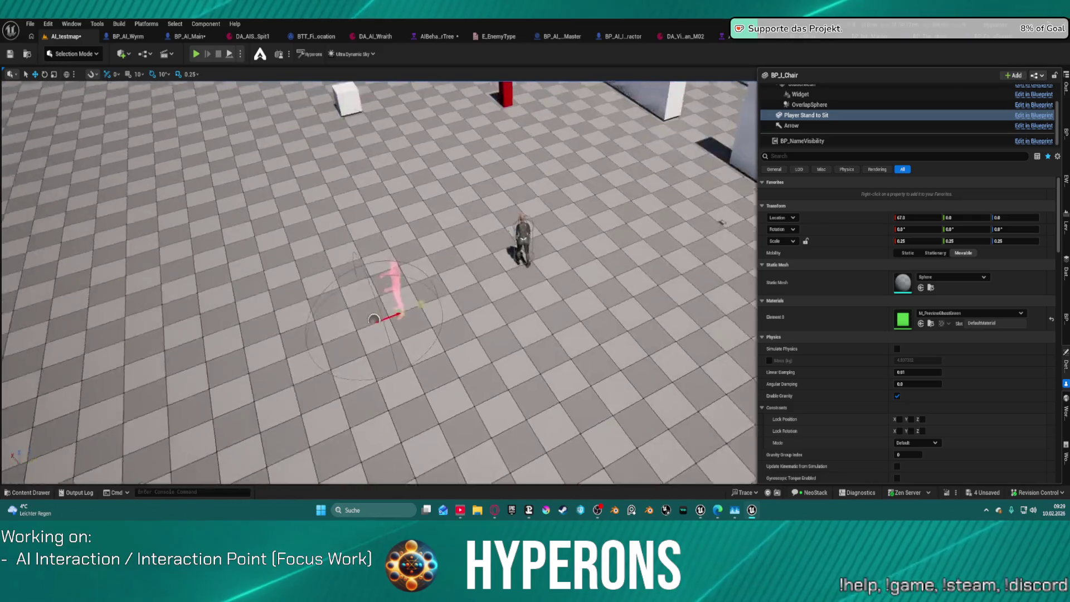
{"action": "key", "text": "w"}
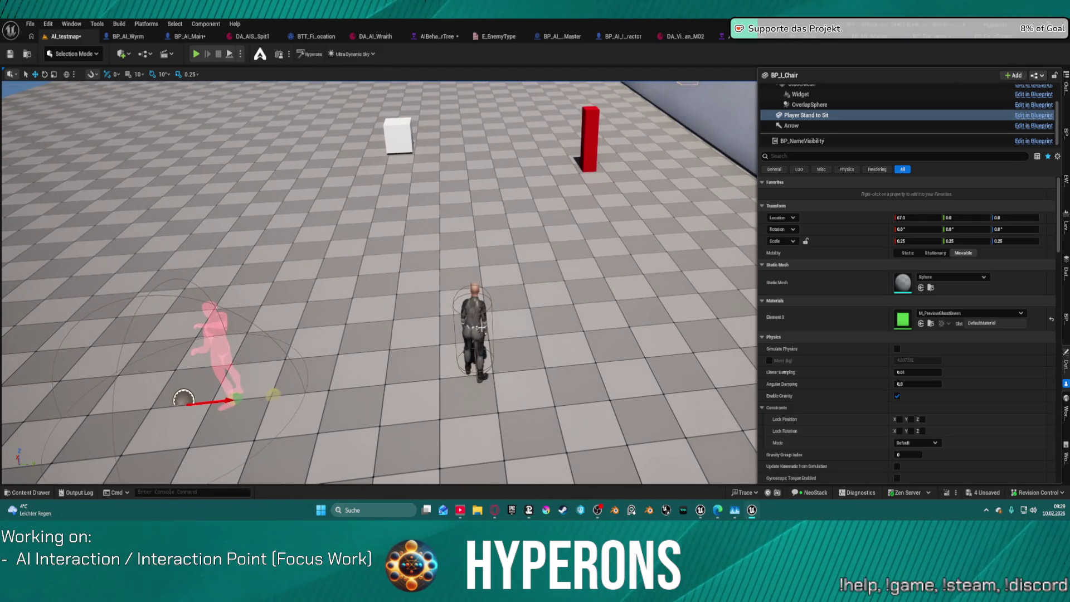
{"action": "left_click", "coordinate": [481, 328]}
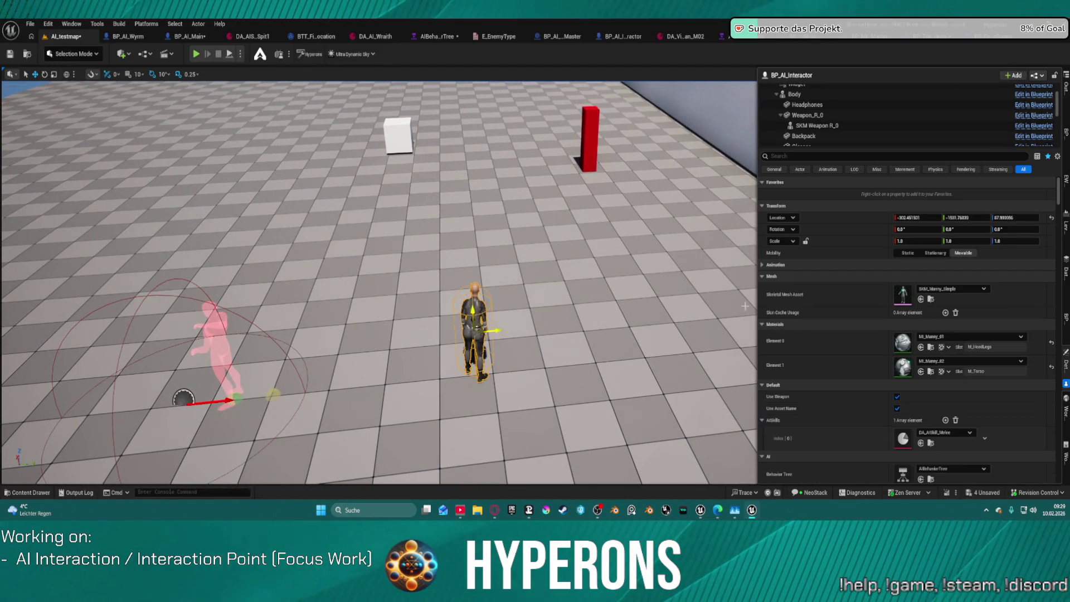
{"action": "left_click", "coordinate": [819, 156]}
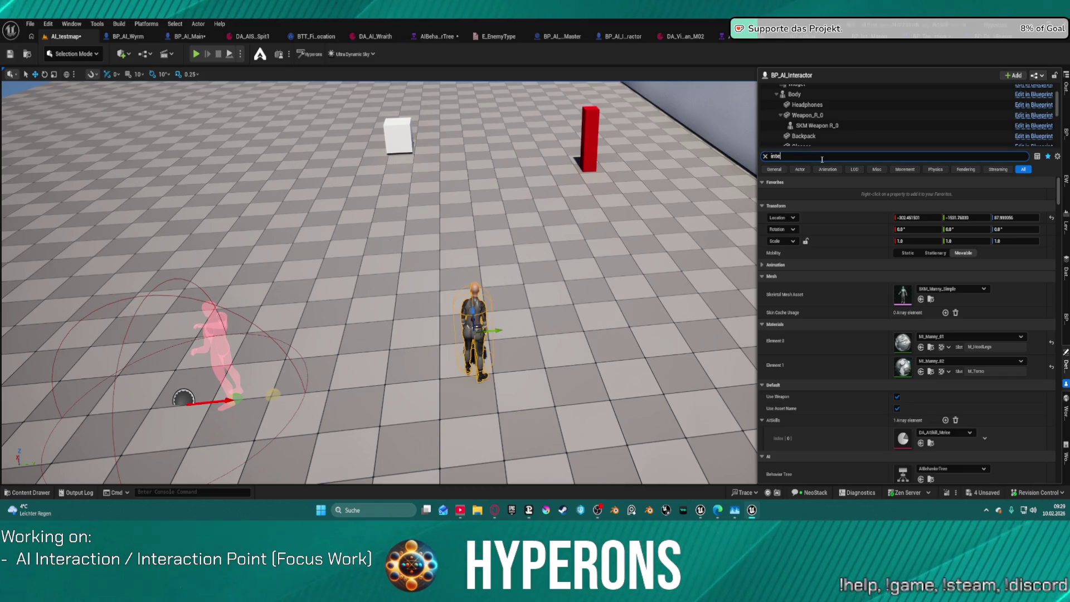
{"action": "type", "text": "r"}
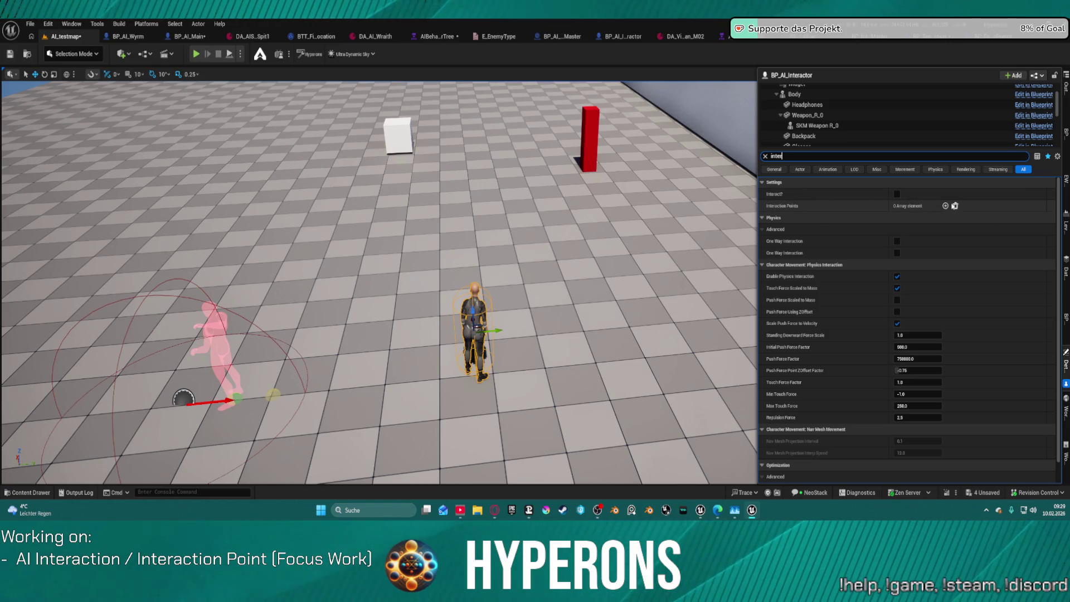
{"action": "left_click", "coordinate": [945, 205]}
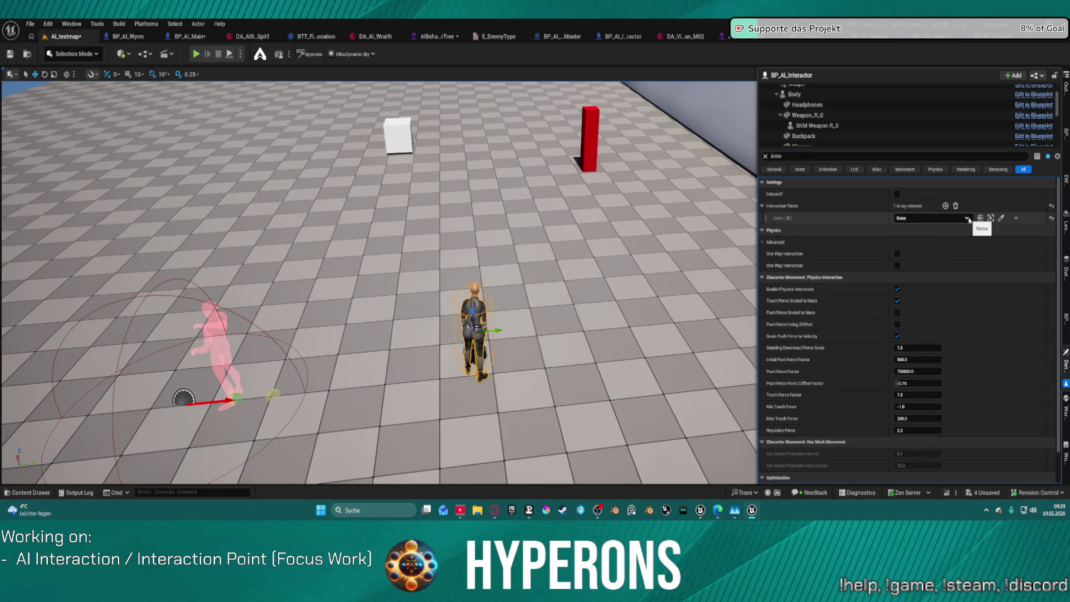
{"action": "left_click", "coordinate": [970, 220]}
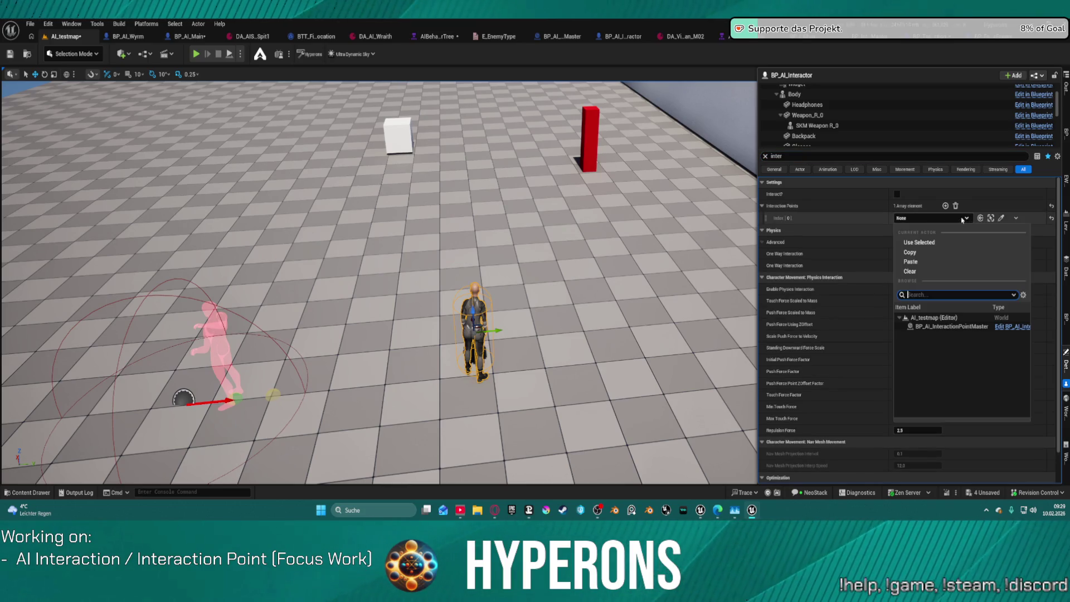
{"action": "left_click", "coordinate": [928, 329]}
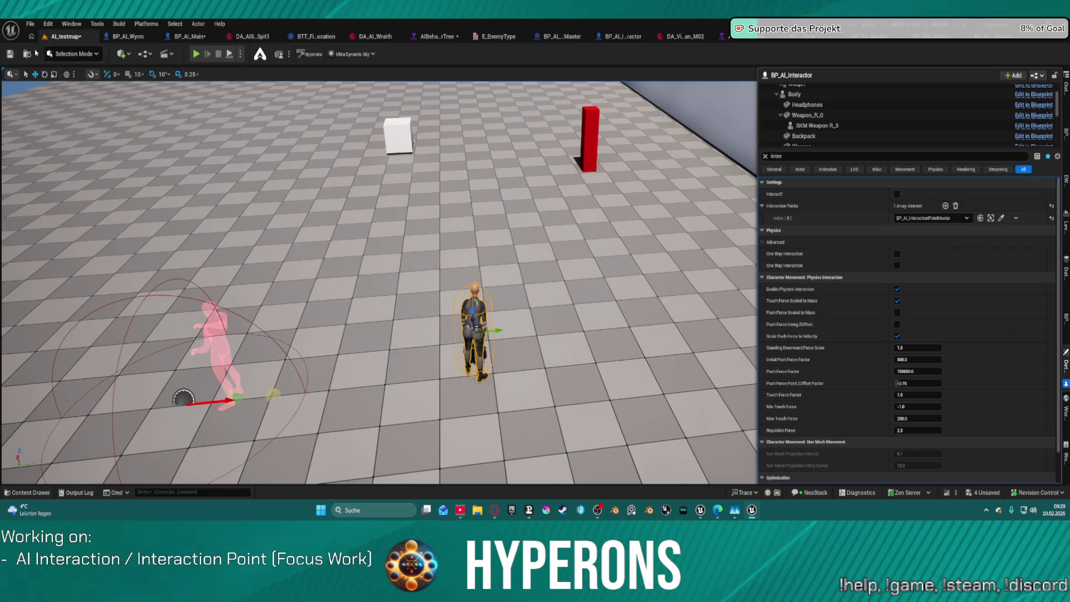
{"action": "left_click", "coordinate": [12, 55]}
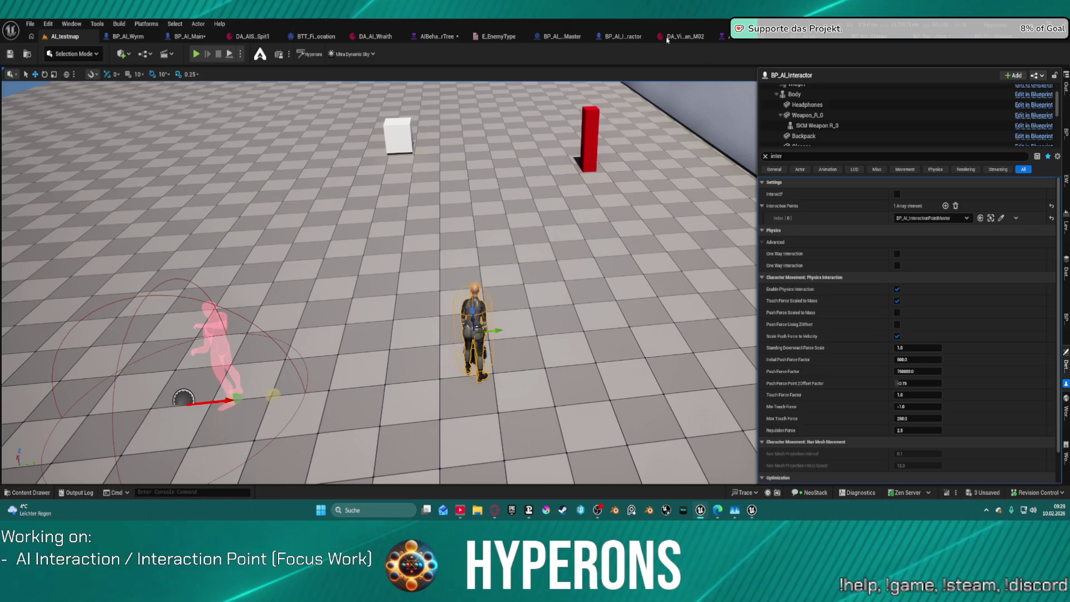
{"action": "left_click", "coordinate": [426, 38]}
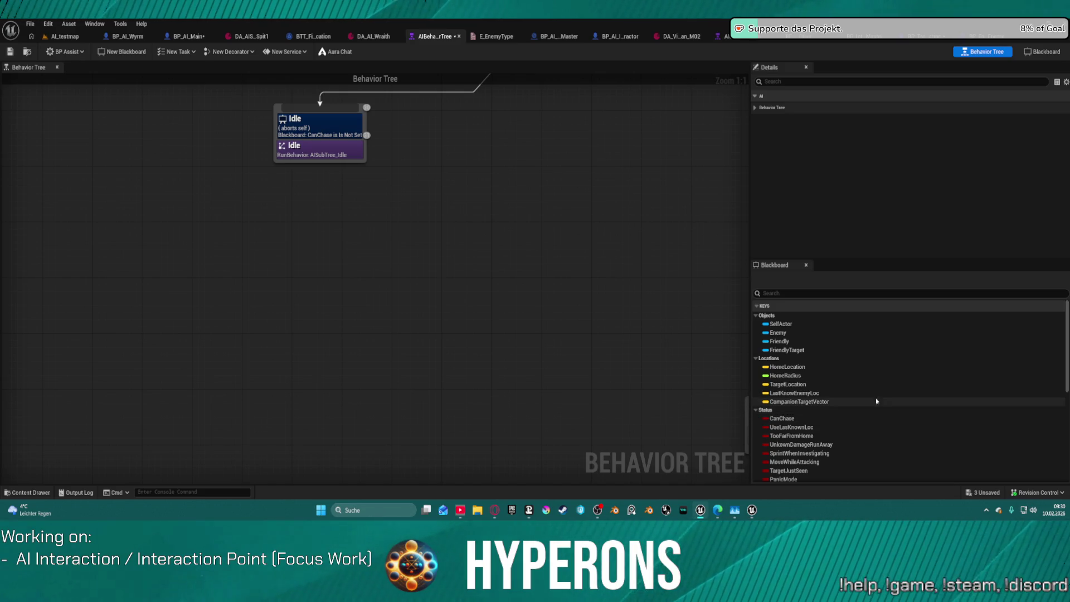
Scroll through the AIBehaviorTree's blackboard key list.
{"action": "scroll", "coordinate": [858, 386], "scroll_direction": "down", "scroll_amount": 5}
{"action": "scroll", "coordinate": [861, 385], "scroll_direction": "down", "scroll_amount": 2}
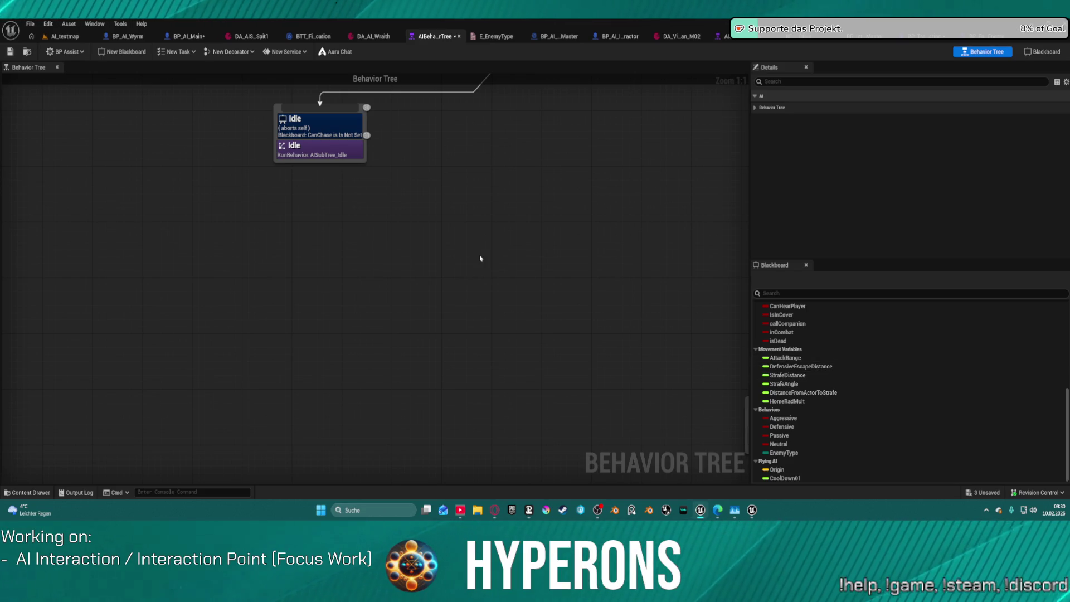
{"action": "left_click", "coordinate": [928, 38]}
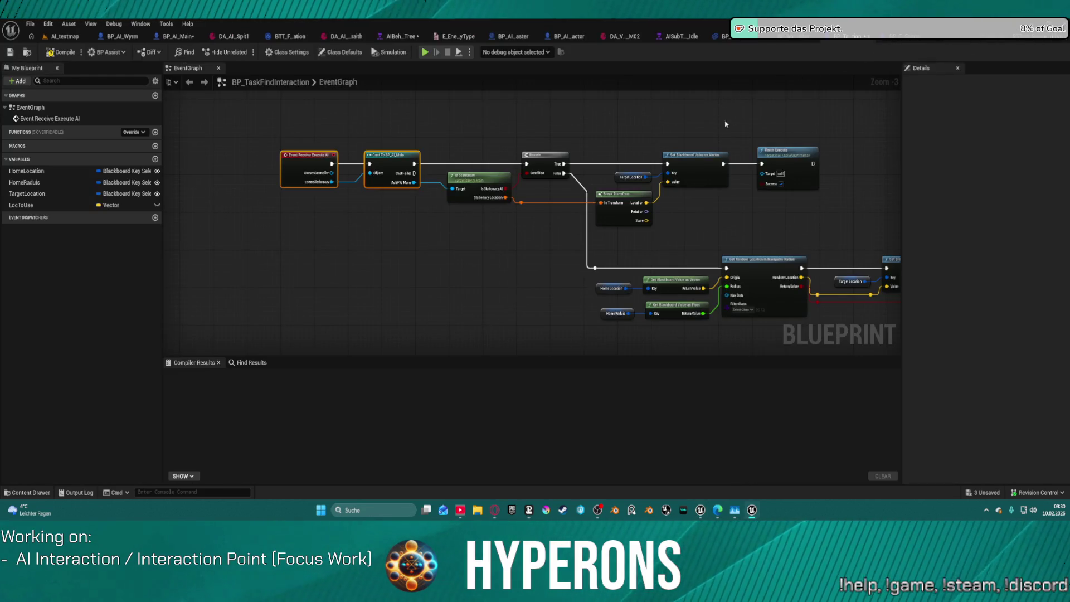
Move the Is Stationary node down-left, shift the True-path nodes right, and zoom to 1:1 on the Branch.
{"action": "mouse_move", "coordinate": [636, 239]}
{"action": "left_mouse_down"}
{"action": "mouse_move", "coordinate": [521, 246]}
{"action": "mouse_move", "coordinate": [561, 220]}
{"action": "mouse_move", "coordinate": [661, 225]}
{"action": "left_mouse_up"}
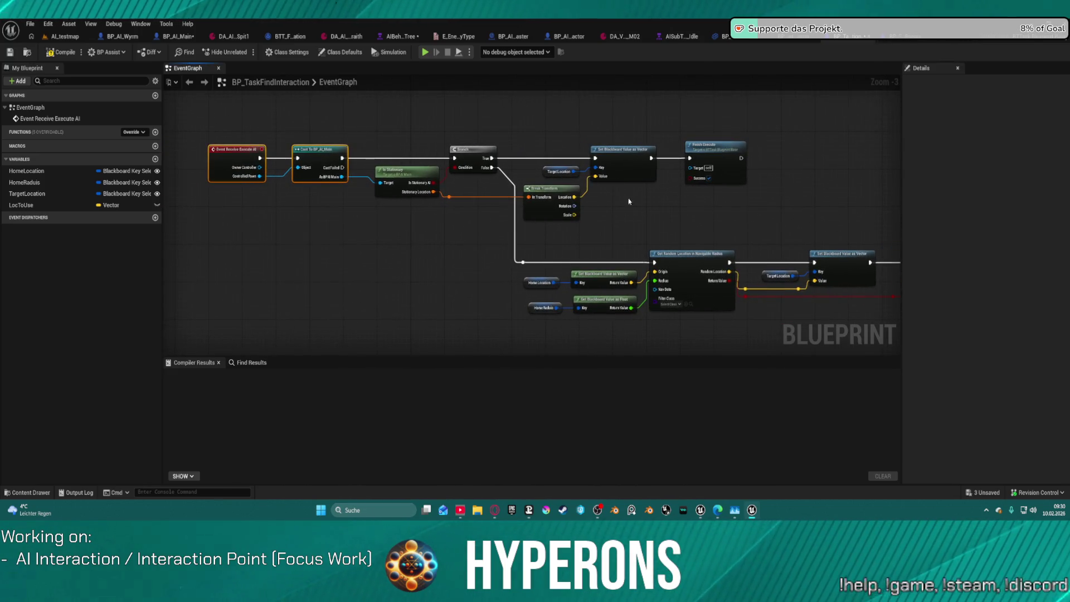
{"action": "mouse_move", "coordinate": [403, 175]}
{"action": "left_mouse_down"}
{"action": "mouse_move", "coordinate": [393, 193]}
{"action": "mouse_move", "coordinate": [317, 222]}
{"action": "mouse_move", "coordinate": [331, 203]}
{"action": "left_mouse_up"}
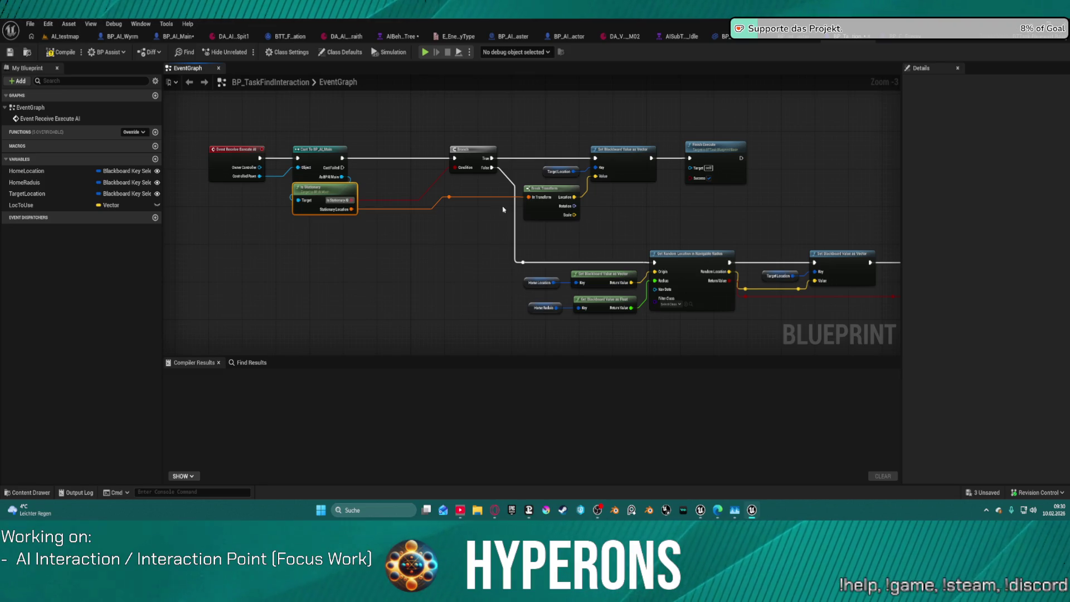
{"action": "left_click_drag", "start_coordinate": [501, 209], "coordinate": [344, 219]}
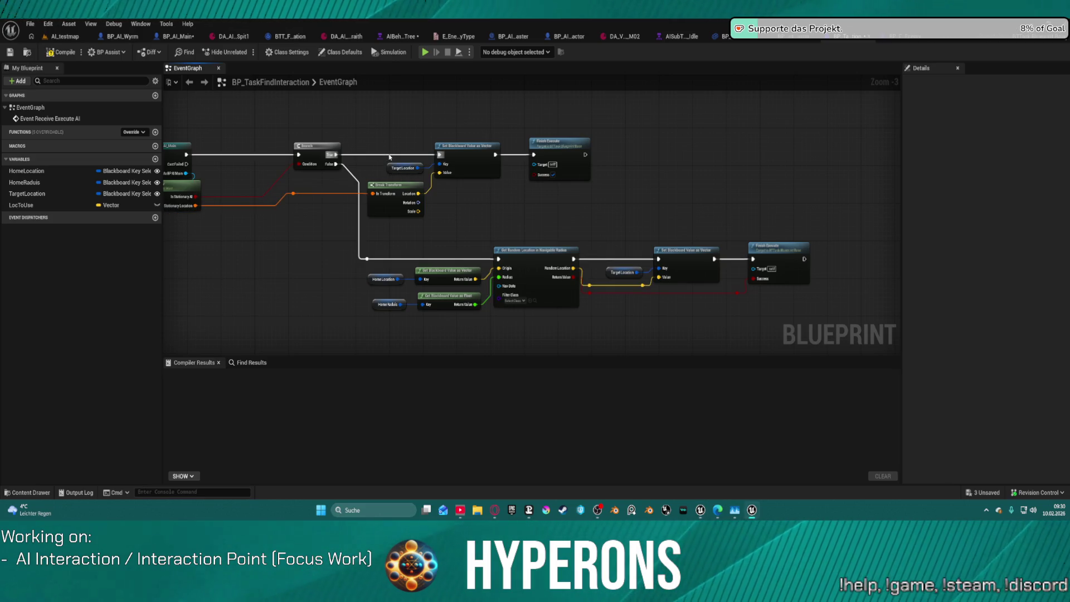
{"action": "left_click_drag", "start_coordinate": [385, 121], "coordinate": [590, 223]}
{"action": "mouse_move", "coordinate": [576, 139]}
{"action": "left_mouse_down"}
{"action": "mouse_move", "coordinate": [687, 224]}
{"action": "mouse_move", "coordinate": [920, 224]}
{"action": "mouse_move", "coordinate": [864, 234]}
{"action": "left_mouse_up"}
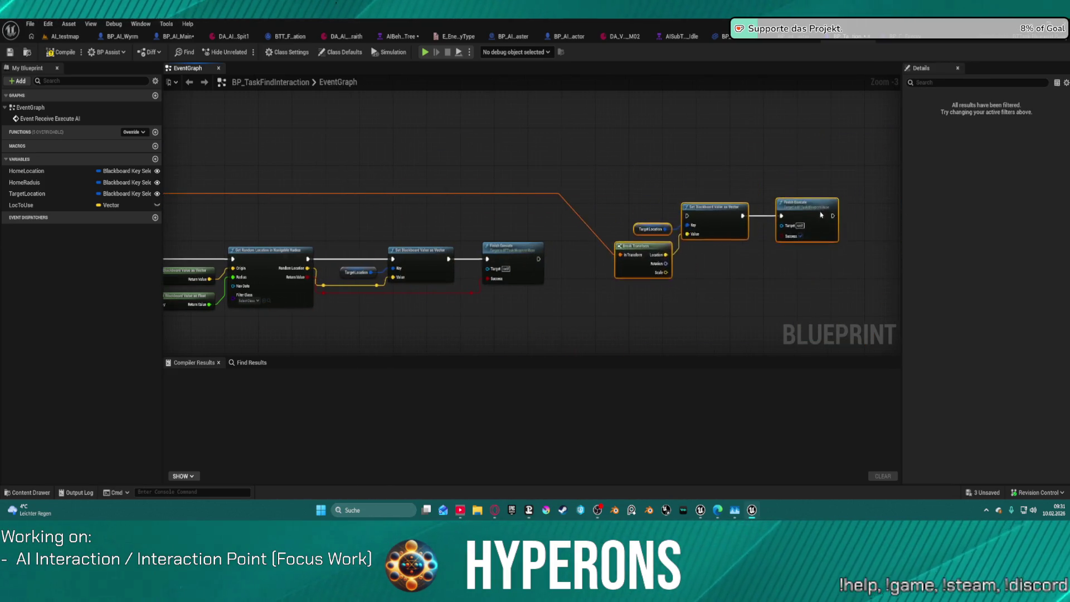
{"action": "scroll", "coordinate": [661, 241], "scroll_direction": "up", "scroll_amount": 4}
{"action": "mouse_move", "coordinate": [548, 232]}
{"action": "left_mouse_down"}
{"action": "mouse_move", "coordinate": [462, 155]}
{"action": "mouse_move", "coordinate": [580, 143]}
{"action": "mouse_move", "coordinate": [556, 137]}
{"action": "left_mouse_up"}
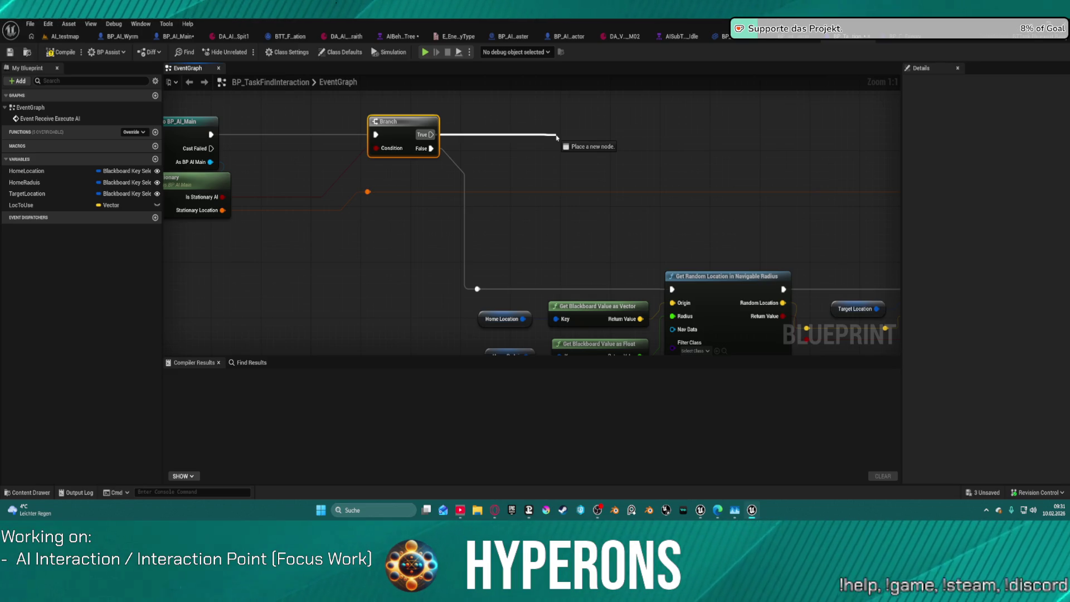
Cancel a new node from the Branch's True output and show the Tasks/Interaction folder in the Content Drawer.
{"action": "left_click_drag", "start_coordinate": [557, 137], "coordinate": [557, 137]}
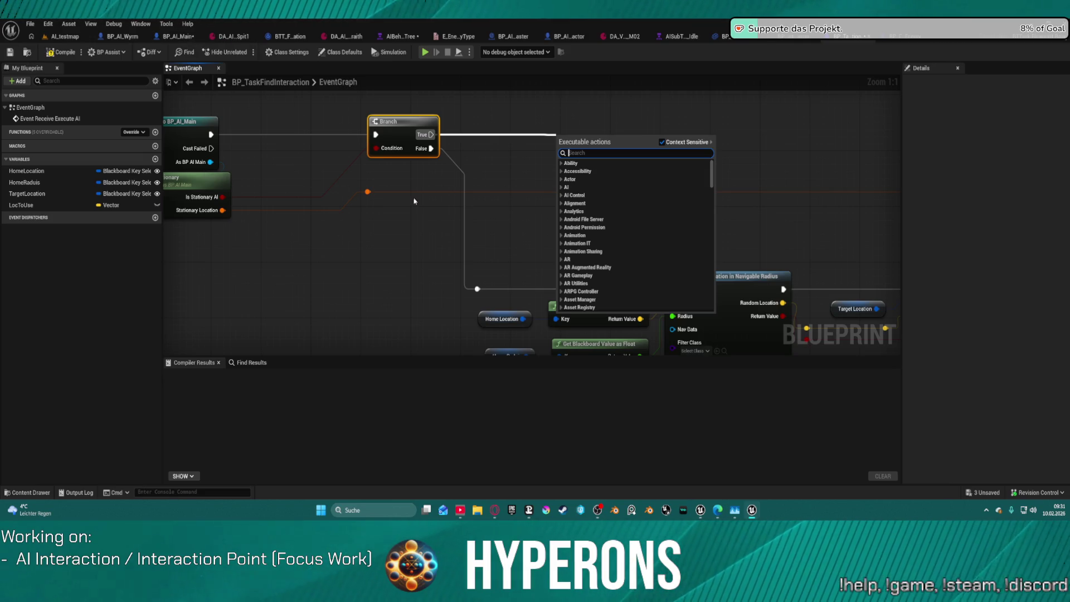
{"action": "key", "text": "Escape"}
{"action": "key", "text": "ctrl+space"}
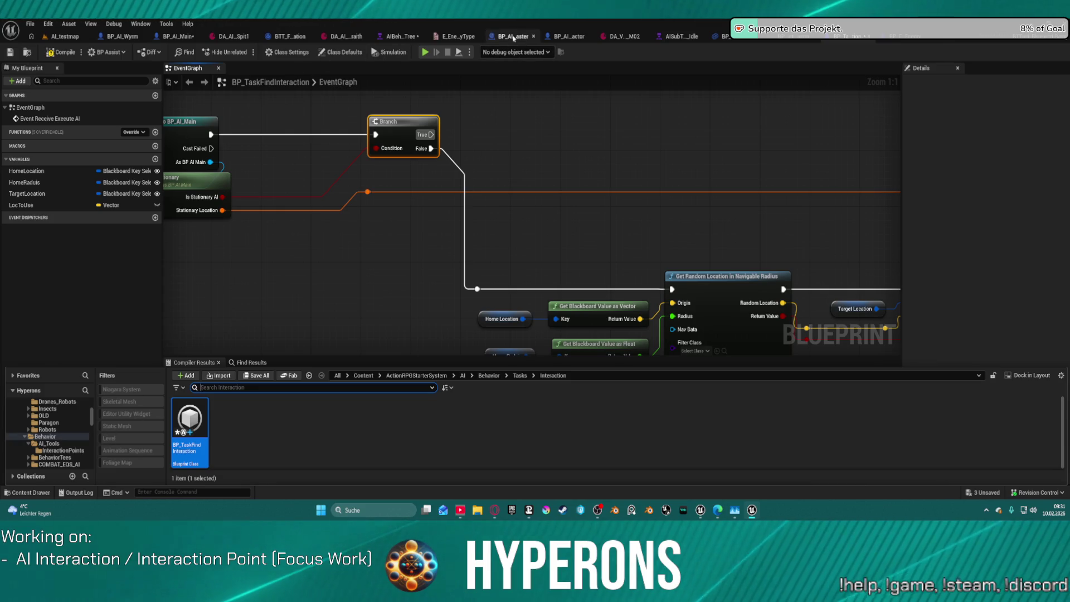
In BP_AI_Main, collapse the Guard, Stats, Stat Scaling, Boss and Settings variable categories.
{"action": "left_click", "coordinate": [173, 37]}
{"action": "scroll", "coordinate": [102, 431], "scroll_direction": "up", "scroll_amount": 5}
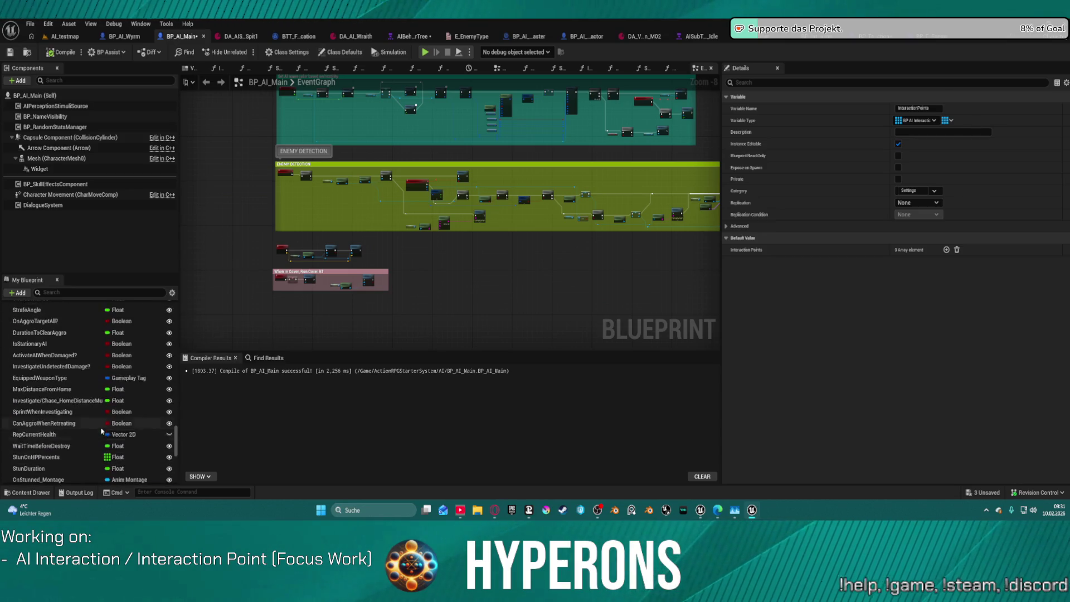
{"action": "scroll", "coordinate": [102, 431], "scroll_direction": "up", "scroll_amount": 10}
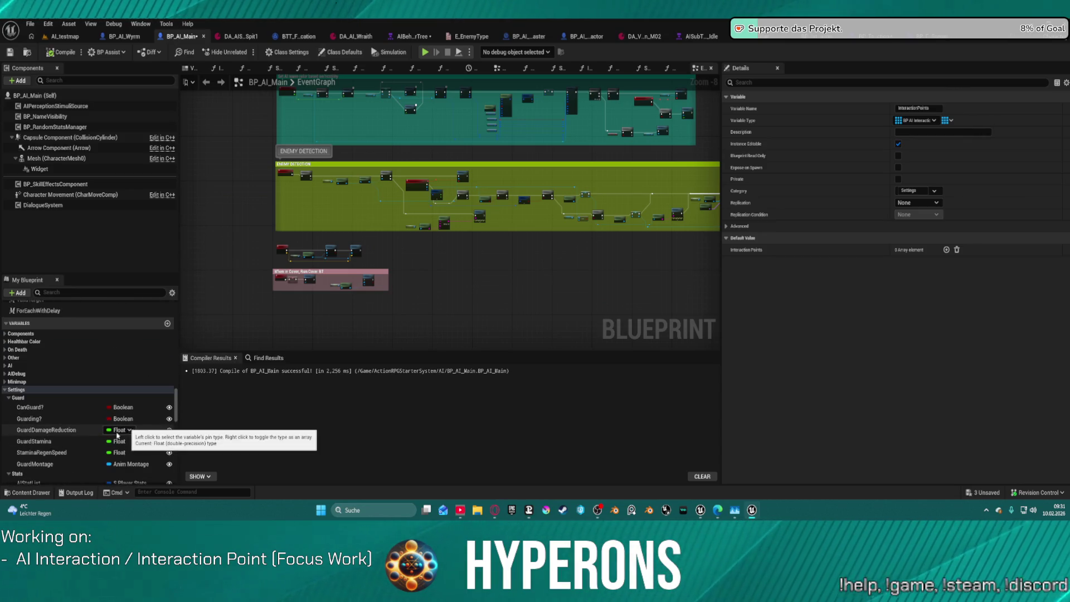
{"action": "left_click", "coordinate": [9, 397]}
{"action": "left_click", "coordinate": [9, 406]}
{"action": "left_click", "coordinate": [9, 414]}
{"action": "left_click", "coordinate": [9, 422]}
{"action": "left_click", "coordinate": [5, 389]}
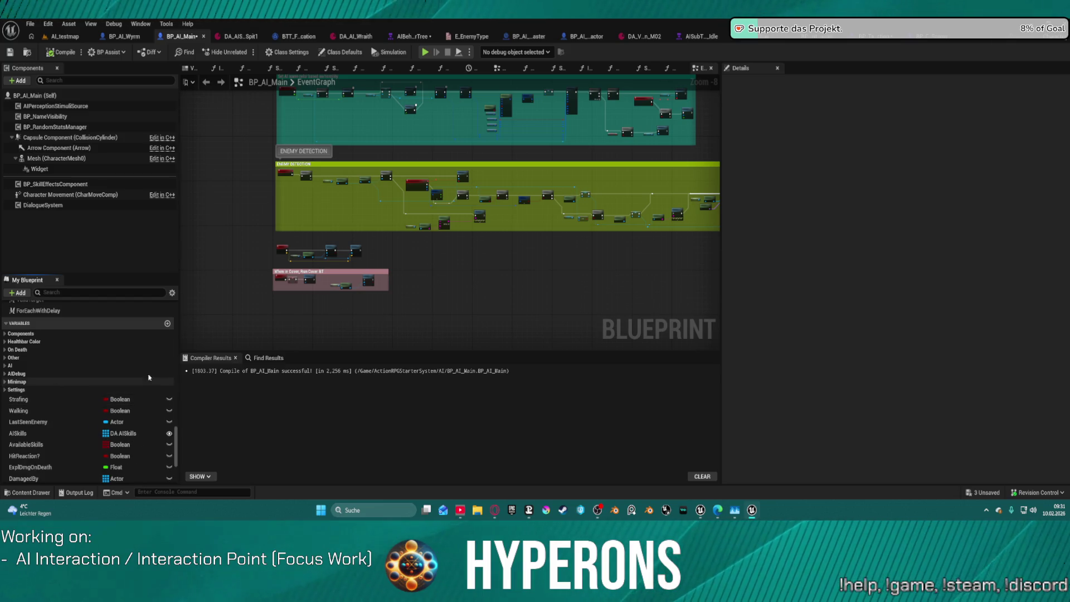
Look over the BP_AI_Main graph and reopen the Content Drawer.
{"action": "scroll", "coordinate": [34, 384], "scroll_direction": "down", "scroll_amount": 5}
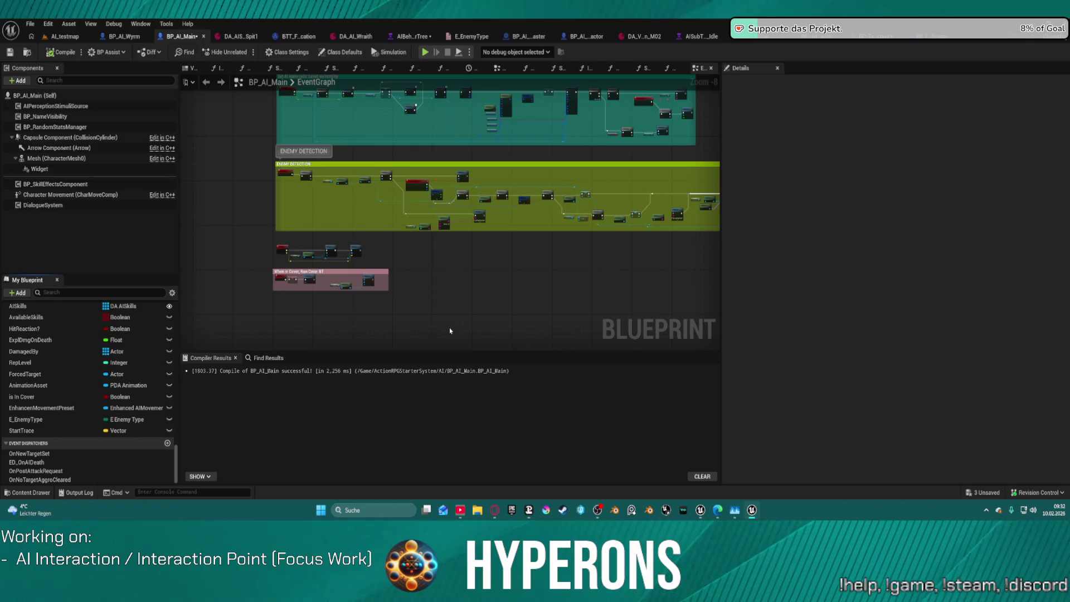
{"action": "scroll", "coordinate": [427, 306], "scroll_direction": "up", "scroll_amount": 2}
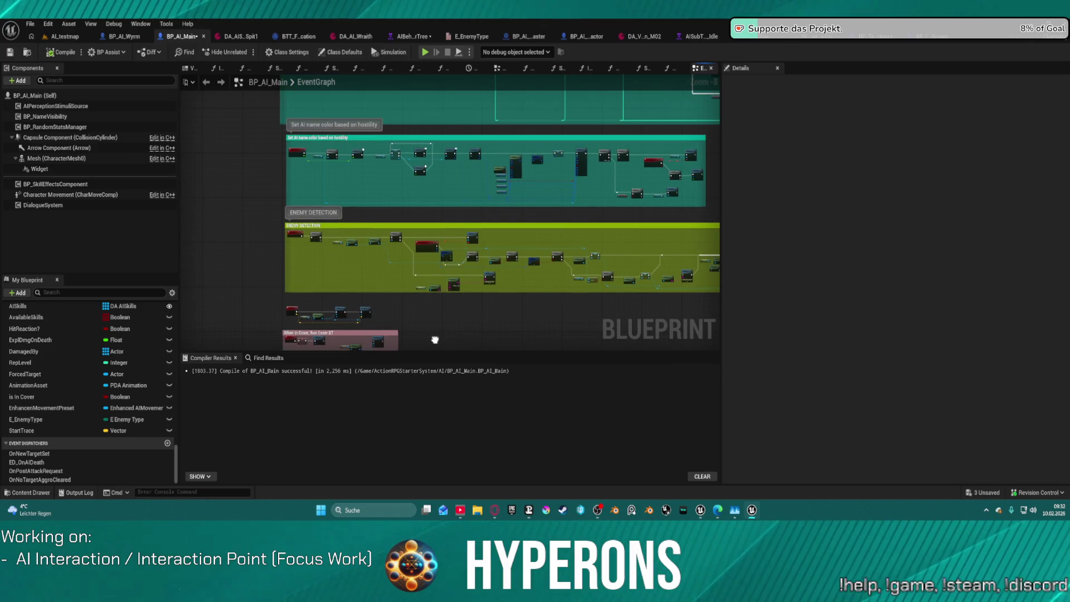
{"action": "left_click_drag", "start_coordinate": [452, 350], "coordinate": [362, 268]}
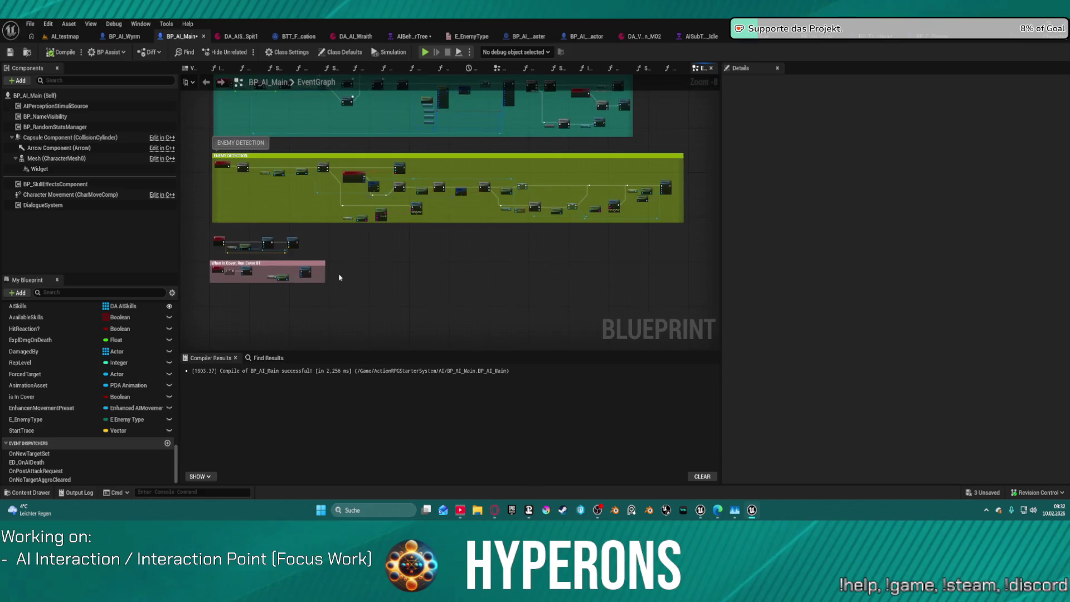
{"action": "scroll", "coordinate": [118, 401], "scroll_direction": "up", "scroll_amount": 5}
{"action": "scroll", "coordinate": [118, 401], "scroll_direction": "up", "scroll_amount": 10}
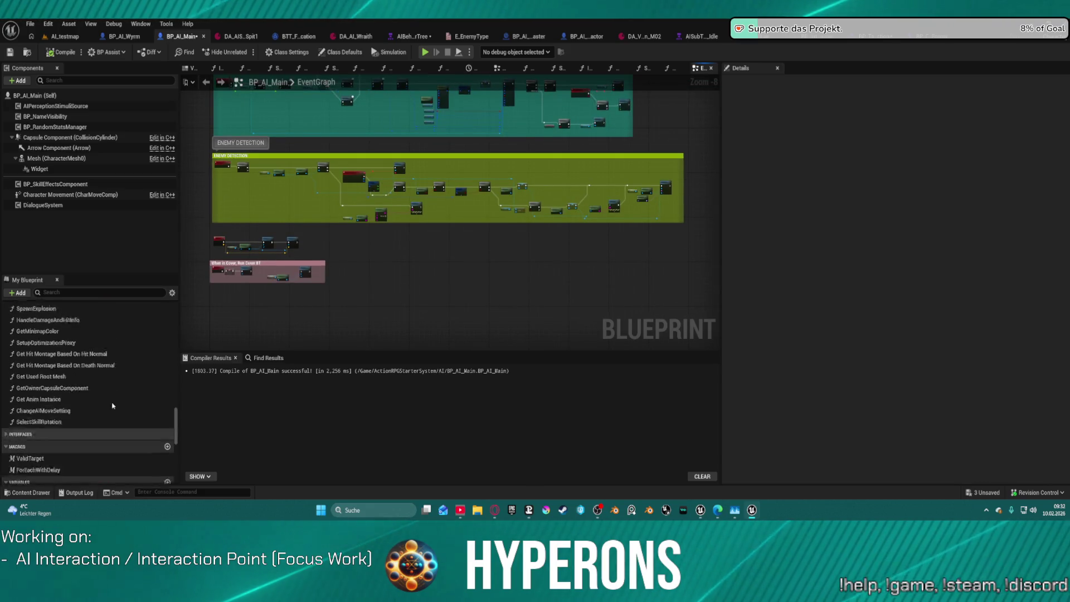
{"action": "scroll", "coordinate": [134, 390], "scroll_direction": "up", "scroll_amount": 10}
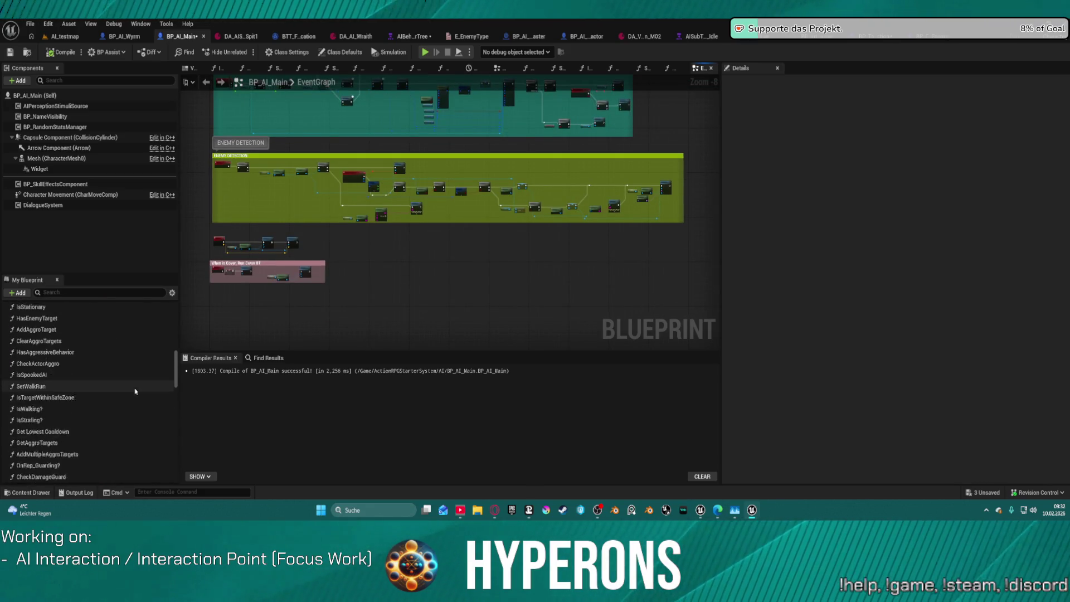
{"action": "scroll", "coordinate": [133, 382], "scroll_direction": "up", "scroll_amount": 10}
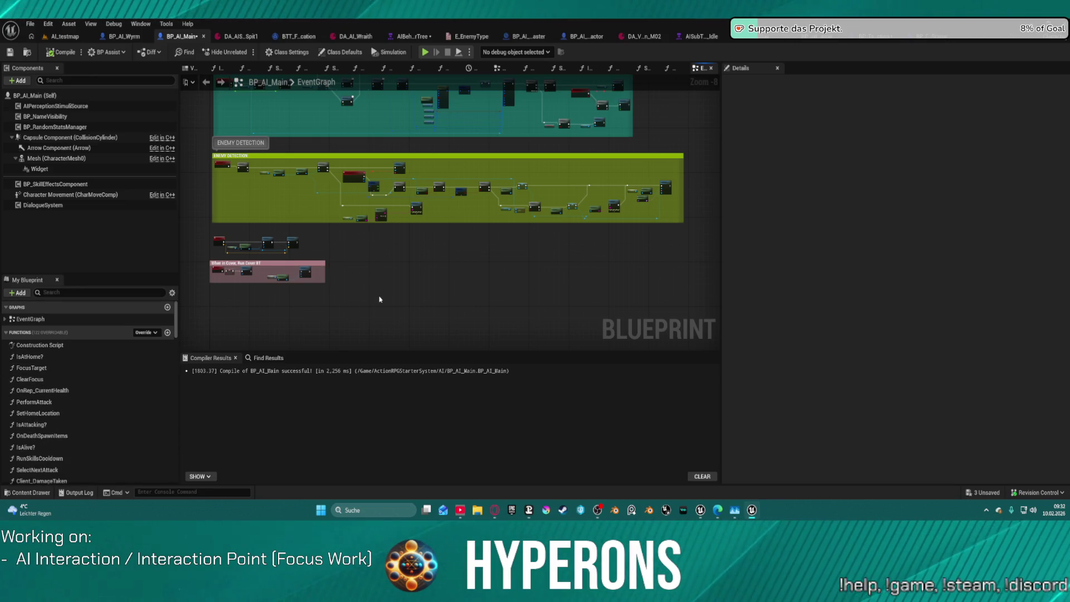
{"action": "key", "text": "ctrl+space"}
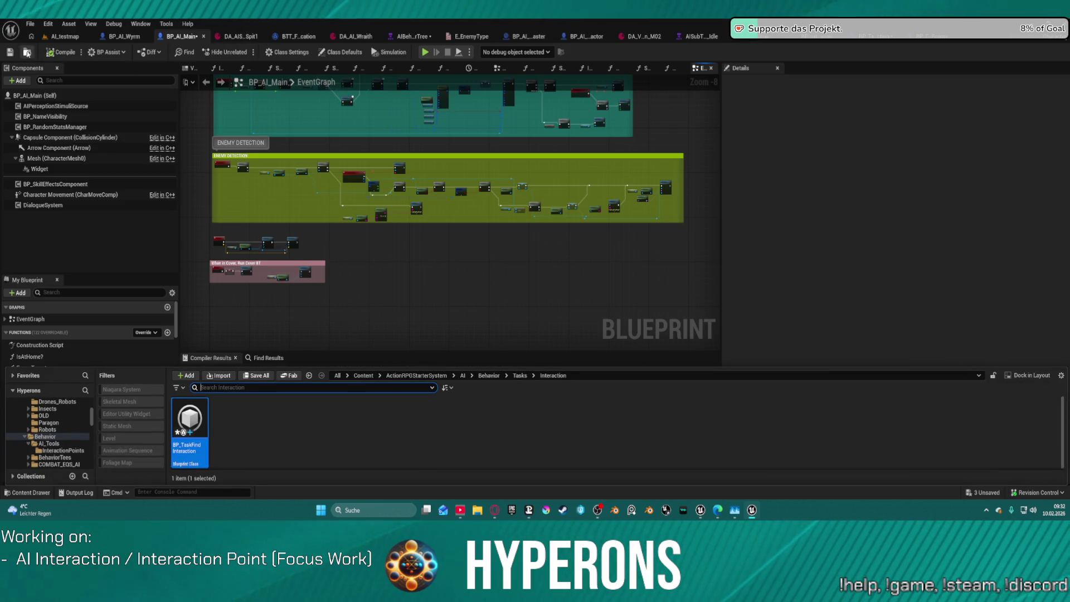
Create a new Blueprint class in the AI folder named BPC_AI_Interaction.
{"action": "left_click", "coordinate": [26, 52]}
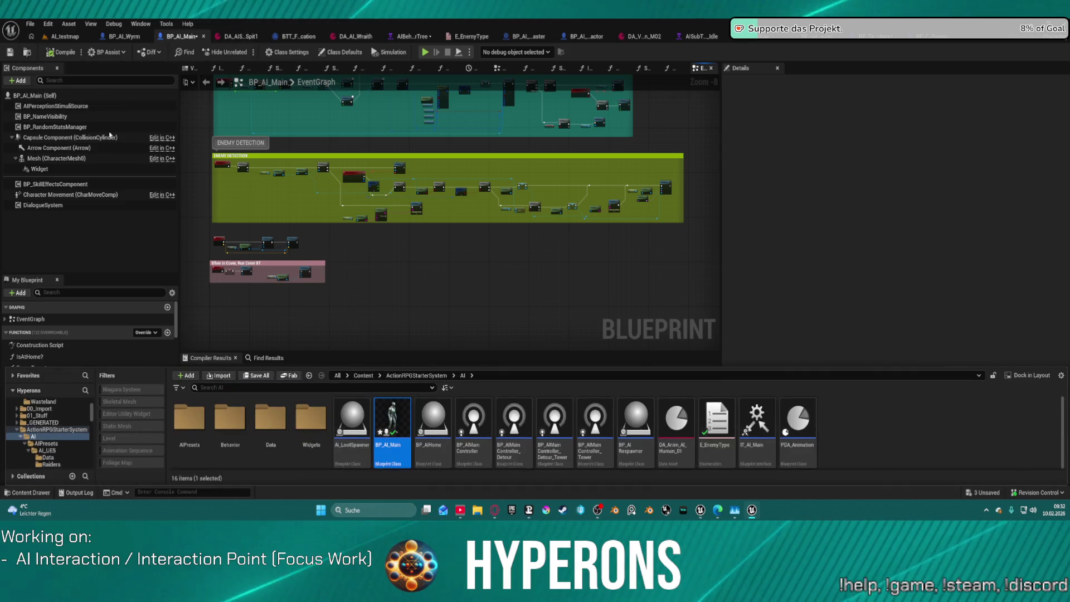
{"action": "right_click", "coordinate": [853, 437]}
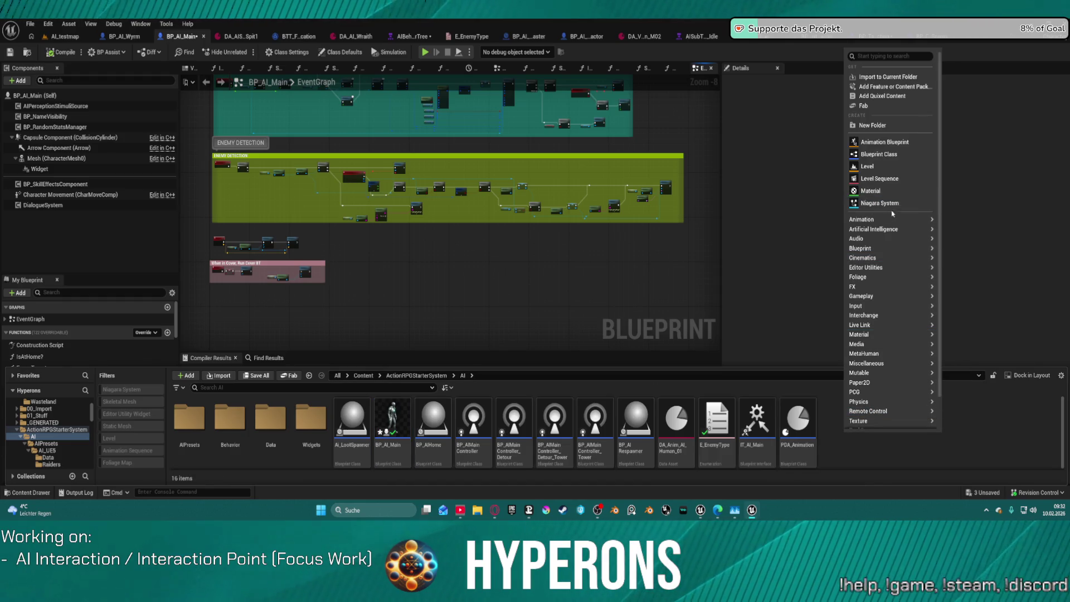
{"action": "left_click", "coordinate": [886, 154]}
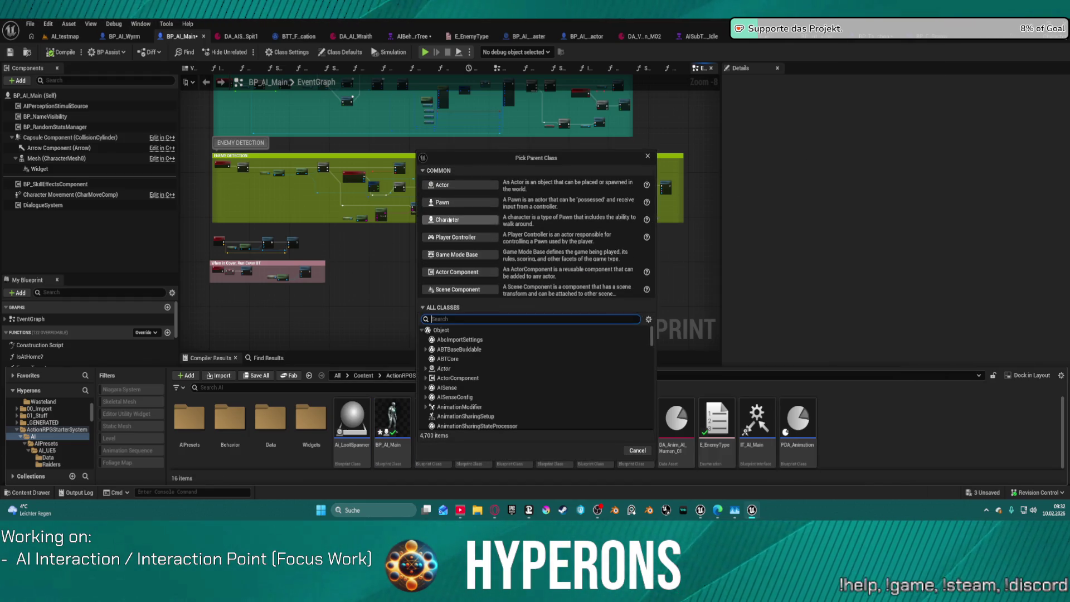
{"action": "left_click", "coordinate": [457, 272]}
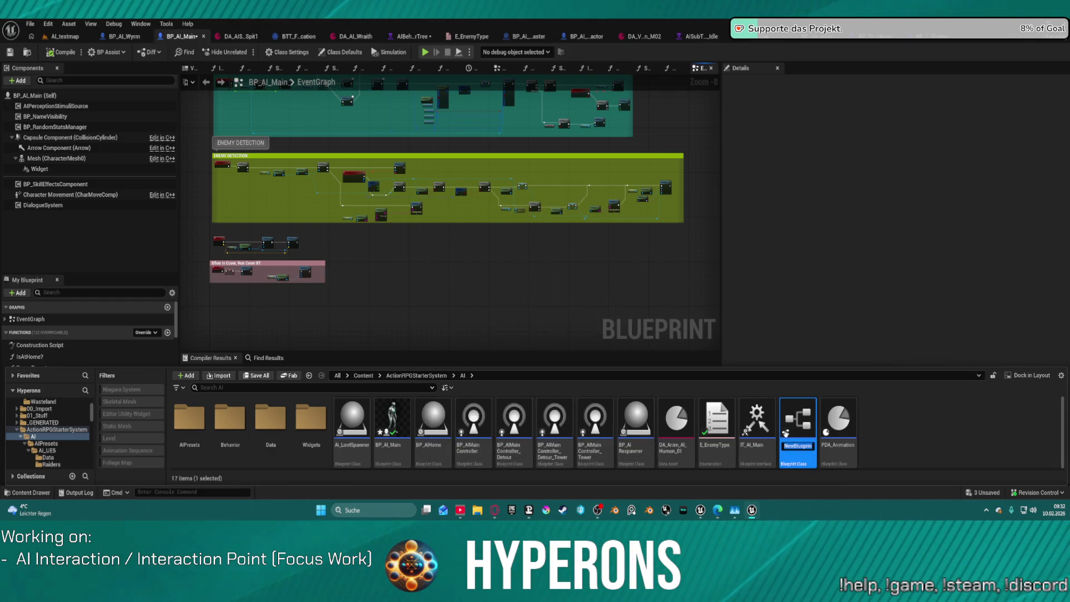
{"action": "type", "text": "BPC_"}
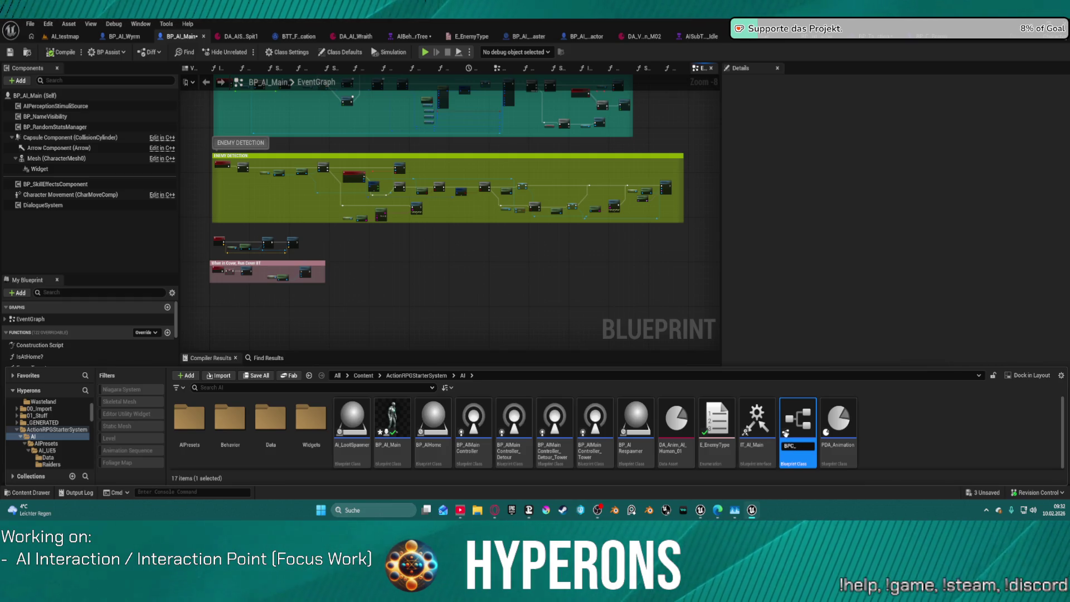
{"action": "type", "text": "AI_Interaction"}
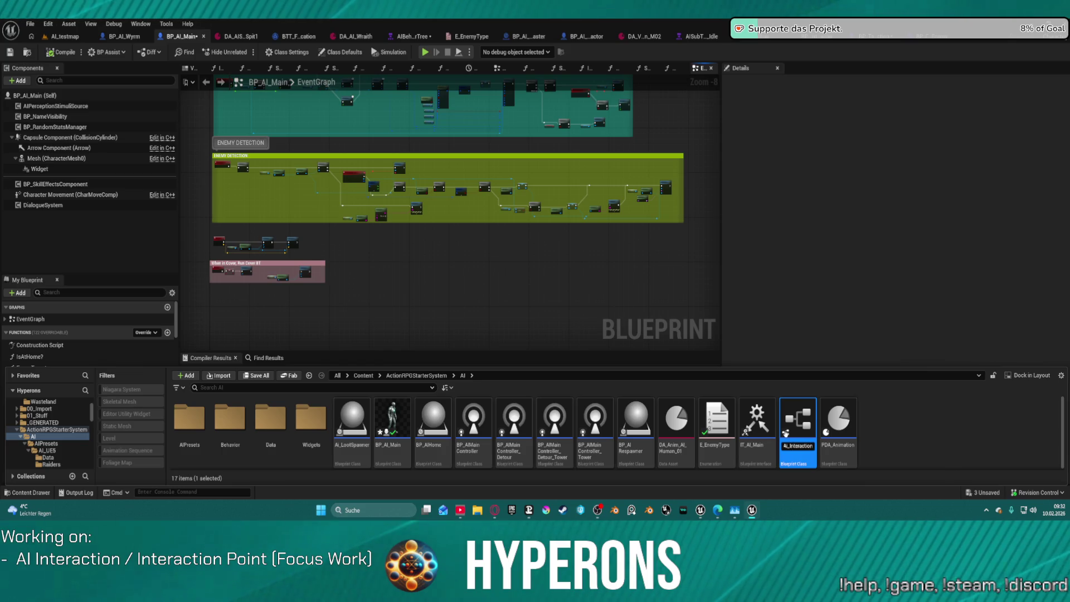
{"action": "key", "text": "Return"}
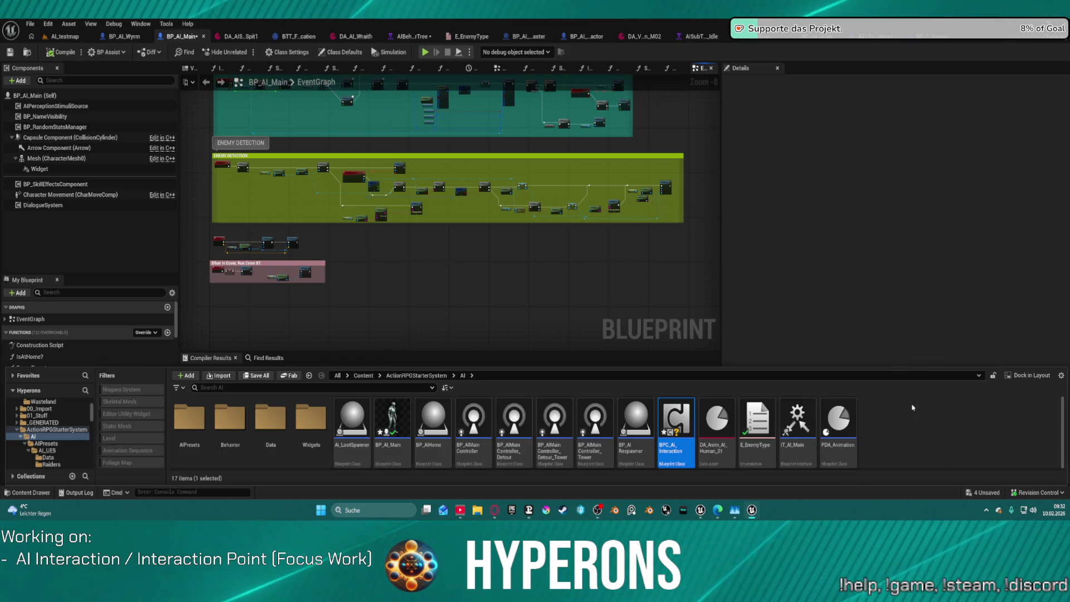
Revert an accidental AI_Interaction rename to BPC_AI_Interaction, then select BP_AI_Main and close the drawer.
{"action": "left_click", "coordinate": [676, 452]}
{"action": "left_click", "coordinate": [677, 449]}
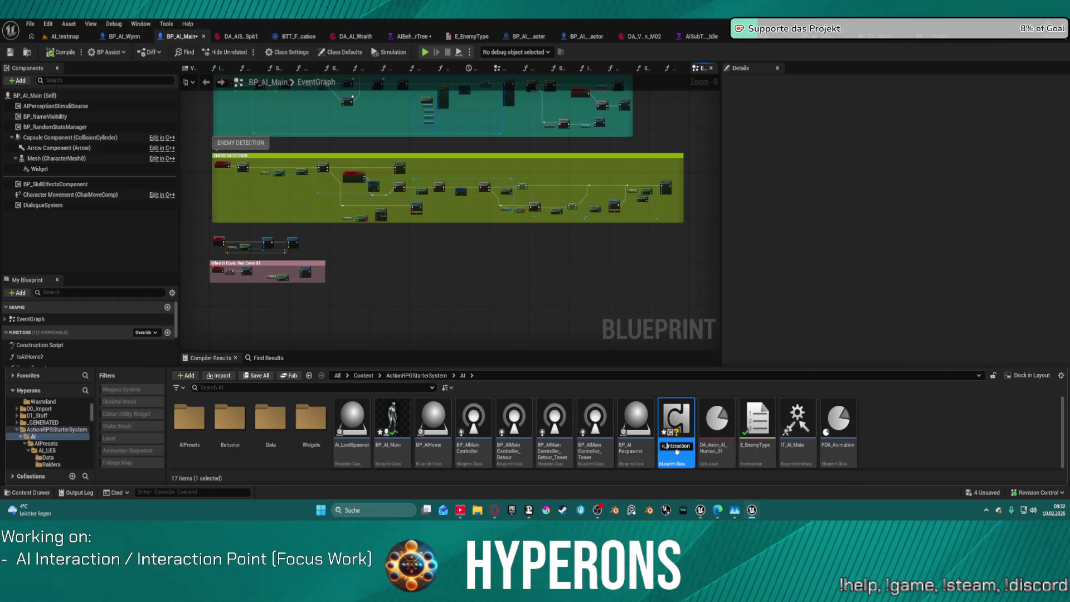
{"action": "key", "text": "Return"}
{"action": "right_click", "coordinate": [678, 455]}
{"action": "key", "text": "Escape"}
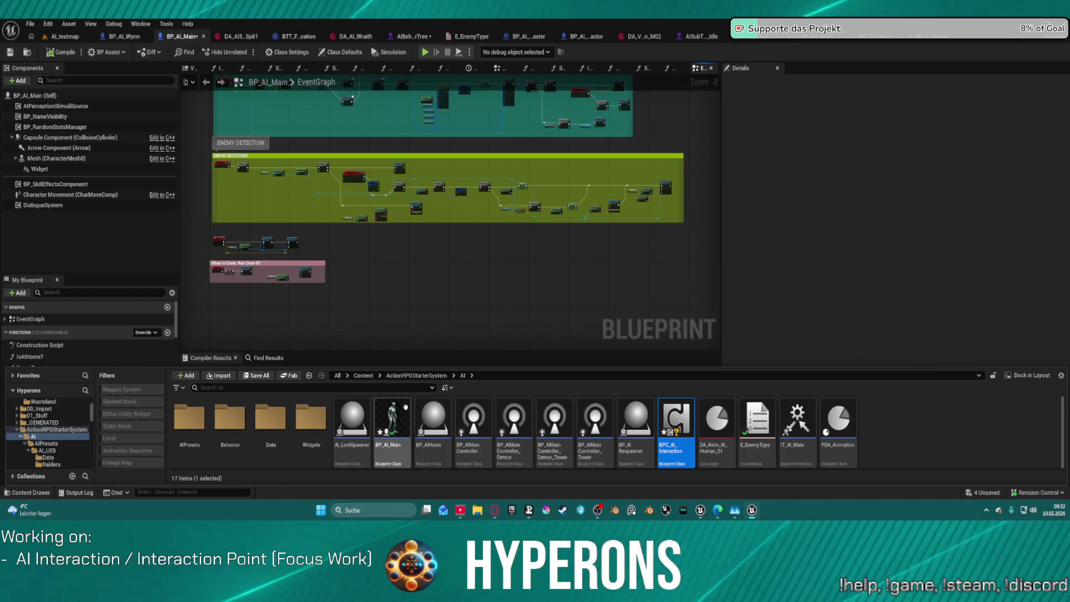
{"action": "left_click", "coordinate": [406, 407]}
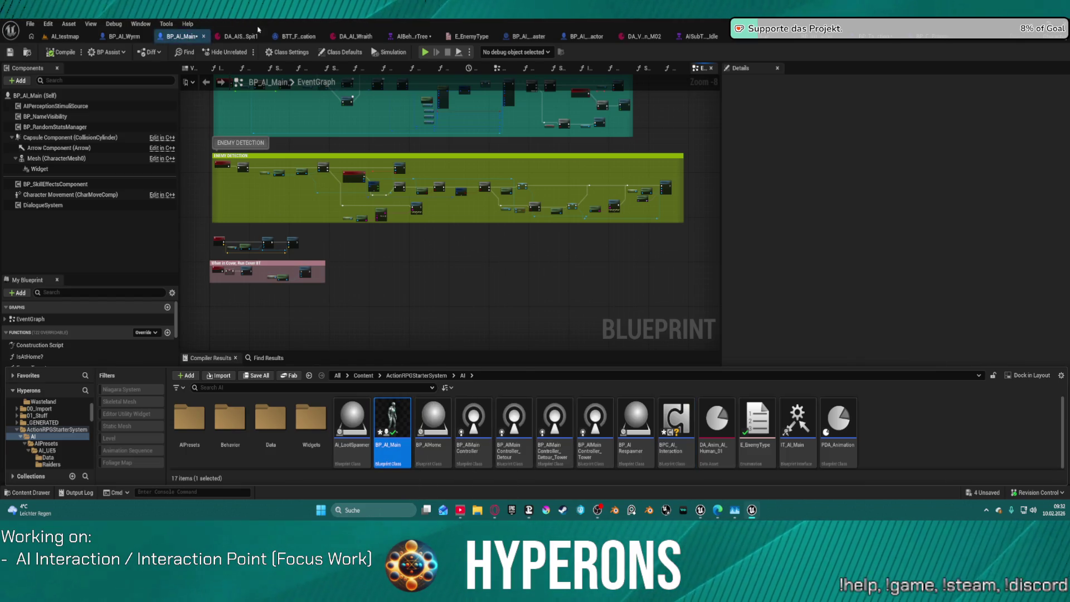
{"action": "key", "text": "ctrl+space"}
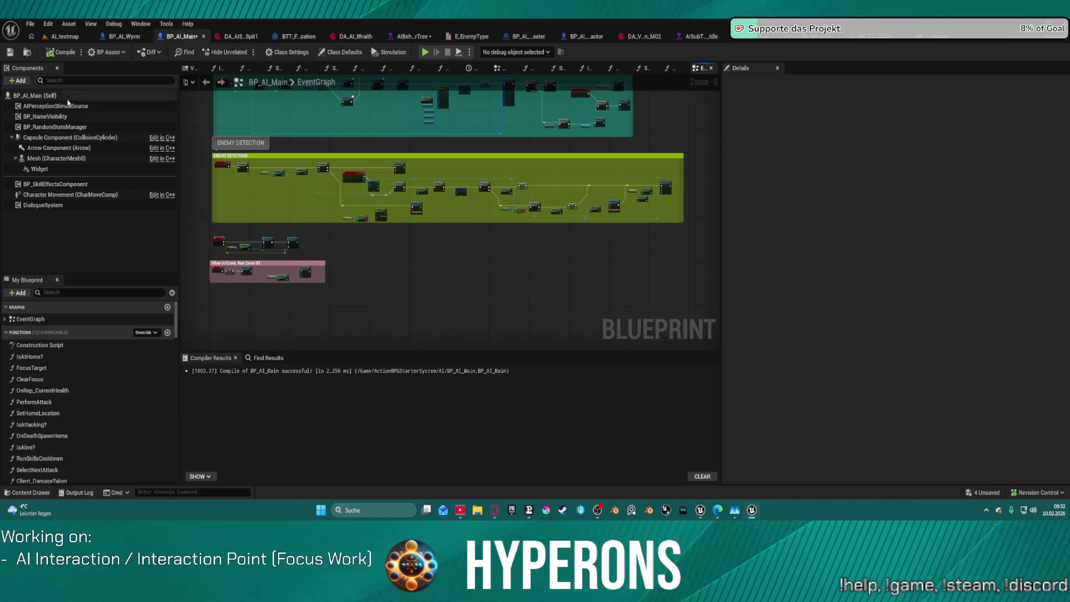
Browse the addable components filtered by AI, add none, and show the AI folder's assets.
{"action": "left_click", "coordinate": [17, 80]}
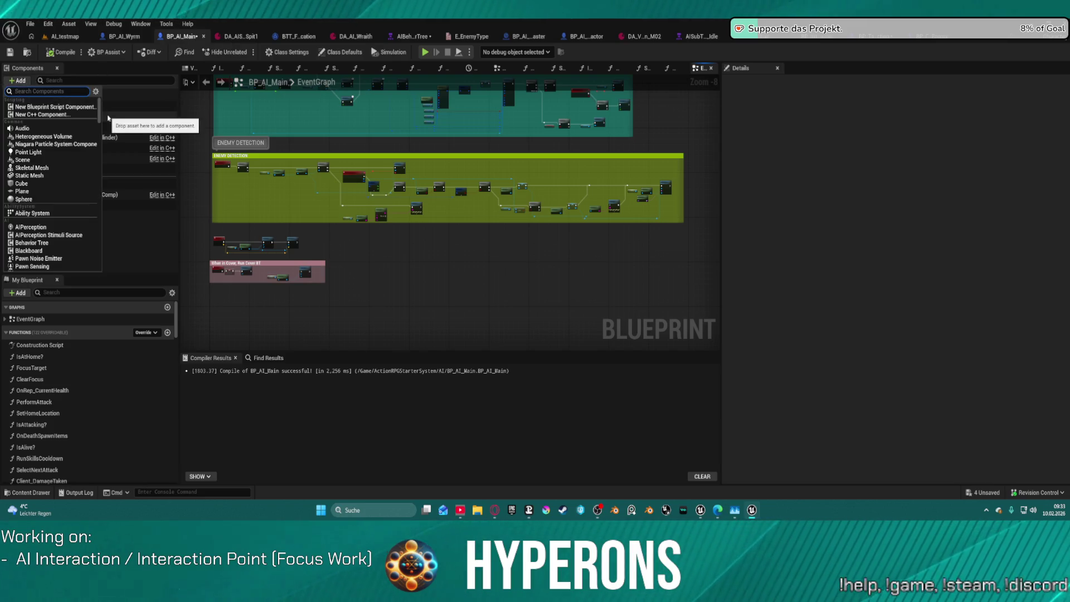
{"action": "type", "text": "AI"}
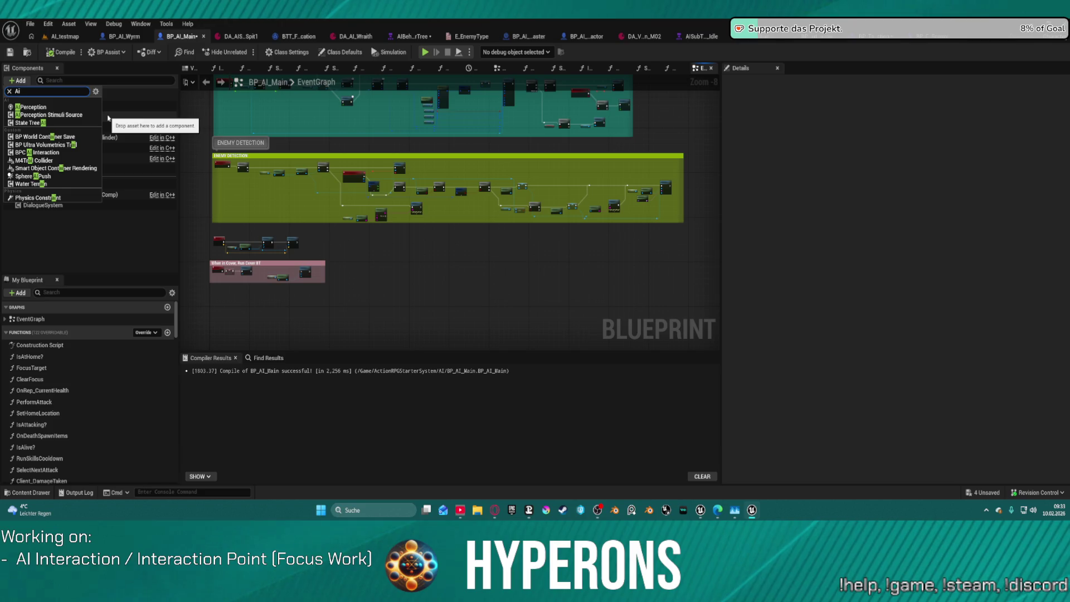
{"action": "key", "text": "BackSpace"}
{"action": "key", "text": "BackSpace"}
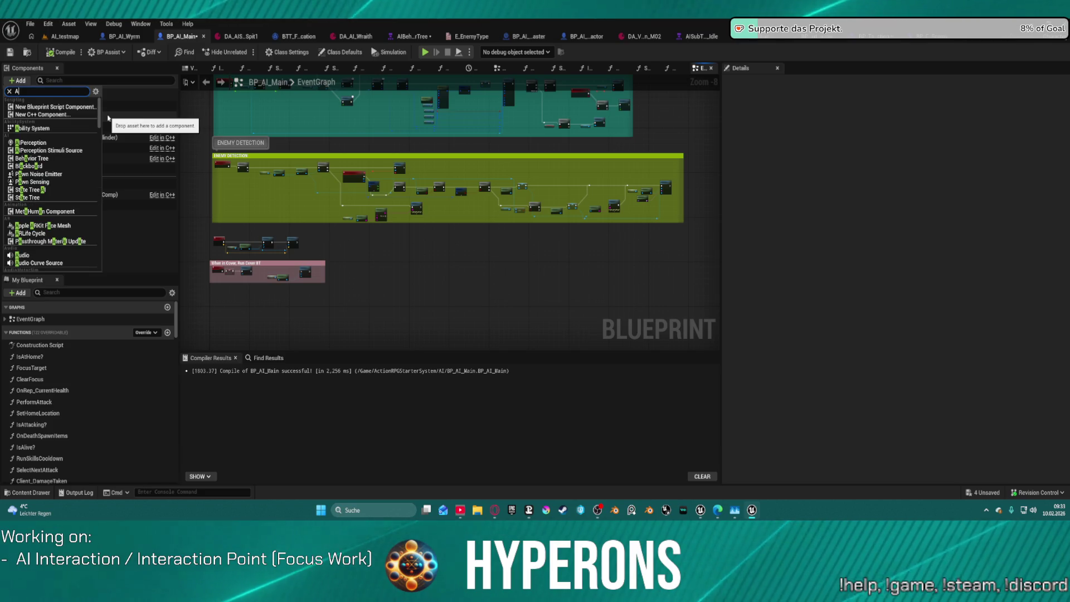
{"action": "key", "text": "Escape"}
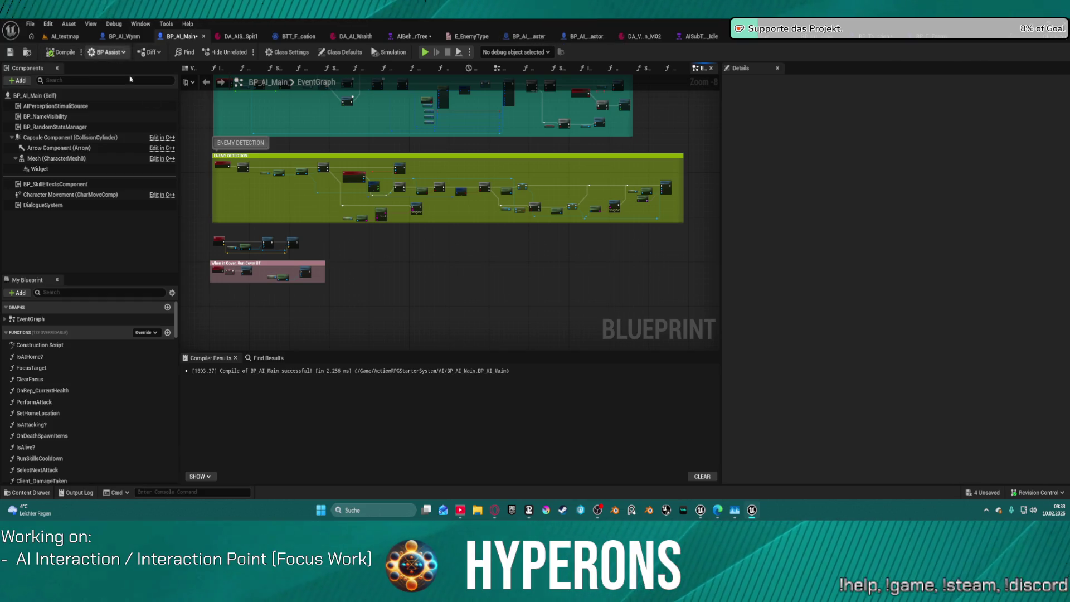
{"action": "left_click", "coordinate": [28, 492]}
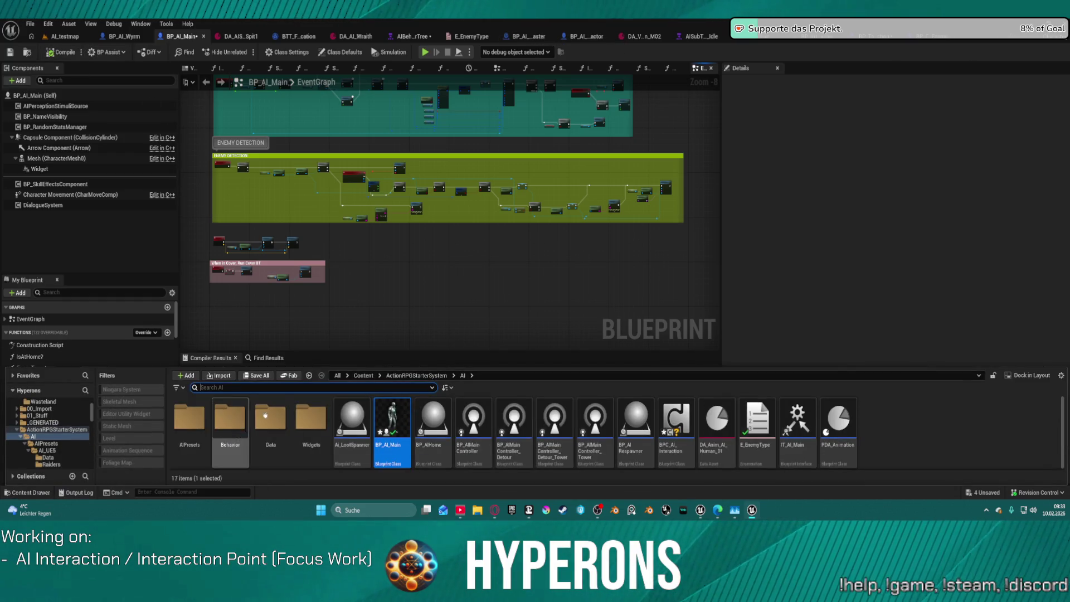
Open the BP_AI_Interactor blueprint from AIPresets > AI_UE5.
{"action": "double_click", "coordinate": [189, 418]}
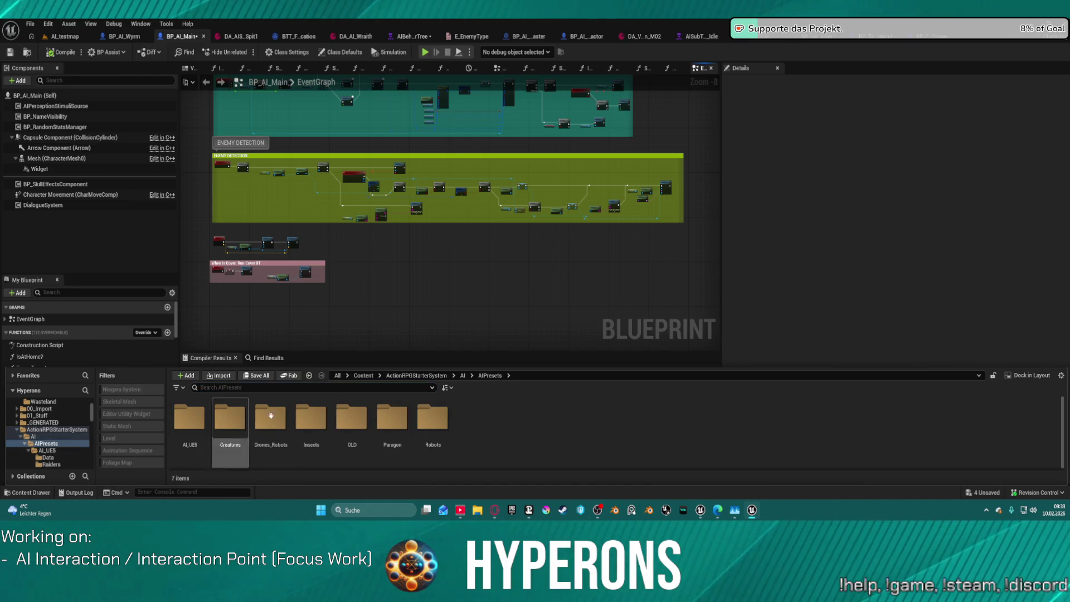
{"action": "double_click", "coordinate": [190, 418]}
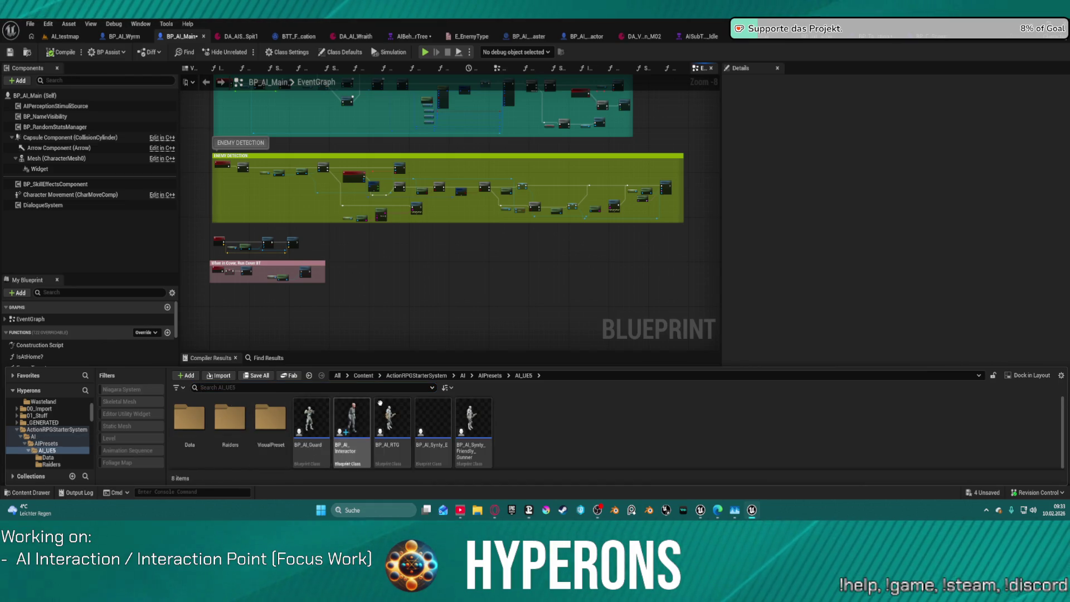
{"action": "double_click", "coordinate": [353, 421]}
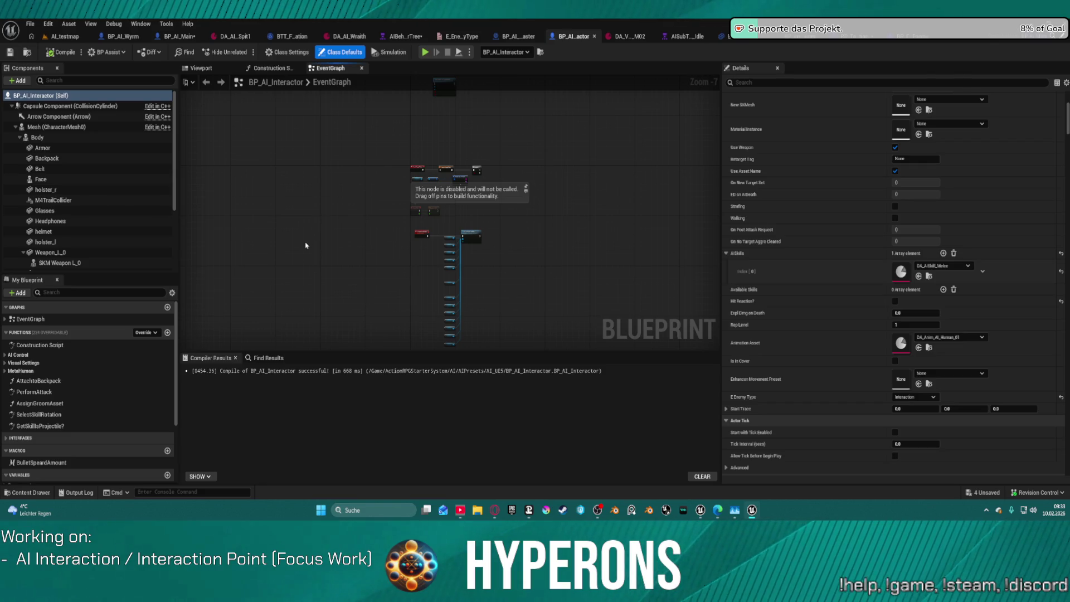
Rename BP_AI_Interactor to BP_AI_Interactor_Master.
{"action": "key", "text": "ctrl+space"}
{"action": "right_click", "coordinate": [356, 475]}
{"action": "left_click", "coordinate": [358, 455]}
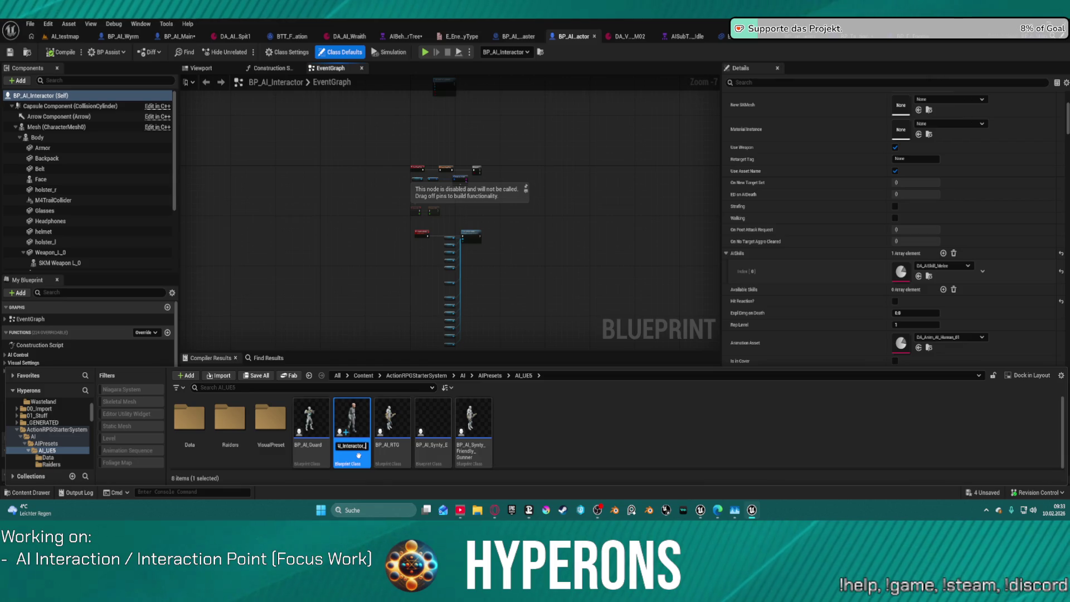
{"action": "type", "text": "ter"}
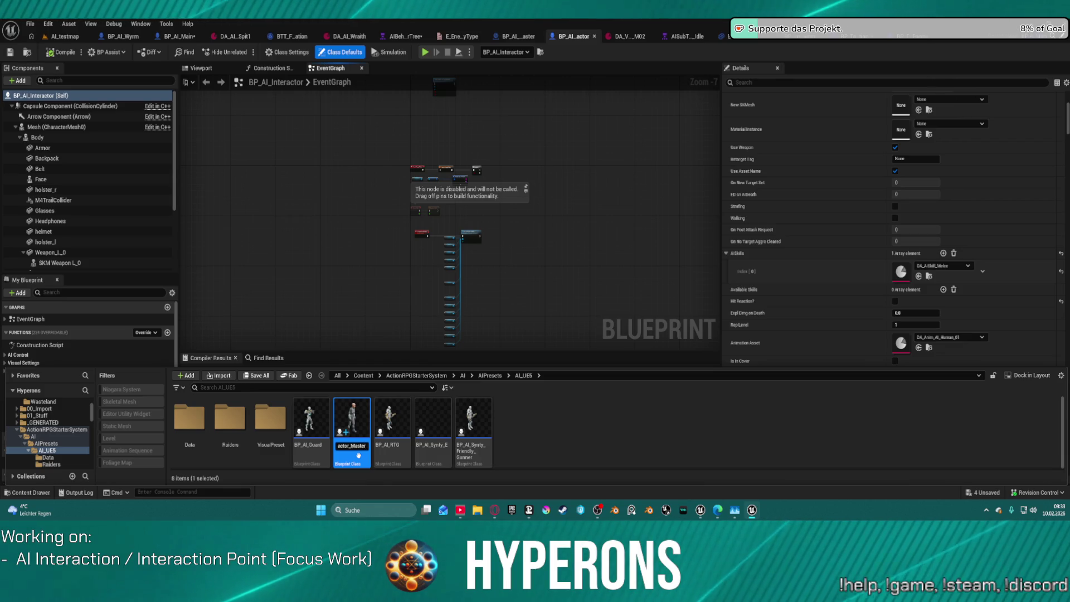
{"action": "key", "text": "Return"}
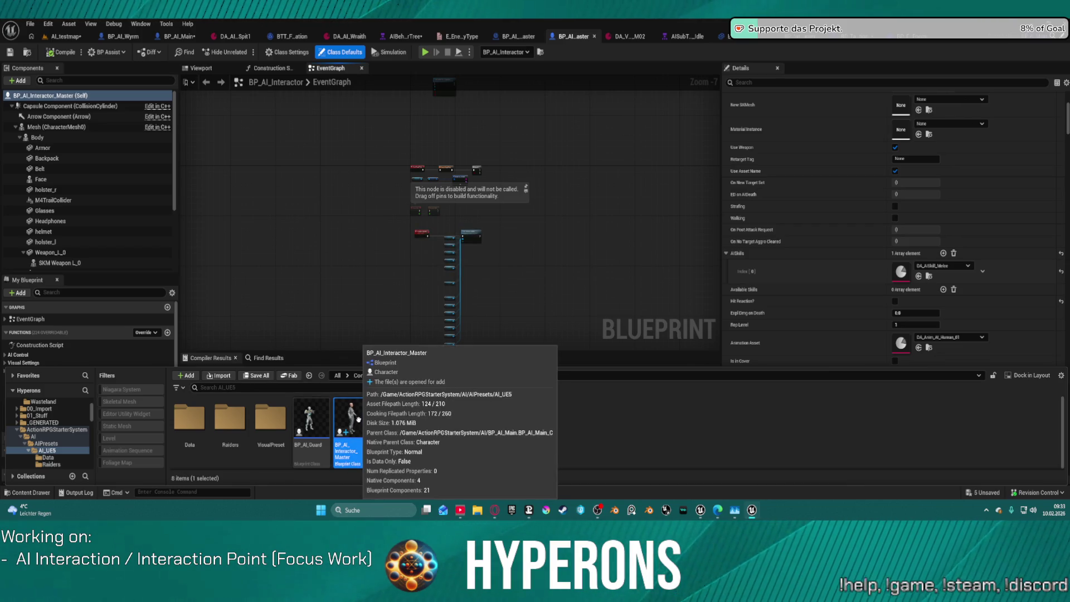
Add a BPC_AI_Interaction component to BP_AI_Interactor_Master.
{"action": "left_click", "coordinate": [15, 127]}
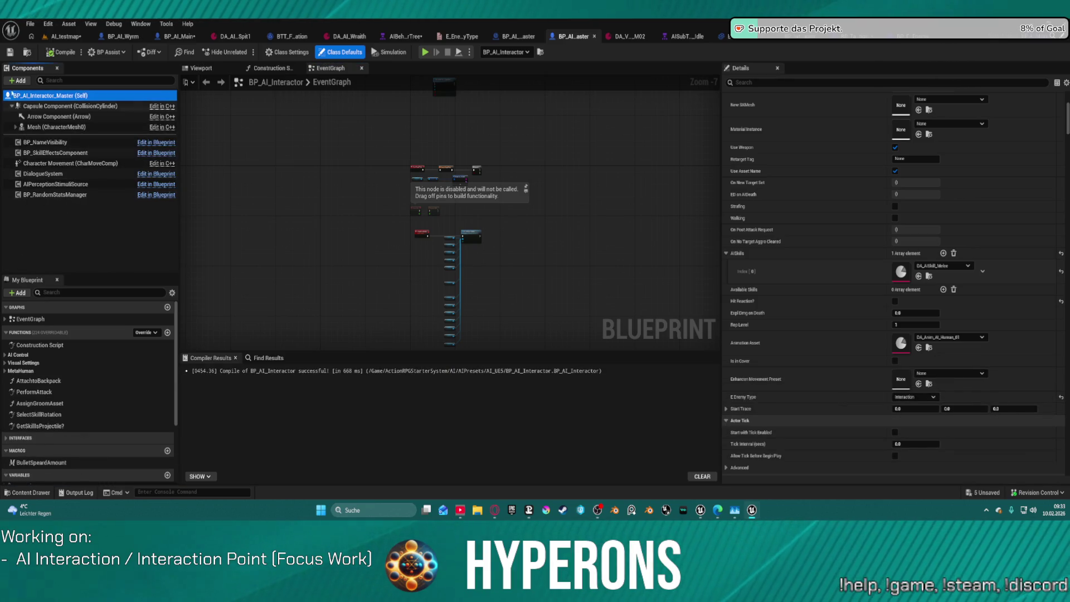
{"action": "left_click", "coordinate": [18, 81]}
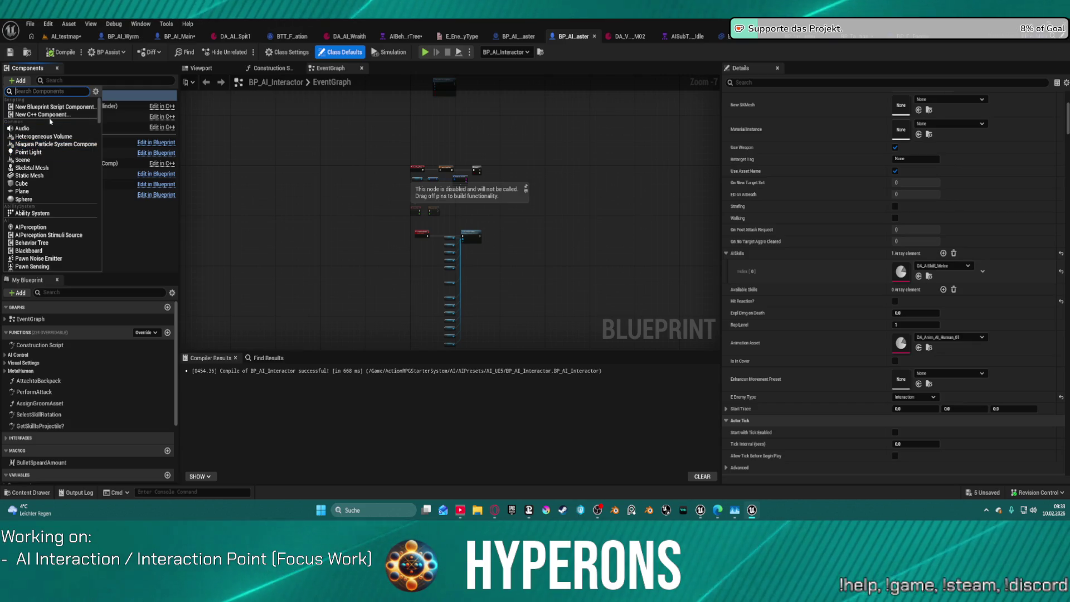
{"action": "type", "text": "AI inter"}
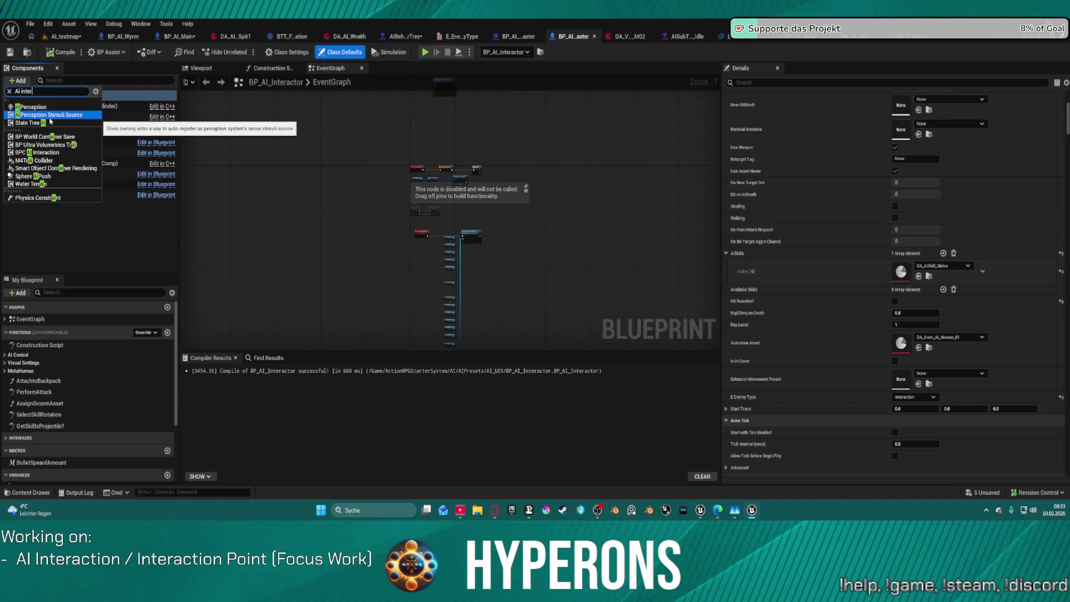
{"action": "left_click", "coordinate": [53, 106]}
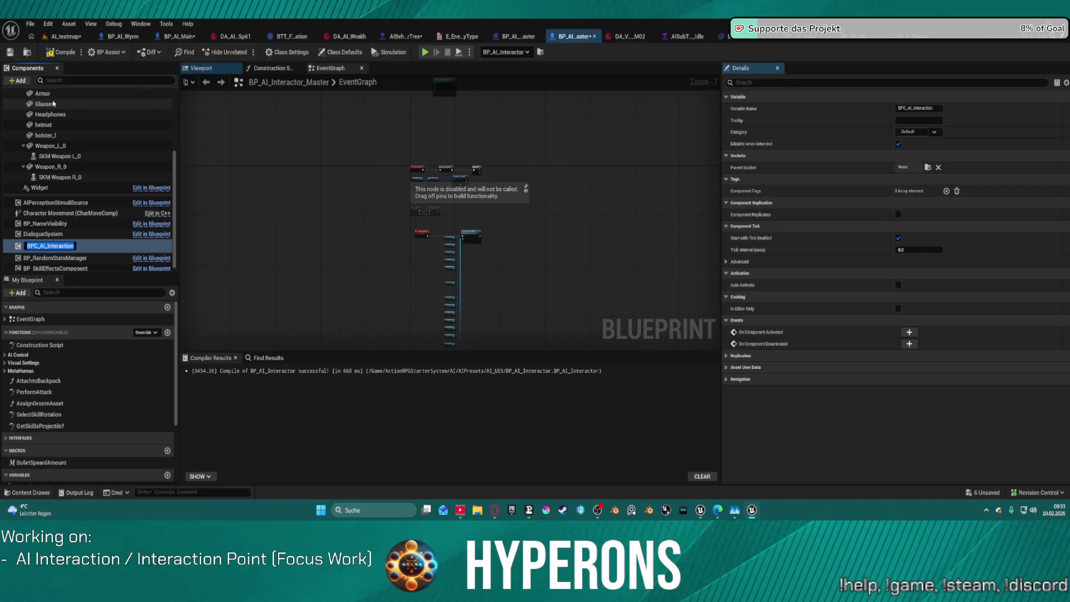
Keep the component's default name, move the Branch node, and drop a BPC_AI_Interaction reference into the graph.
{"action": "key", "text": "Return"}
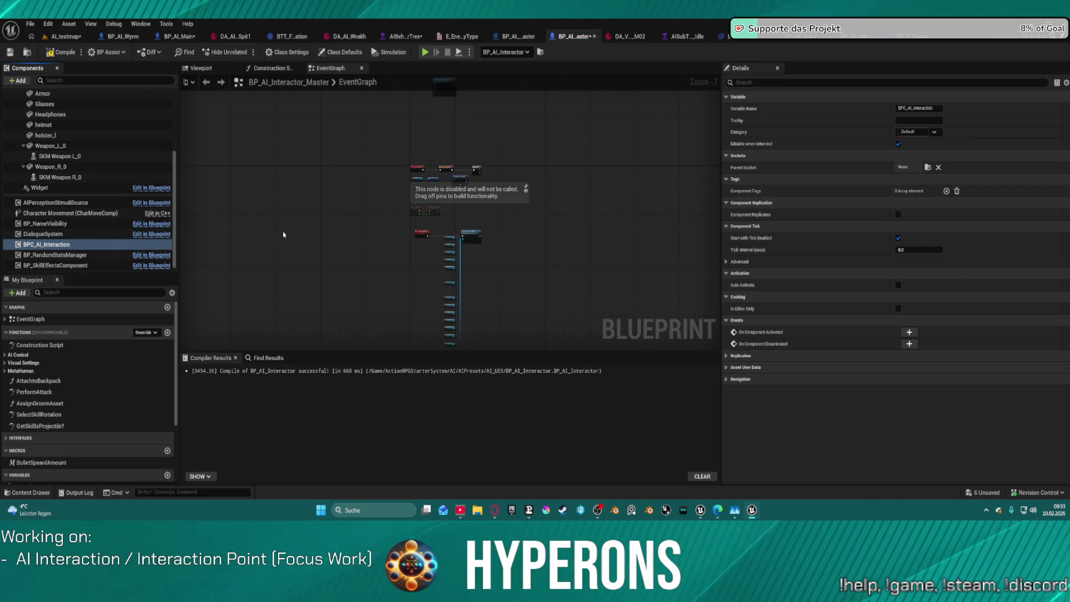
{"action": "scroll", "coordinate": [421, 163], "scroll_direction": "up", "scroll_amount": 5}
{"action": "mouse_move", "coordinate": [645, 233]}
{"action": "left_mouse_down"}
{"action": "mouse_move", "coordinate": [600, 161]}
{"action": "mouse_move", "coordinate": [505, 237]}
{"action": "left_mouse_up"}
{"action": "mouse_move", "coordinate": [479, 200]}
{"action": "left_mouse_down"}
{"action": "mouse_move", "coordinate": [515, 262]}
{"action": "mouse_move", "coordinate": [506, 272]}
{"action": "left_mouse_up"}
{"action": "left_click", "coordinate": [100, 244]}
{"action": "left_click_drag", "start_coordinate": [100, 244], "coordinate": [479, 151]}
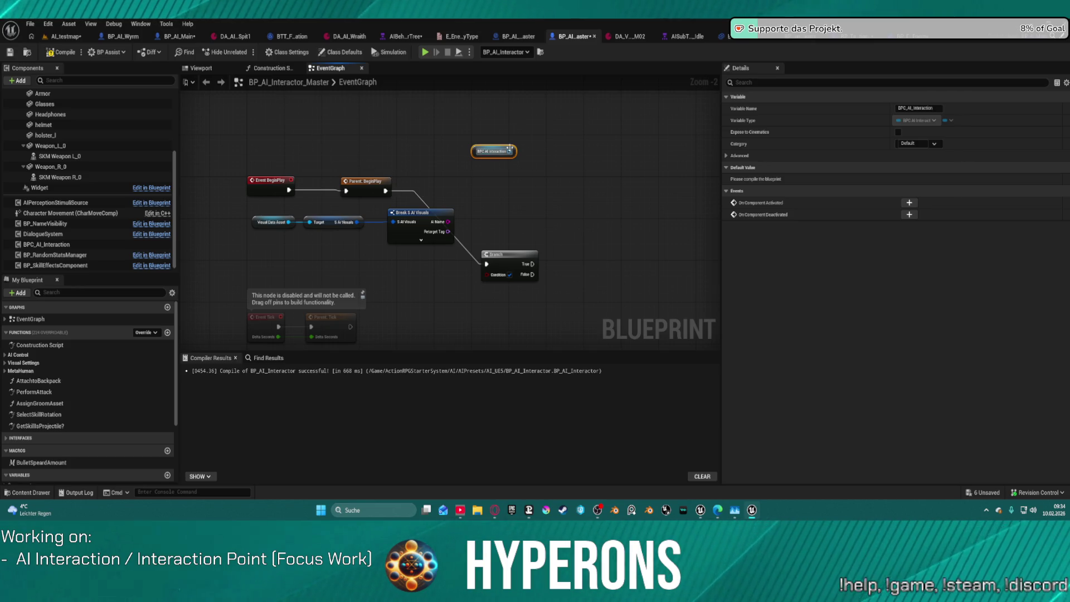
{"action": "left_click_drag", "start_coordinate": [511, 151], "coordinate": [536, 188]}
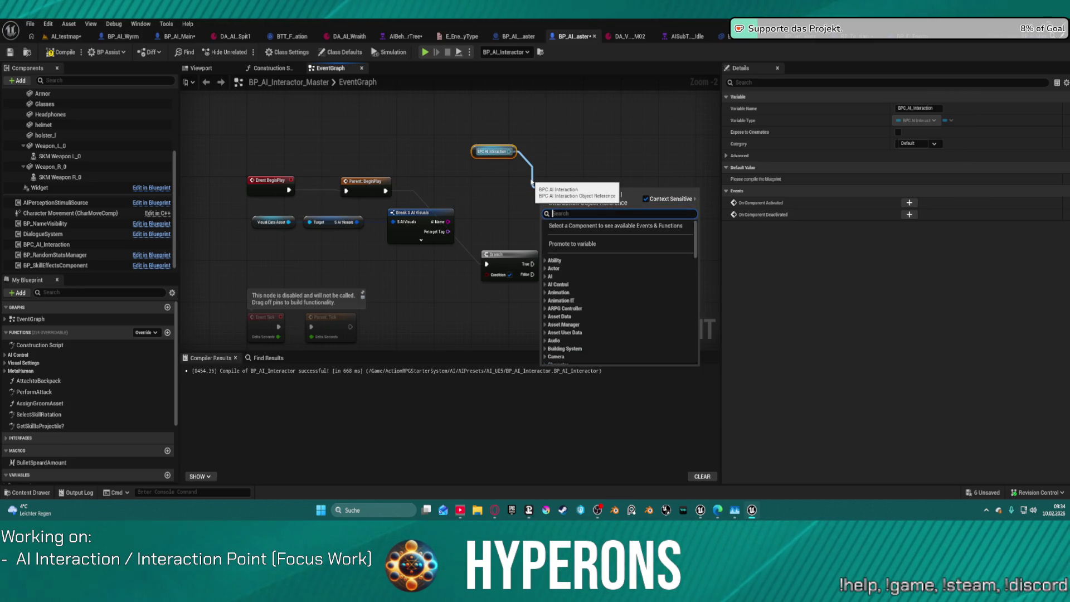
{"action": "left_click", "coordinate": [583, 132]}
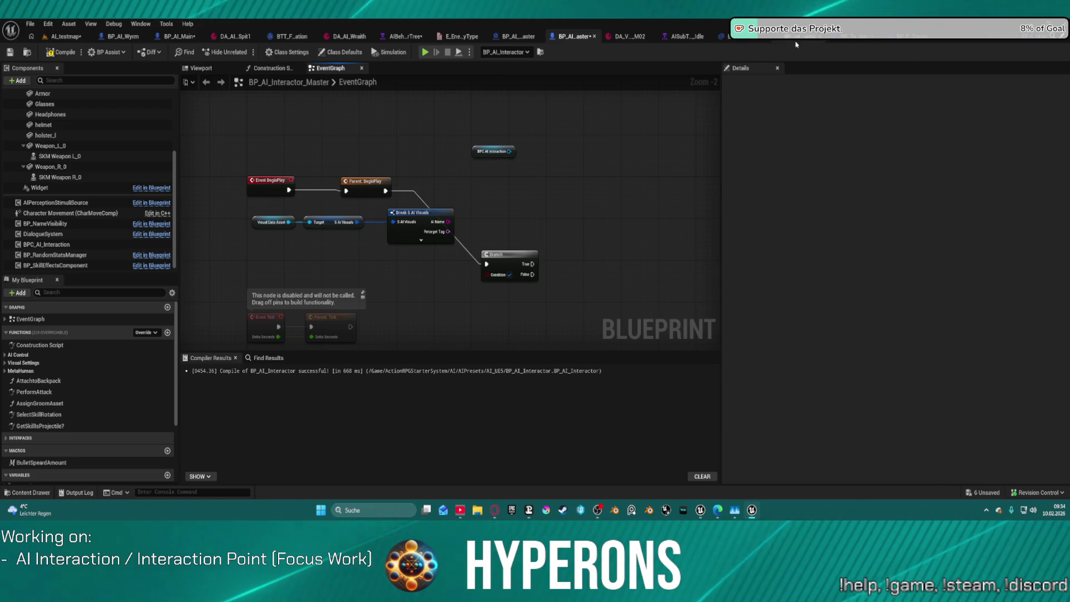
Return to the BP_AI_Main blueprint with the AI folder's assets showing.
{"action": "key", "text": "ctrl+space"}
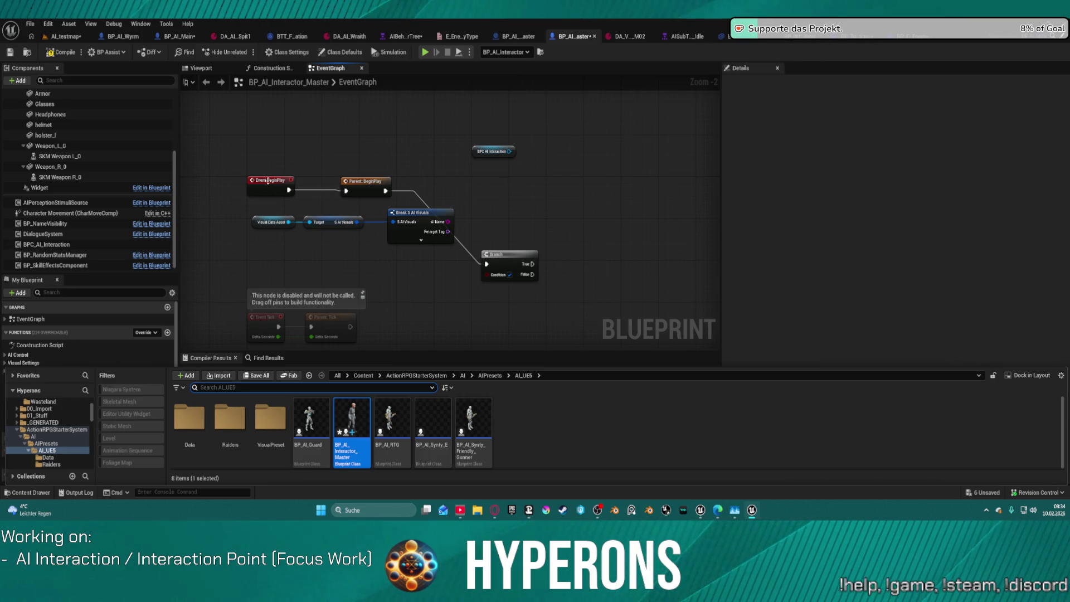
{"action": "key", "text": "F7"}
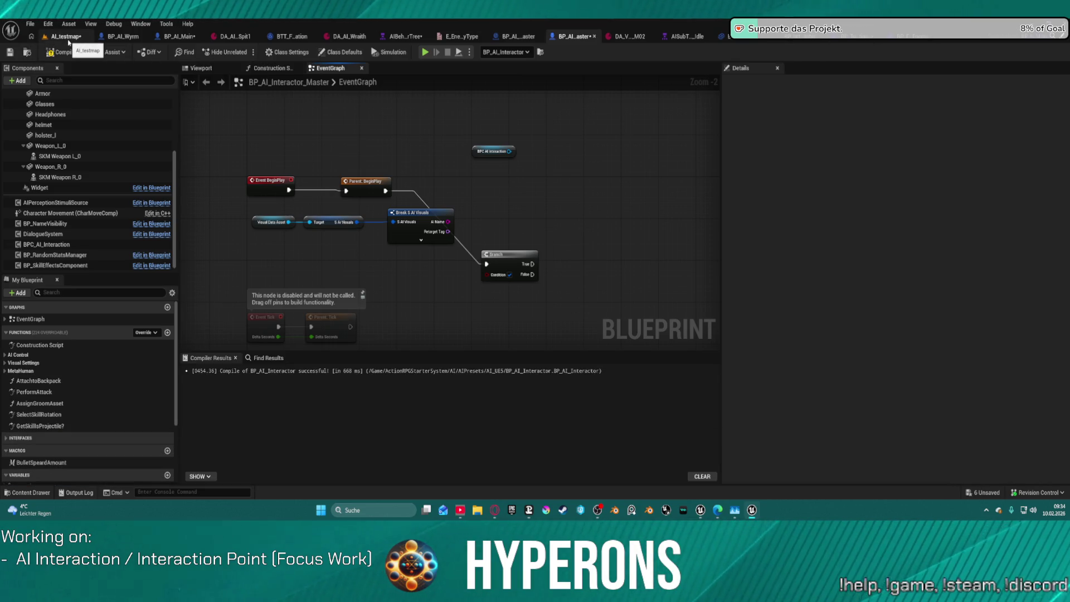
{"action": "left_click", "coordinate": [170, 36]}
{"action": "key", "text": "ctrl+space"}
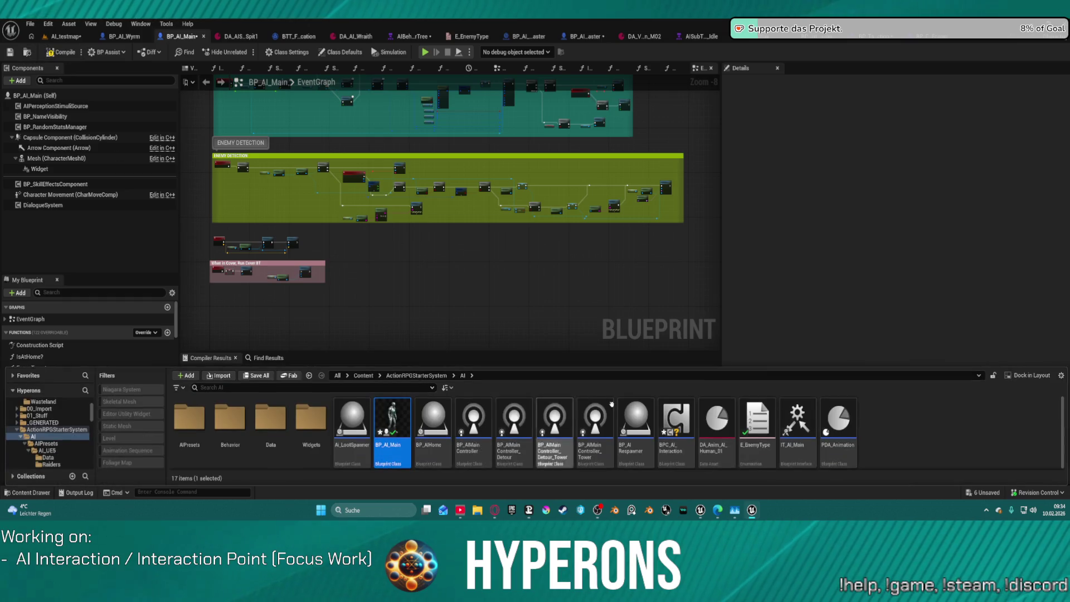
Open the BPC_AI_Interaction component blueprint, then go back to BP_AI_Main's graph.
{"action": "double_click", "coordinate": [675, 429]}
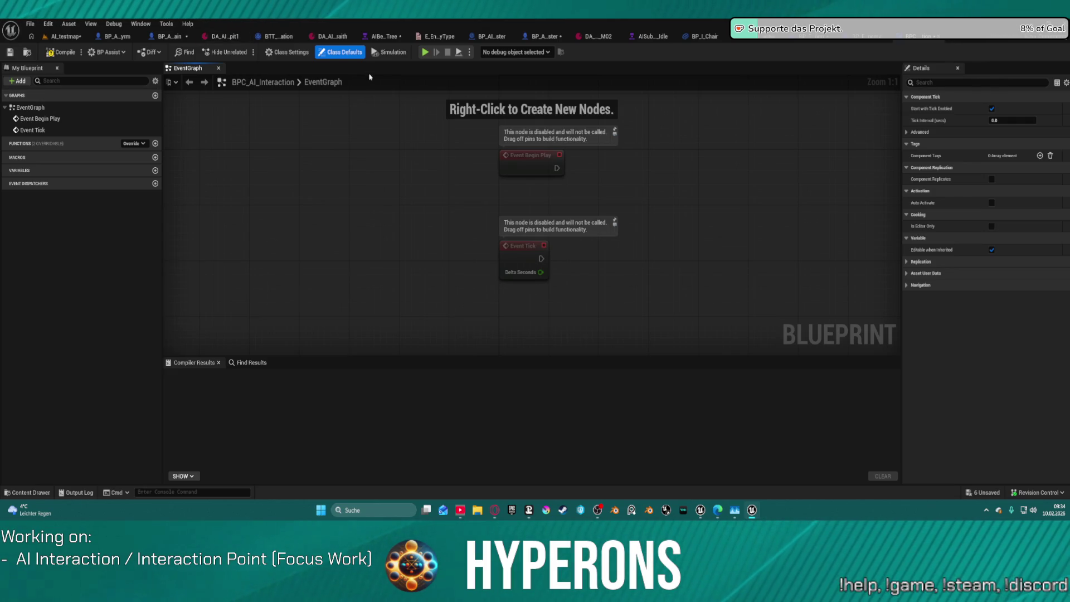
{"action": "left_click", "coordinate": [169, 36]}
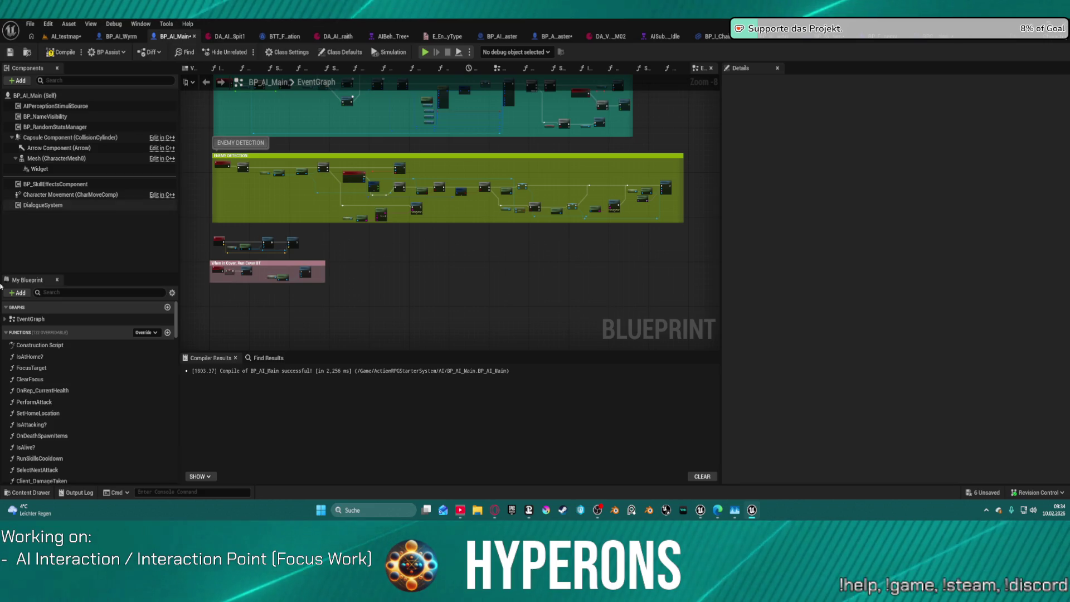
{"action": "scroll", "coordinate": [59, 430], "scroll_direction": "down", "scroll_amount": 5}
{"action": "scroll", "coordinate": [60, 430], "scroll_direction": "down", "scroll_amount": 5}
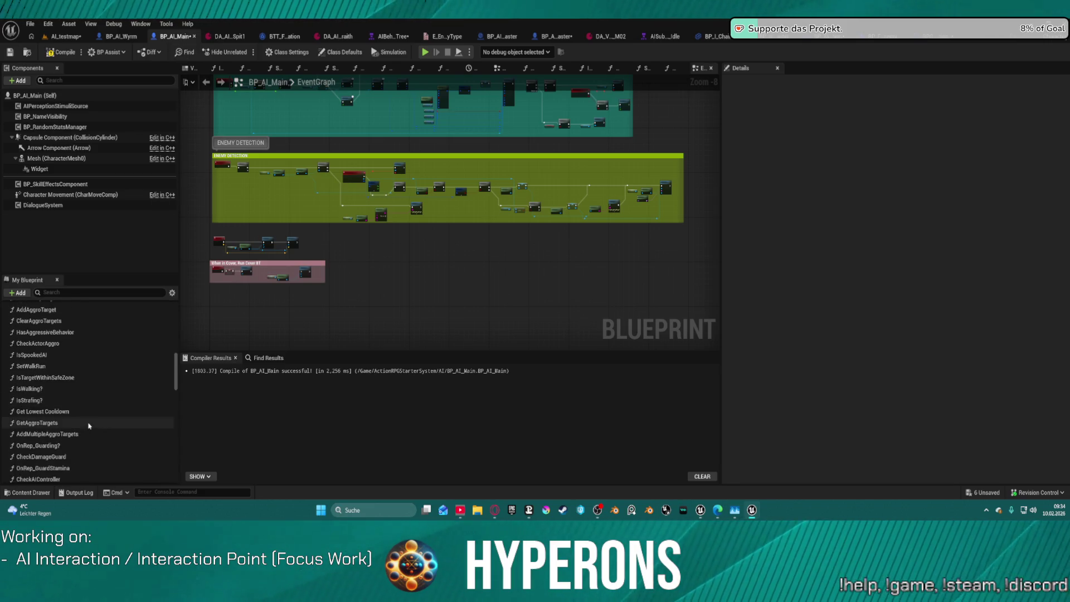
{"action": "mouse_move", "coordinate": [177, 374]}
{"action": "left_mouse_down"}
{"action": "mouse_move", "coordinate": [171, 301]}
{"action": "mouse_move", "coordinate": [169, 486]}
{"action": "left_mouse_up"}
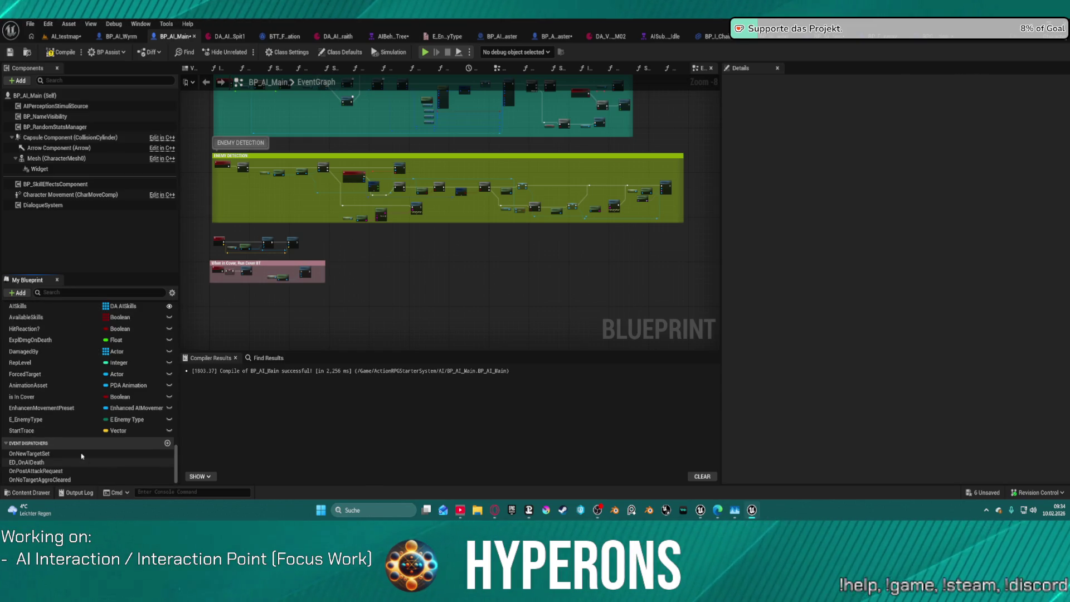
{"action": "scroll", "coordinate": [78, 424], "scroll_direction": "up", "scroll_amount": 5}
Expand the Settings category and cut the InteractionPoints variable from BP_AI_Main.
{"action": "left_click", "coordinate": [6, 405]}
{"action": "scroll", "coordinate": [75, 404], "scroll_direction": "down", "scroll_amount": 5}
{"action": "scroll", "coordinate": [75, 404], "scroll_direction": "down", "scroll_amount": 6}
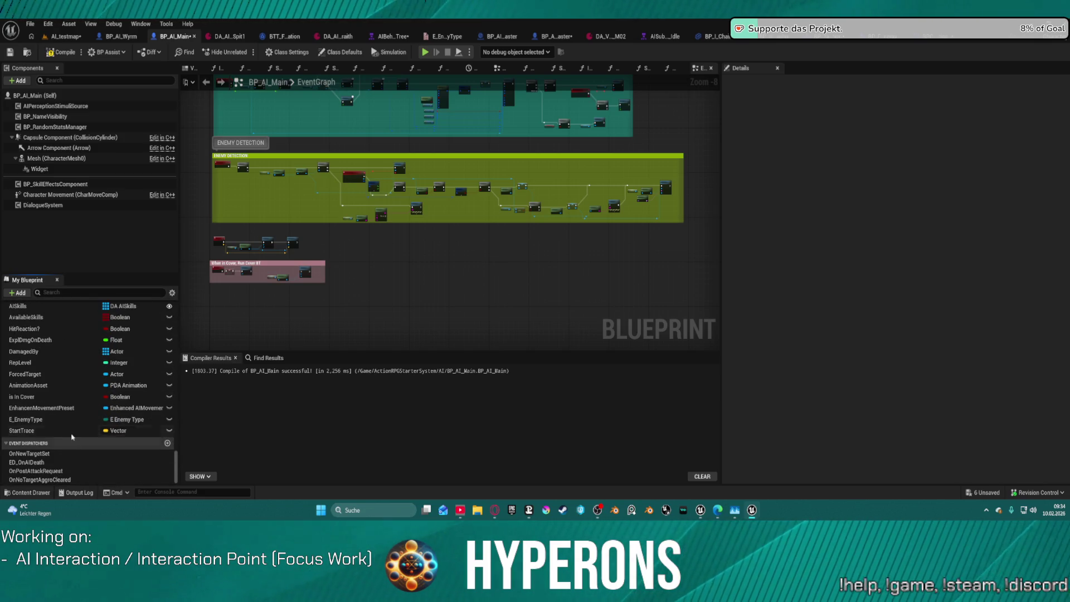
{"action": "scroll", "coordinate": [66, 412], "scroll_direction": "up", "scroll_amount": 5}
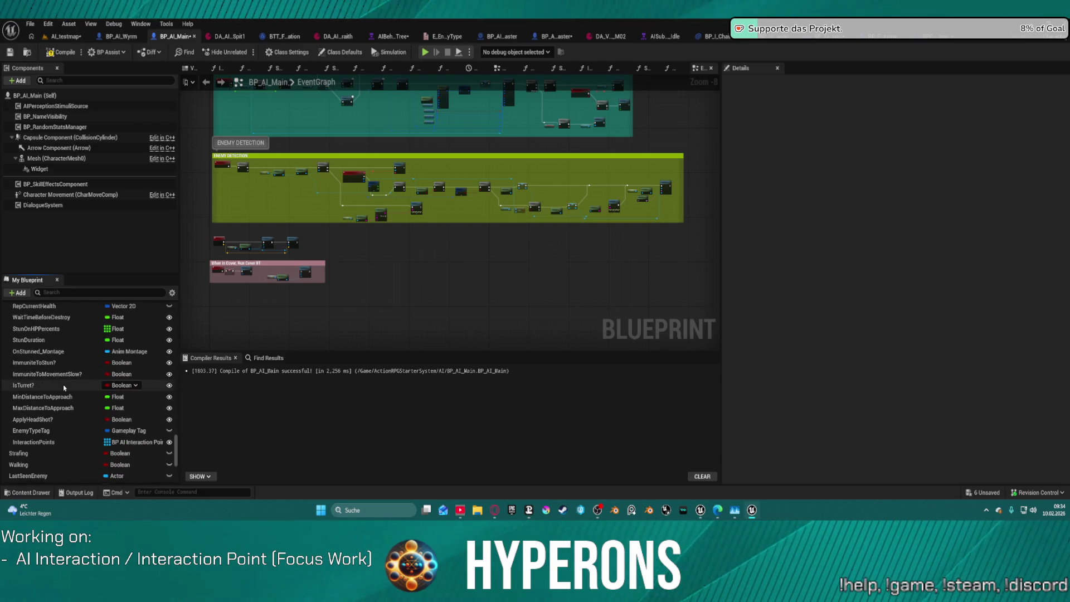
{"action": "scroll", "coordinate": [64, 390], "scroll_direction": "down", "scroll_amount": 1}
{"action": "right_click", "coordinate": [30, 427]}
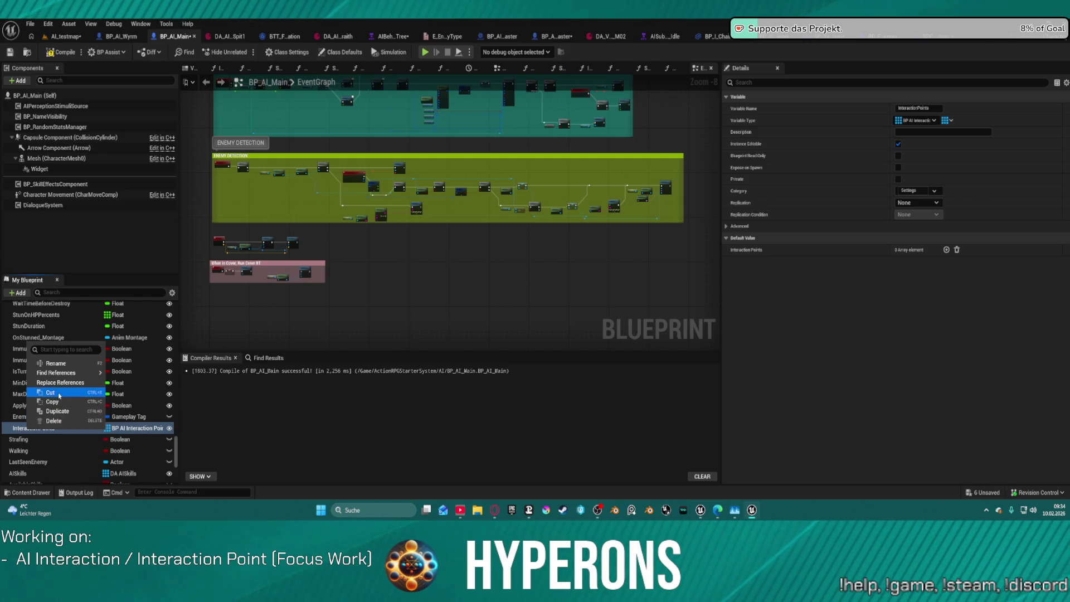
{"action": "left_click", "coordinate": [59, 393]}
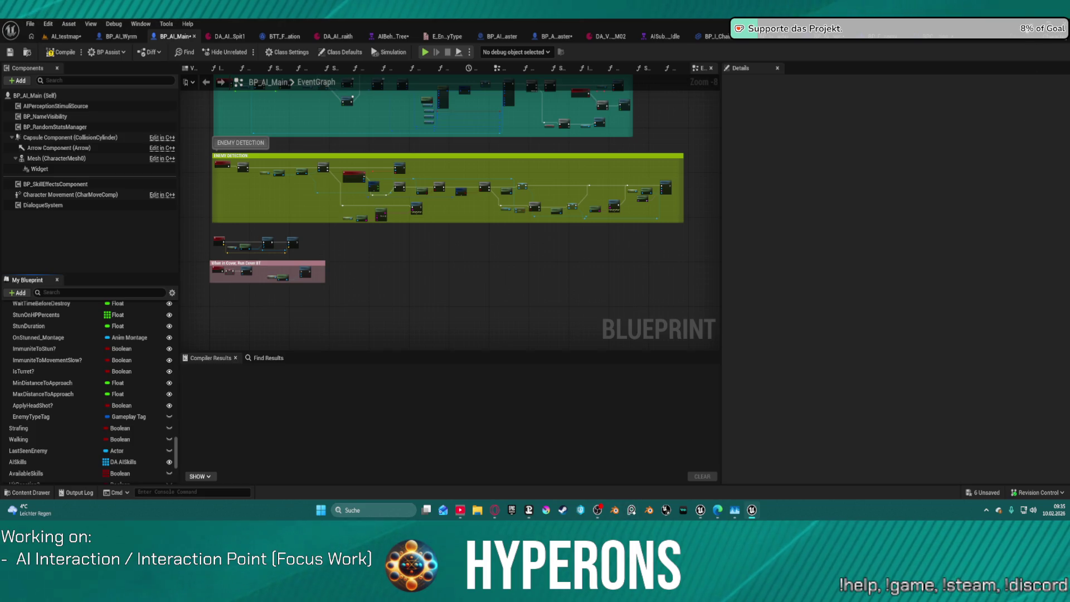
{"action": "key", "text": "super+d"}
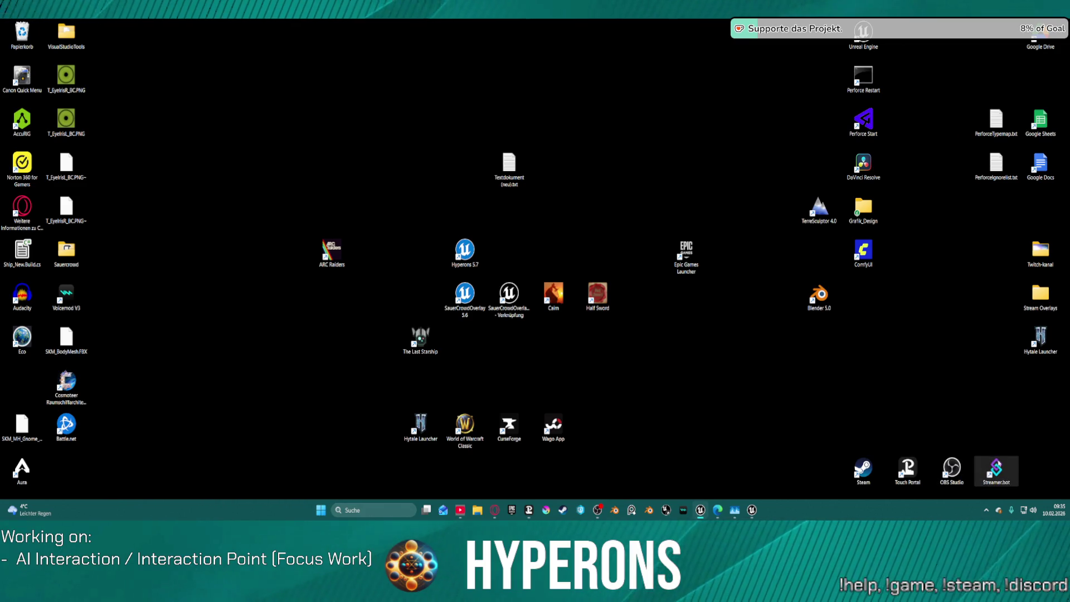
Launch Streamer.bot, minimize it, and return to the Unreal Editor window.
{"action": "double_click", "coordinate": [996, 468]}
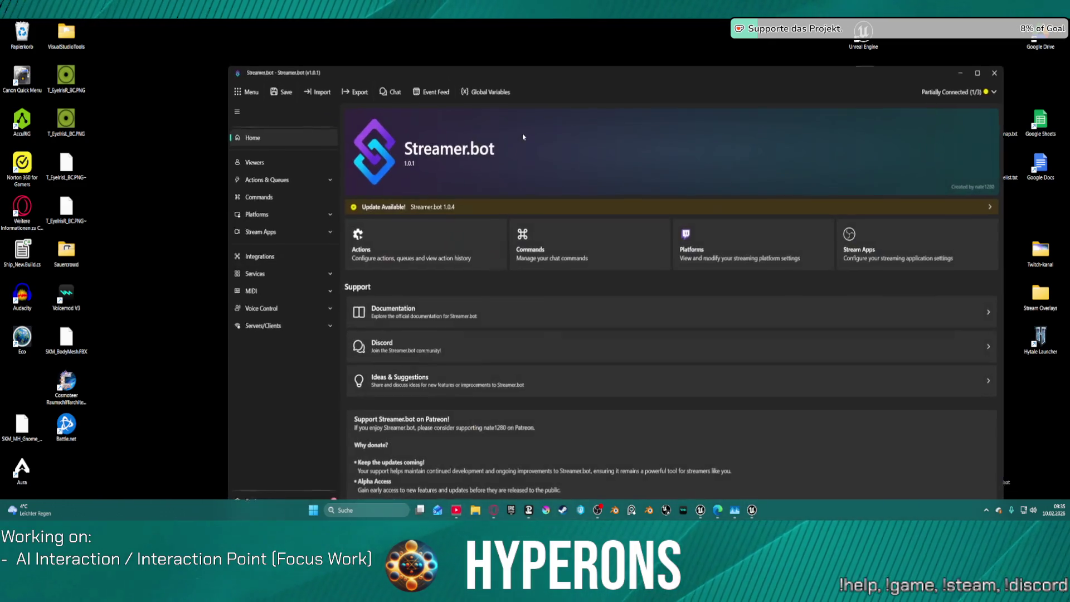
{"action": "left_click", "coordinate": [963, 72]}
{"action": "mouse_move", "coordinate": [693, 506]}
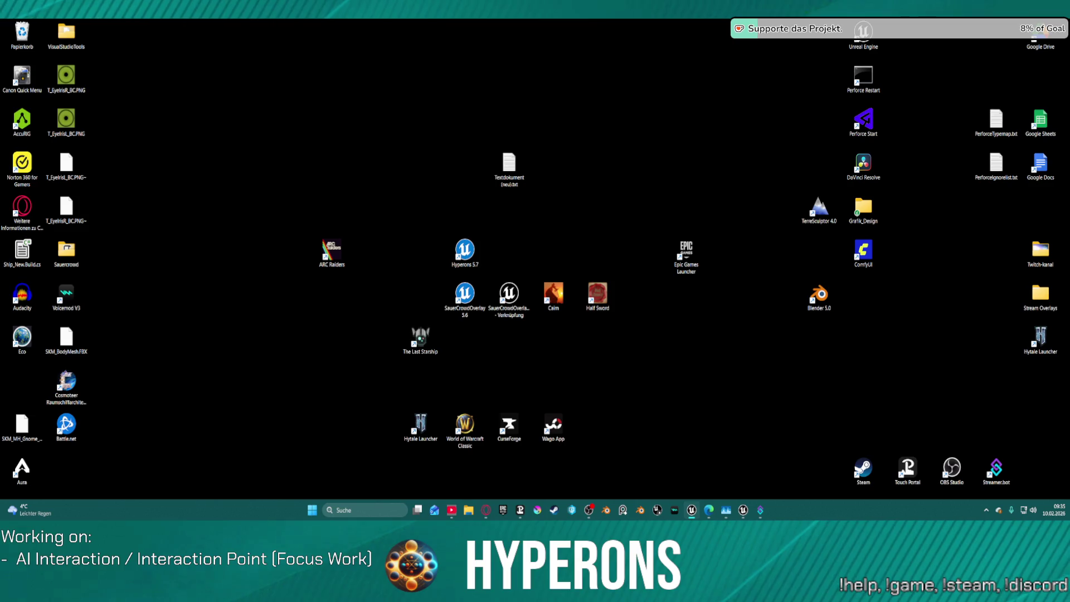
{"action": "left_click", "coordinate": [692, 510]}
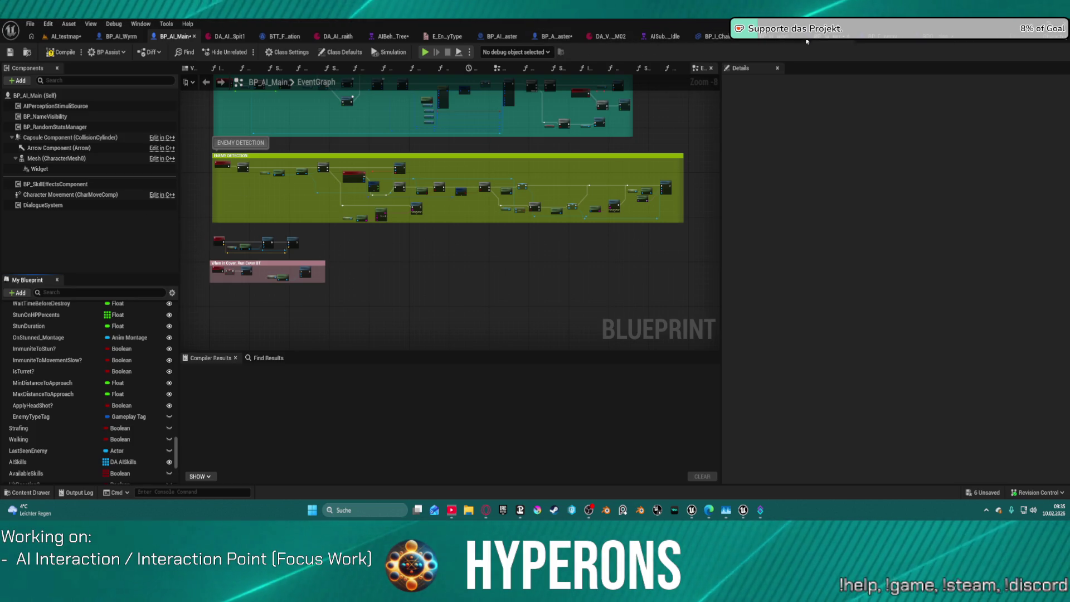
Paste InteractionPoints into BPC_AI_Interaction's variables, compile it, and switch to BP_FocusEnemy.
{"action": "left_click", "coordinate": [938, 39]}
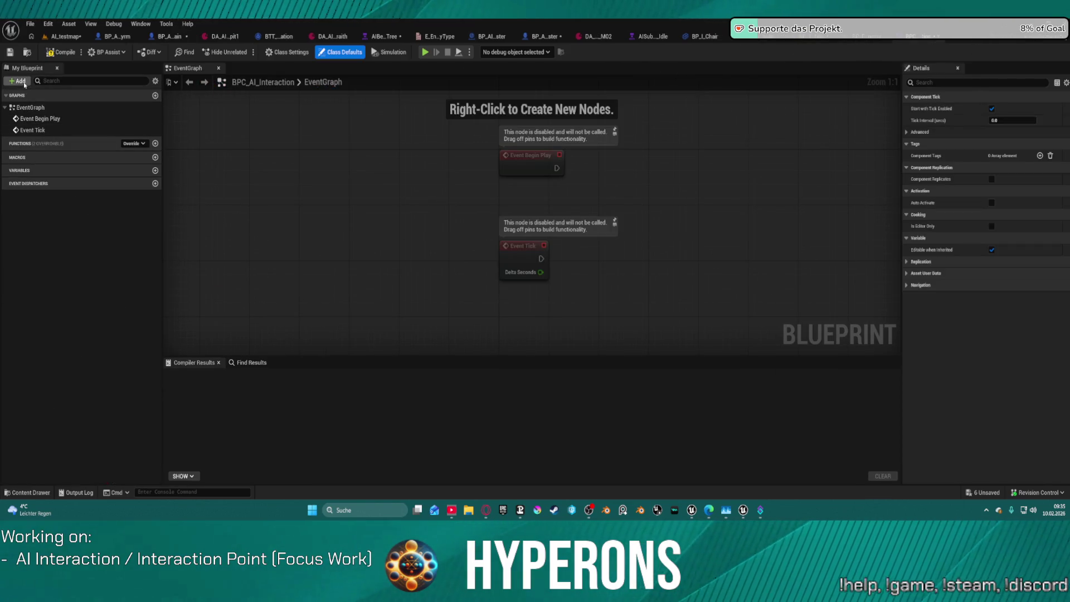
{"action": "right_click", "coordinate": [123, 168]}
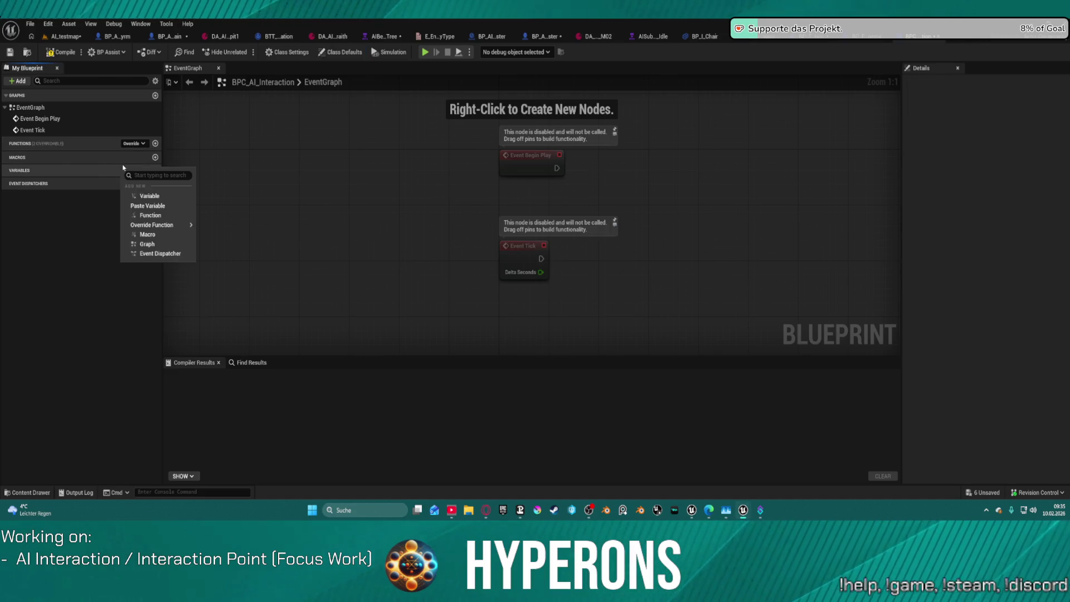
{"action": "left_click", "coordinate": [164, 206]}
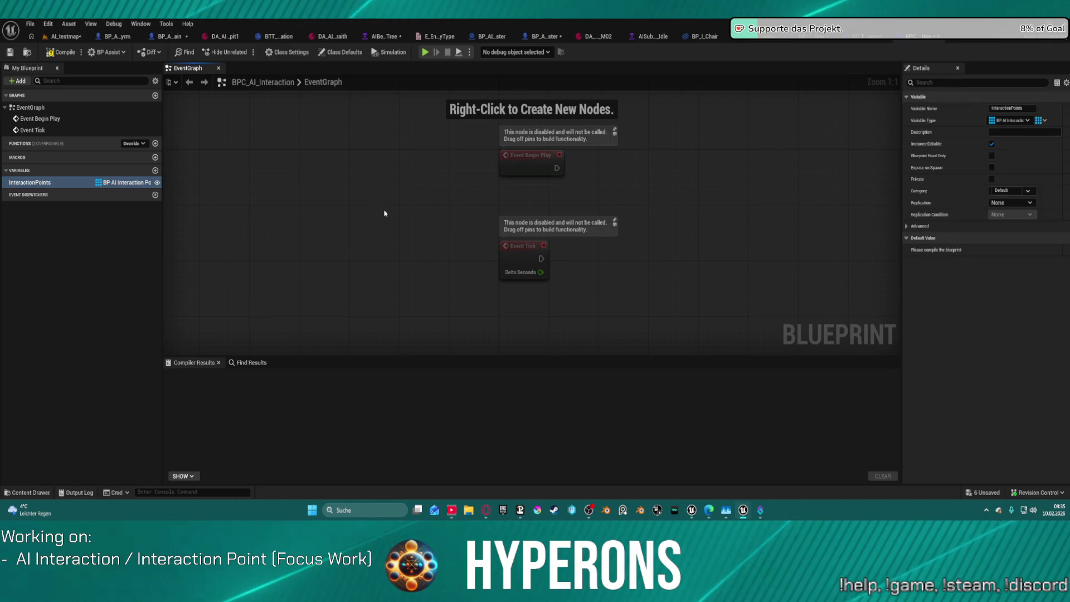
{"action": "left_click", "coordinate": [61, 52]}
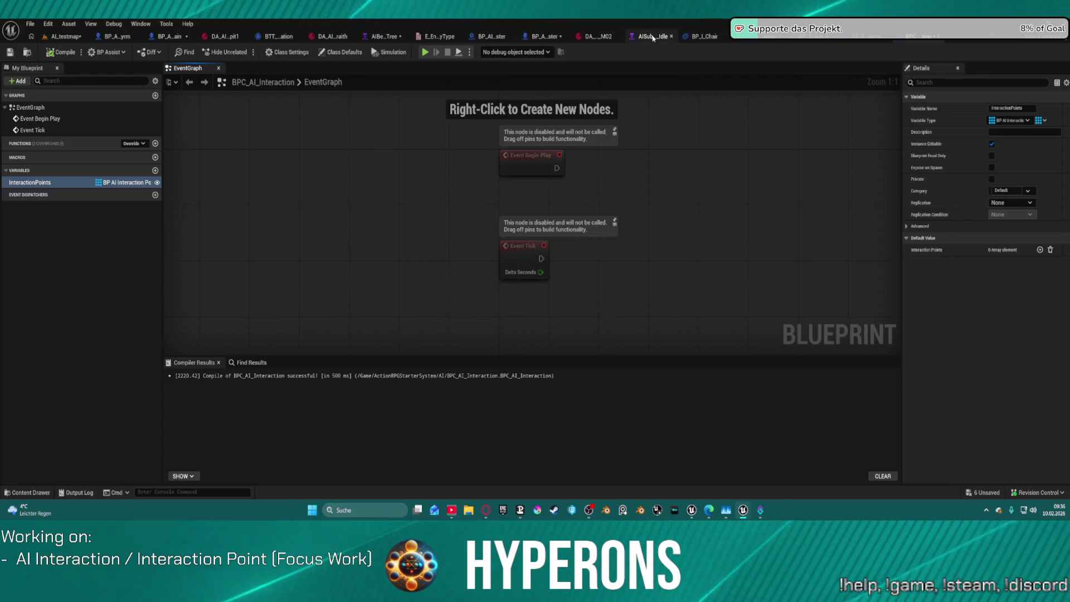
{"action": "left_click", "coordinate": [861, 38]}
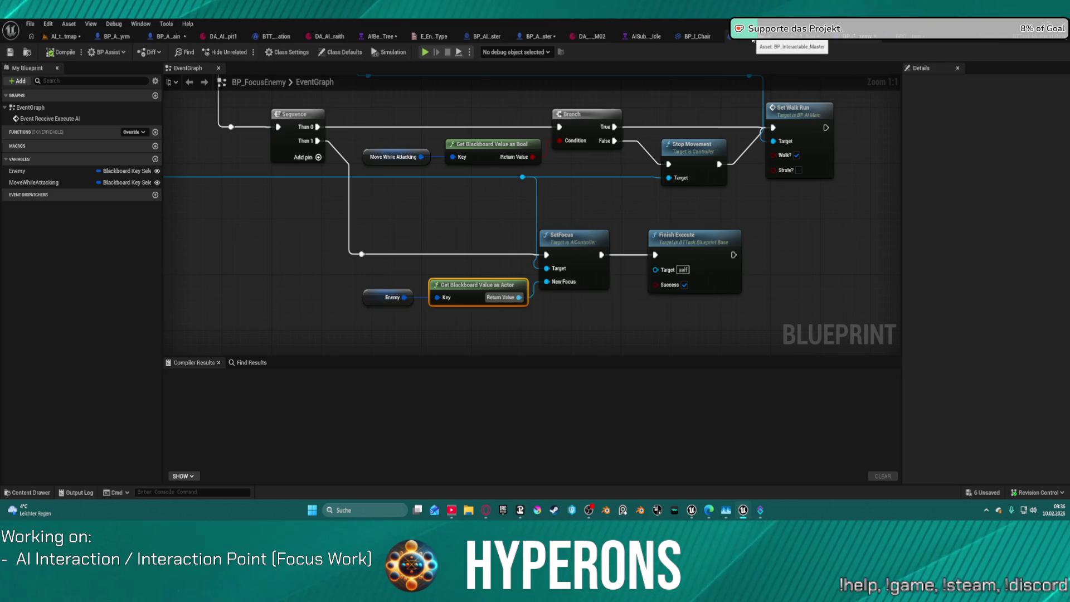
Close the BP_I_Chair, DA_Vis_Terran_M02, DA_AISkill_WyrmSpit1, DA_AI_Wraith, BTT_Find_Location, BP_AI_Wyrm and E_EnemyType tabs.
{"action": "middle_click", "coordinate": [752, 40]}
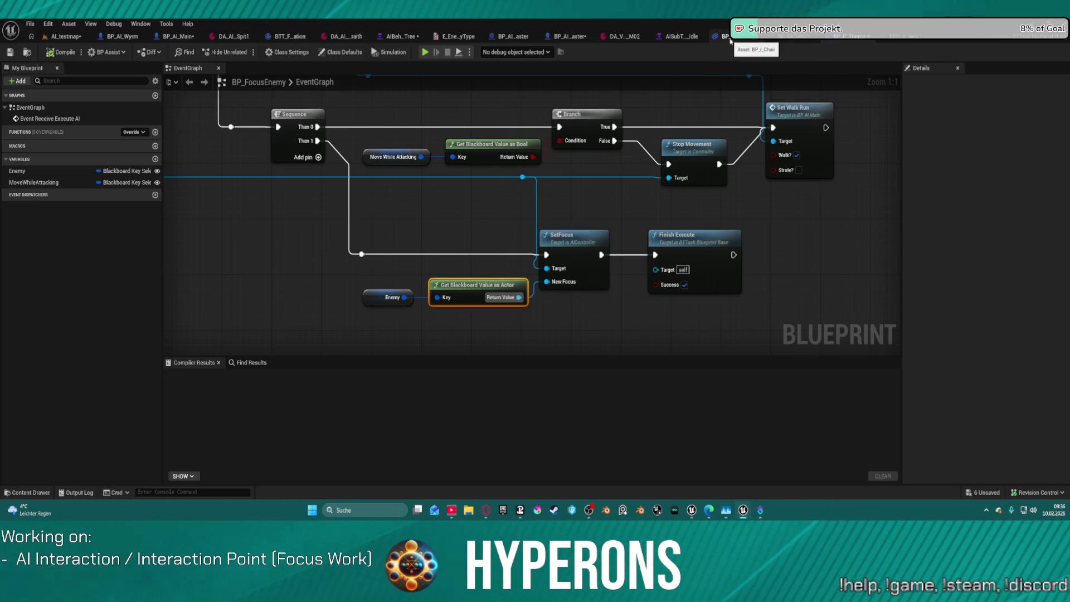
{"action": "middle_click", "coordinate": [727, 37]}
{"action": "middle_click", "coordinate": [669, 37]}
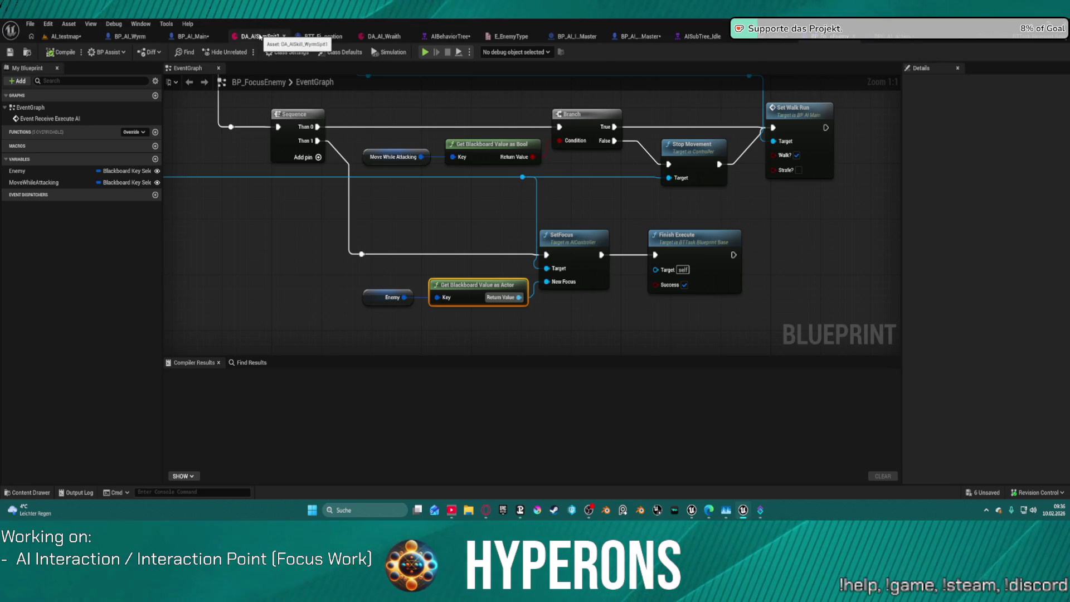
{"action": "middle_click", "coordinate": [260, 37]}
{"action": "middle_click", "coordinate": [312, 38]}
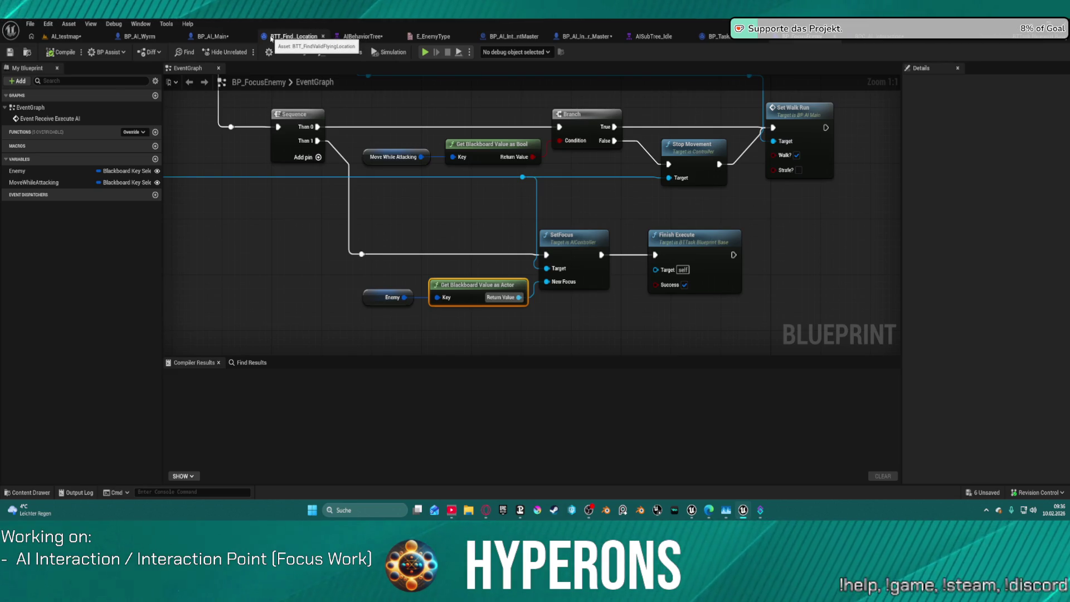
{"action": "middle_click", "coordinate": [271, 38]}
{"action": "middle_click", "coordinate": [156, 37]}
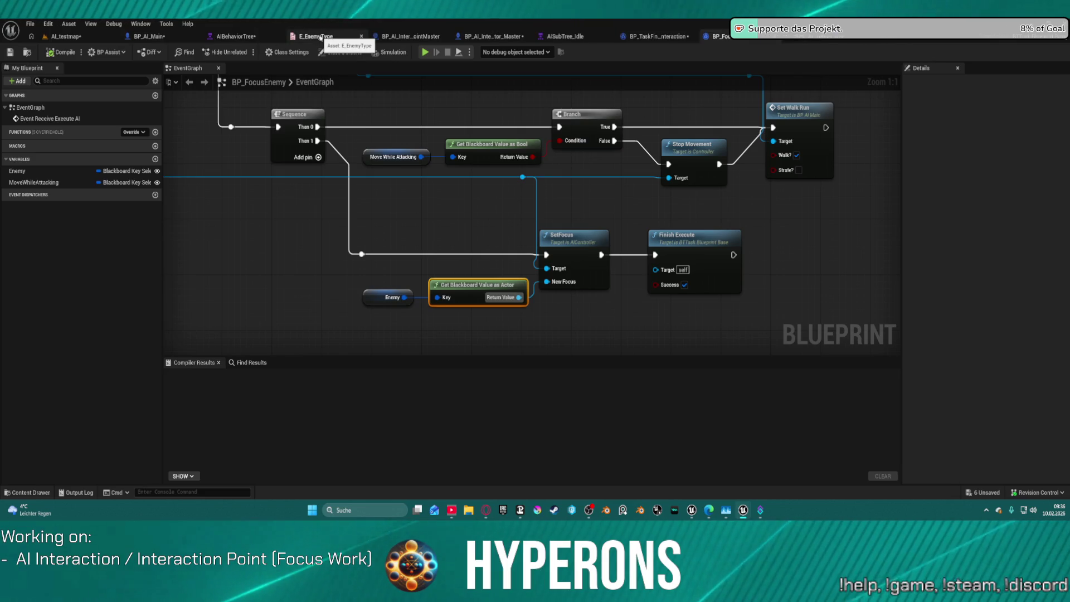
{"action": "middle_click", "coordinate": [321, 38]}
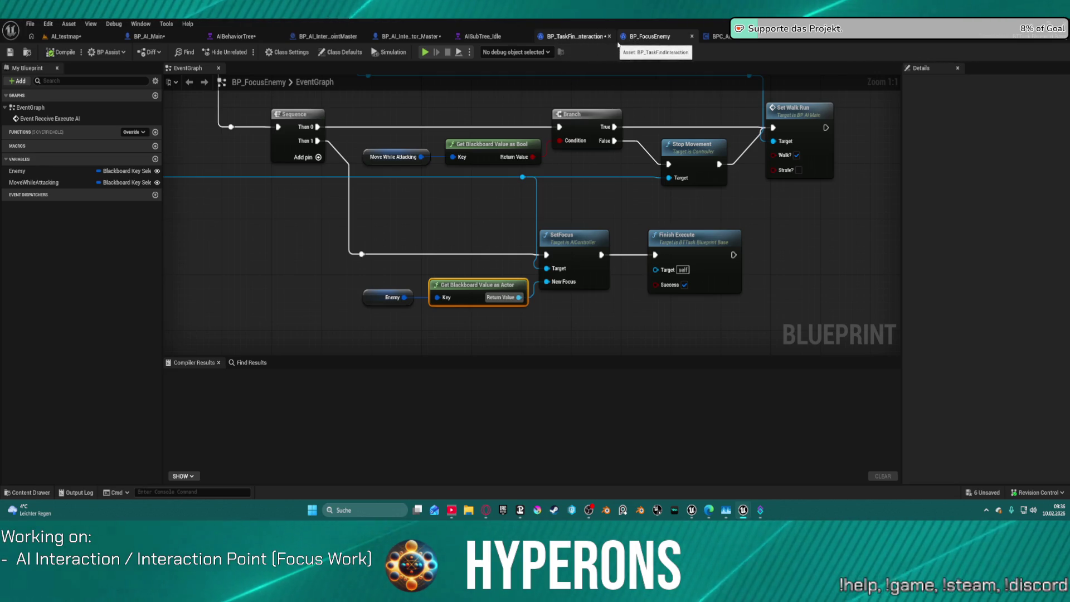
Return to BP_TaskFindInteraction, cancel a node search from As BP AI Main, and pan to the event and cast nodes.
{"action": "left_click", "coordinate": [563, 38]}
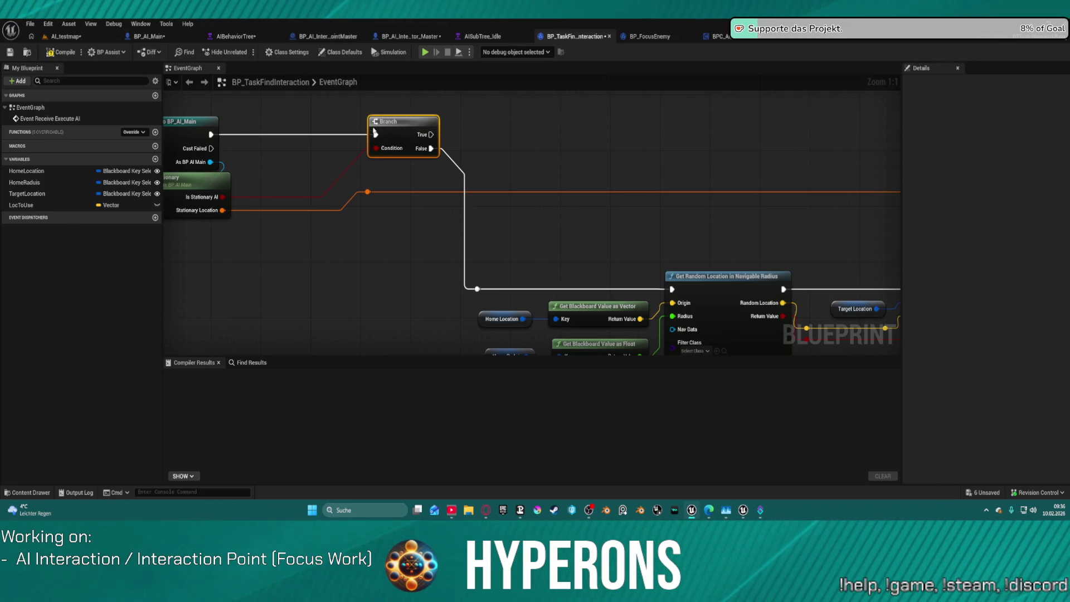
{"action": "mouse_move", "coordinate": [210, 162]}
{"action": "left_mouse_down"}
{"action": "mouse_move", "coordinate": [511, 172]}
{"action": "mouse_move", "coordinate": [534, 158]}
{"action": "left_mouse_up"}
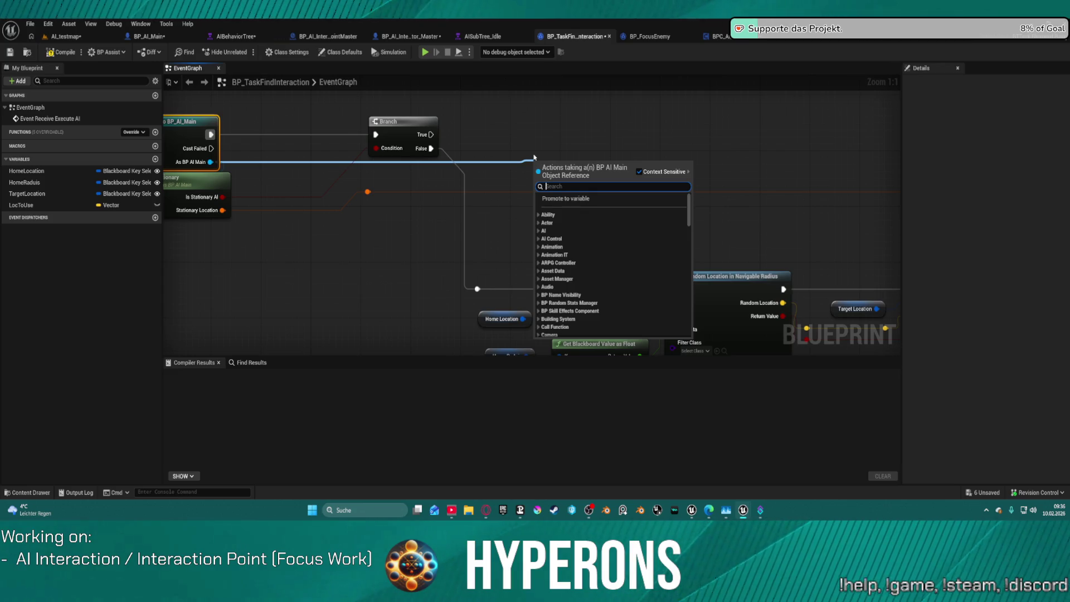
{"action": "type", "text": "is"}
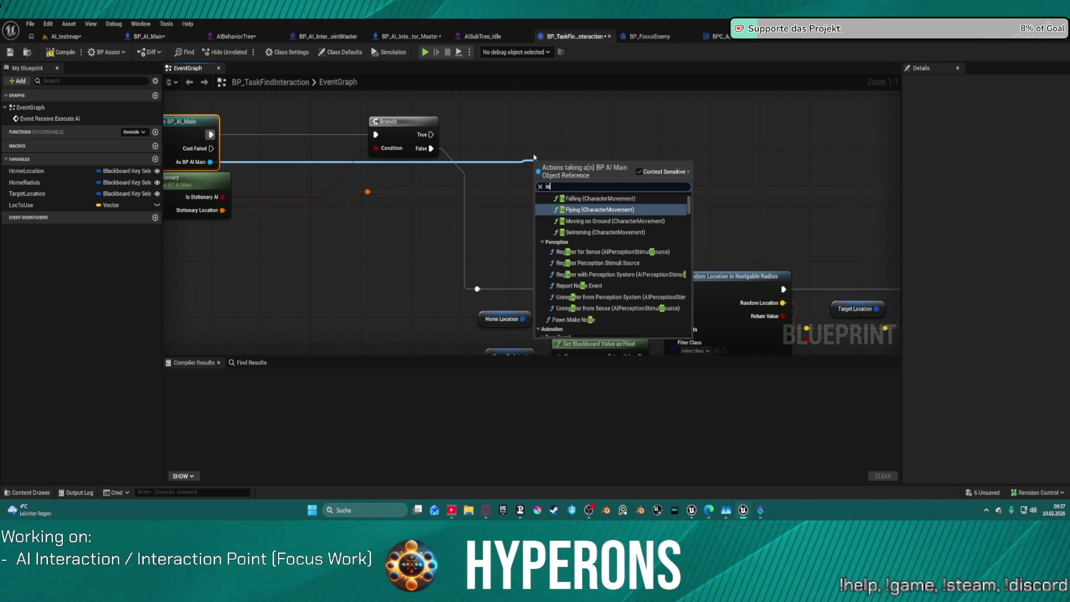
{"action": "type", "text": "get"}
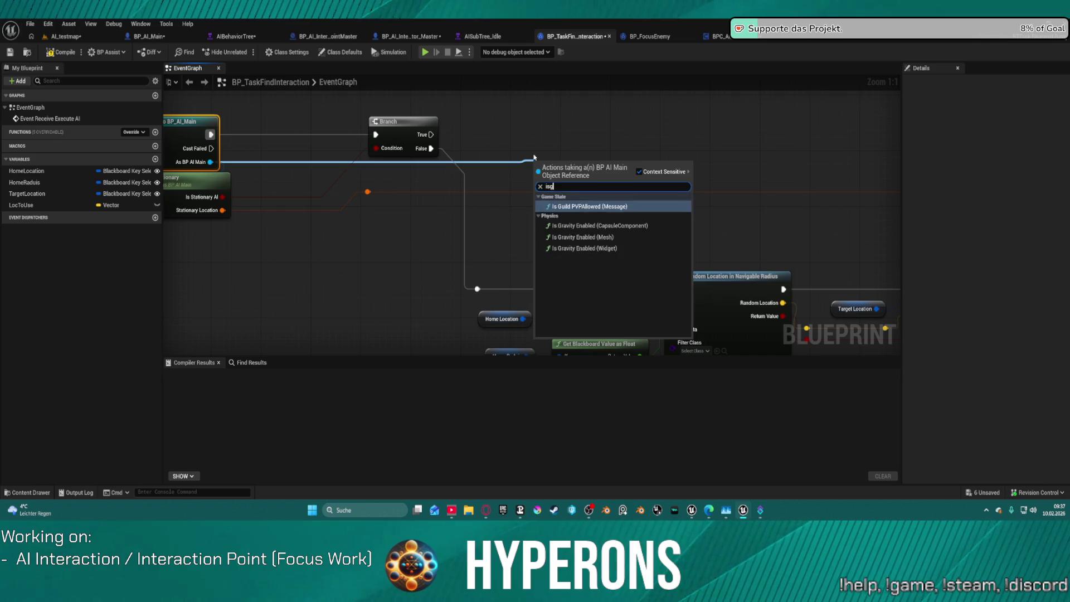
{"action": "key", "text": "BackSpace"}
{"action": "key", "text": "BackSpace"}
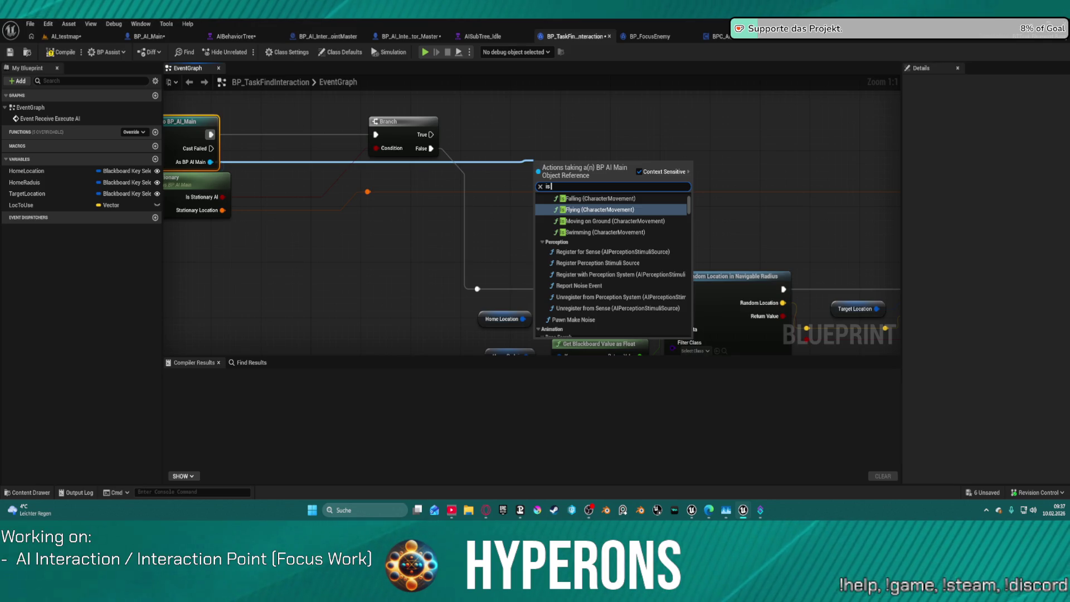
{"action": "key", "text": "Escape"}
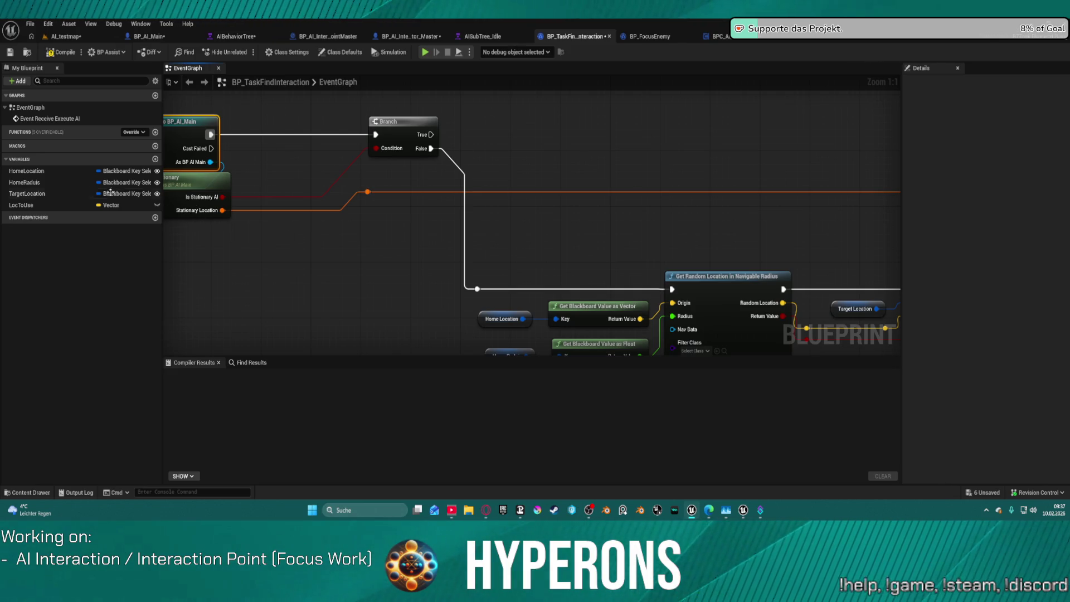
{"action": "mouse_move", "coordinate": [488, 205]}
{"action": "left_mouse_down"}
{"action": "mouse_move", "coordinate": [752, 215]}
{"action": "mouse_move", "coordinate": [739, 218]}
{"action": "left_mouse_up"}
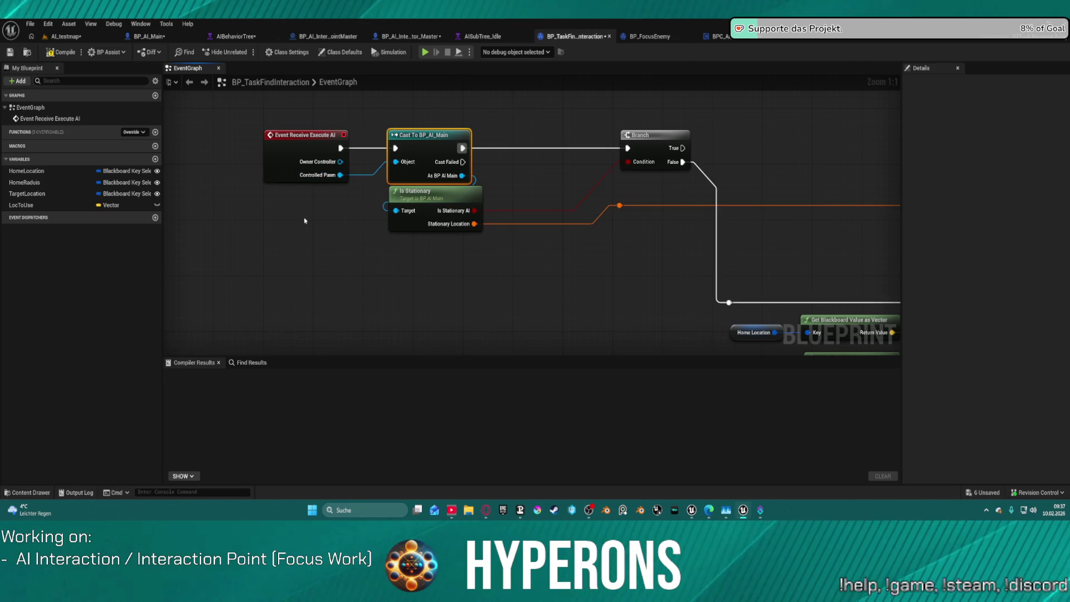
{"action": "left_click", "coordinate": [155, 95]}
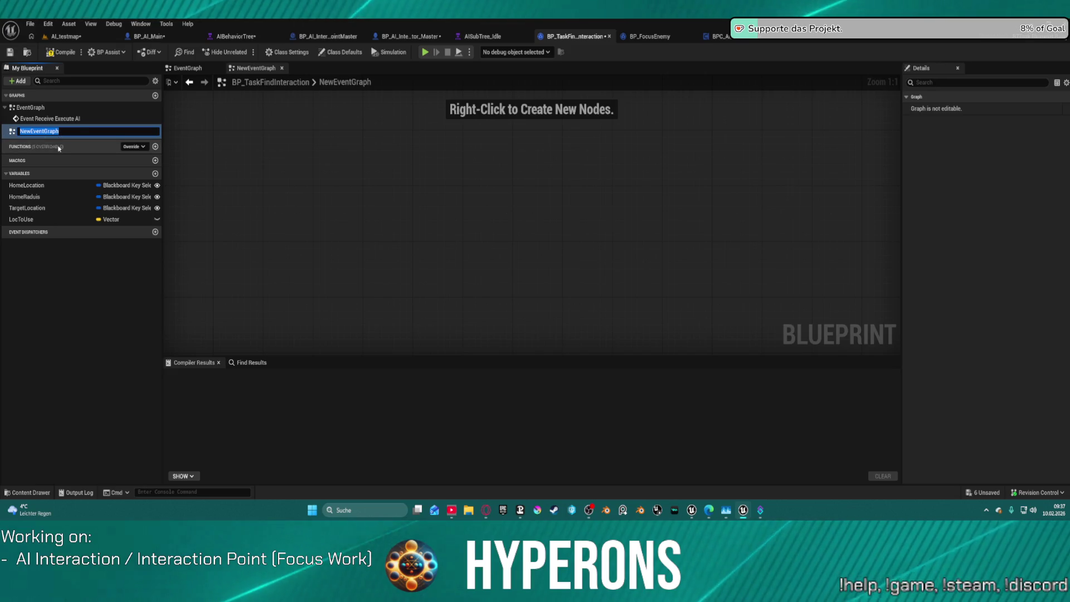
{"action": "key", "text": "Return"}
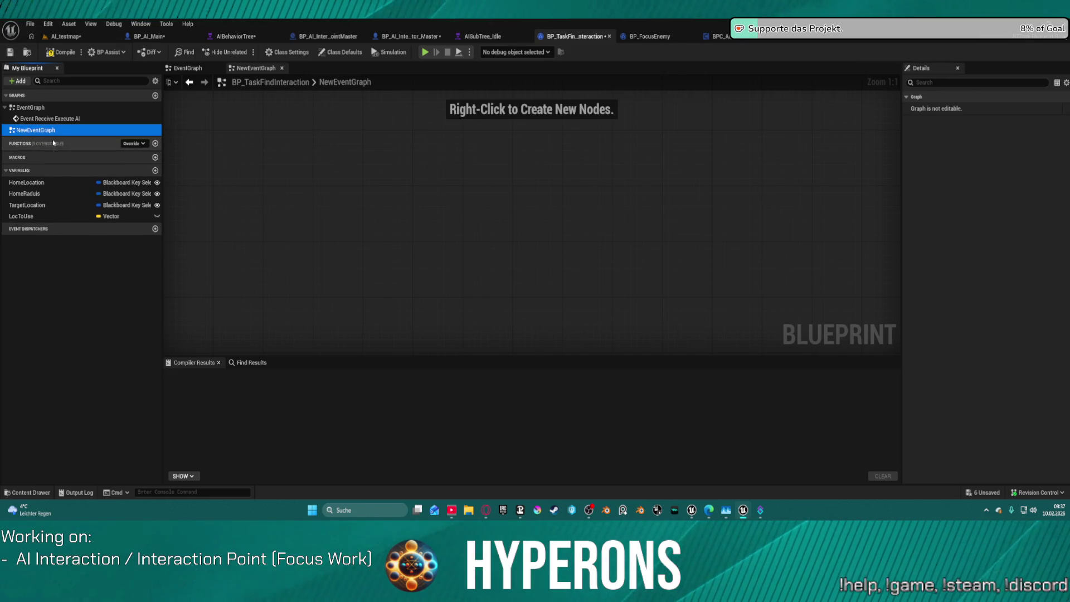
{"action": "left_click", "coordinate": [64, 130]}
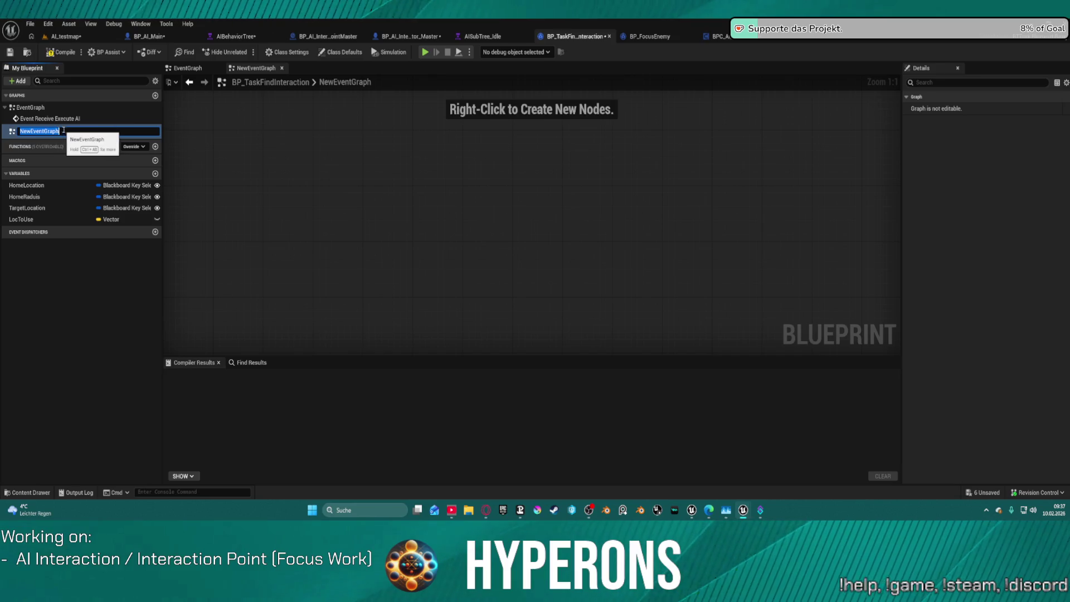
{"action": "key", "text": "Escape"}
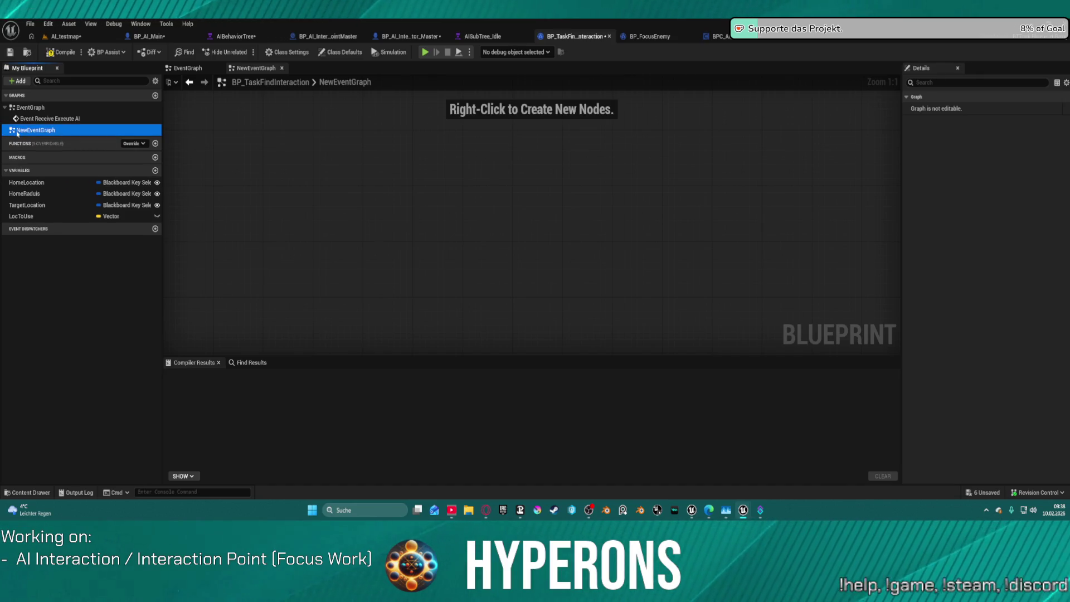
{"action": "key", "text": "Delete"}
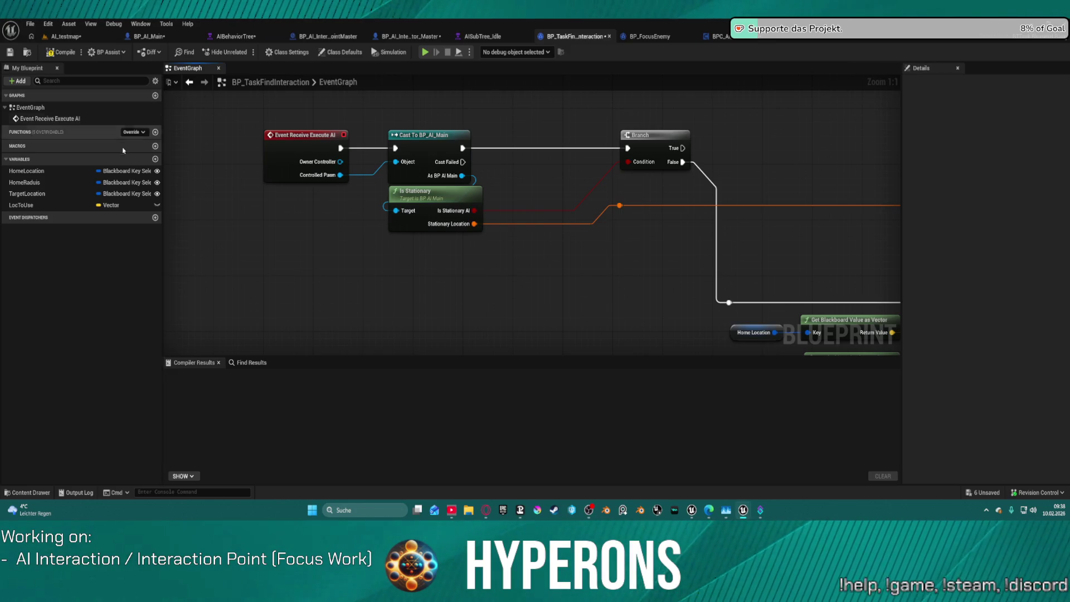
{"action": "left_click", "coordinate": [151, 97]}
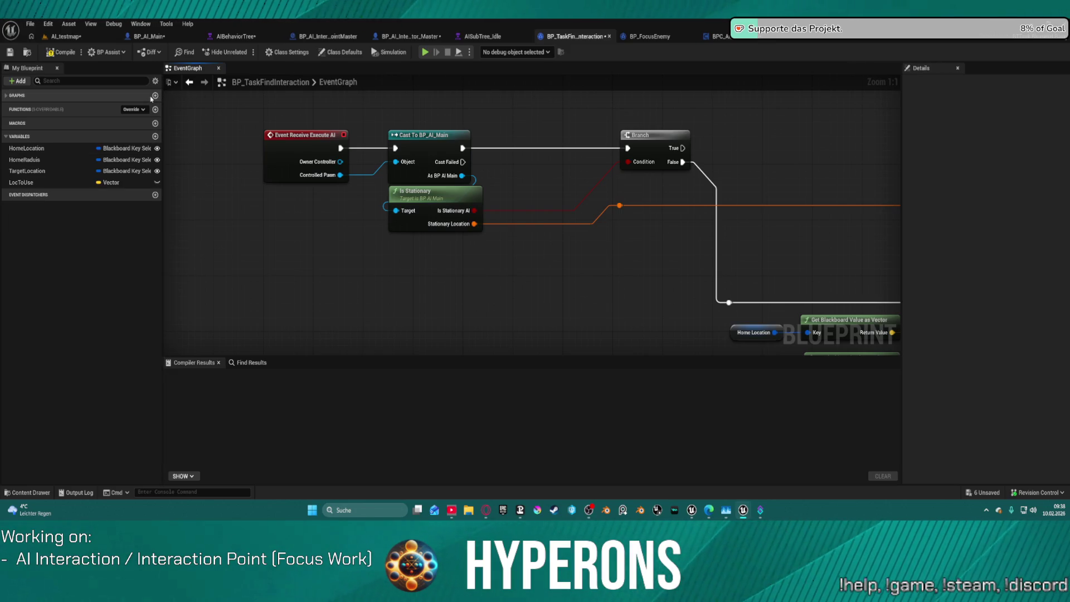
{"action": "left_click", "coordinate": [2, 96]}
{"action": "left_click", "coordinate": [155, 95]}
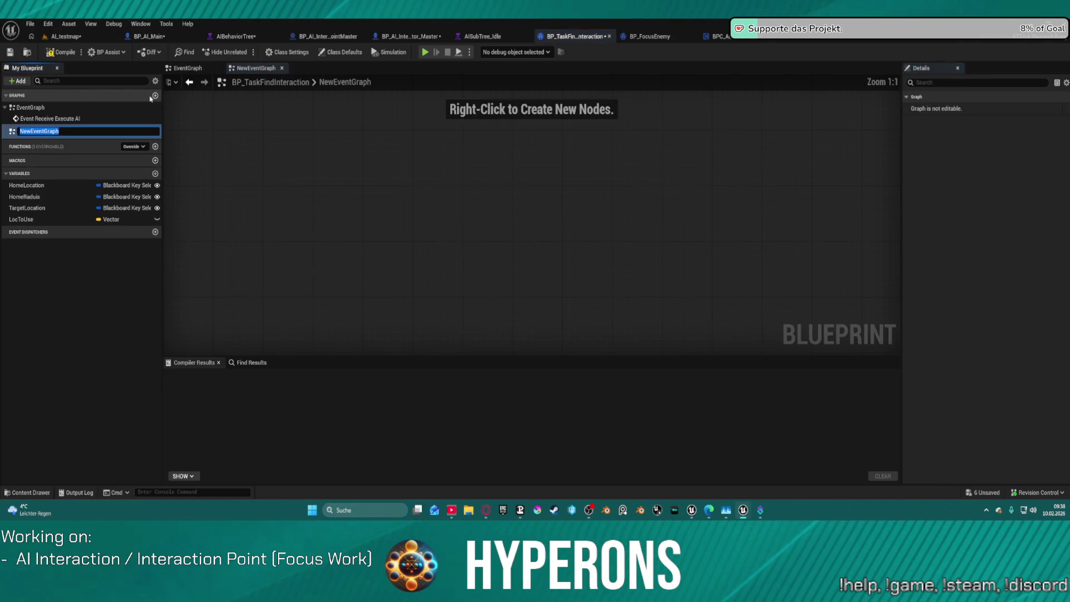
{"action": "left_click", "coordinate": [89, 128]}
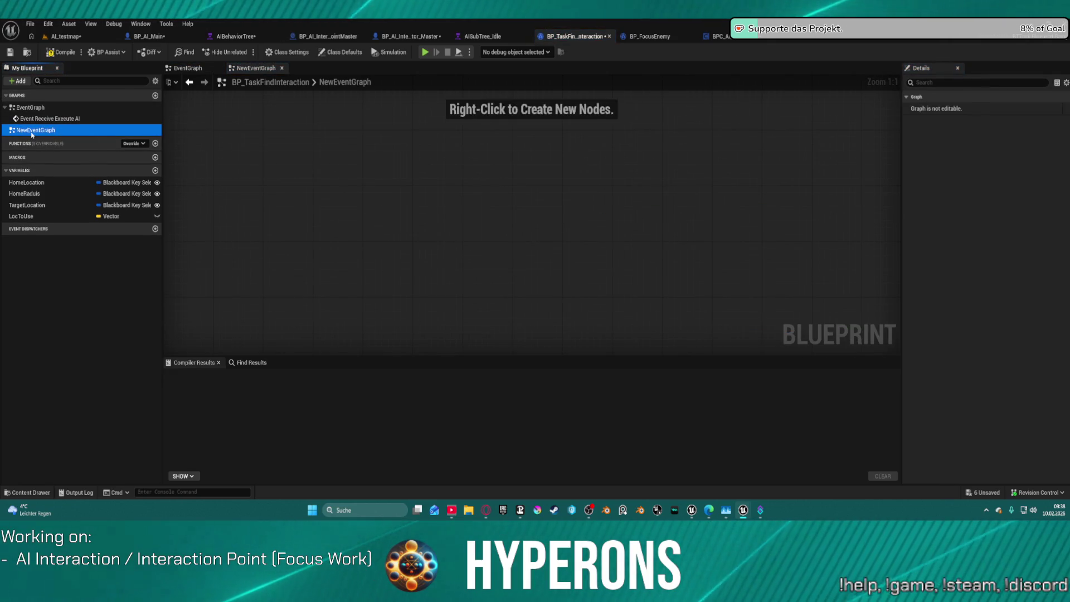
{"action": "key", "text": "Delete"}
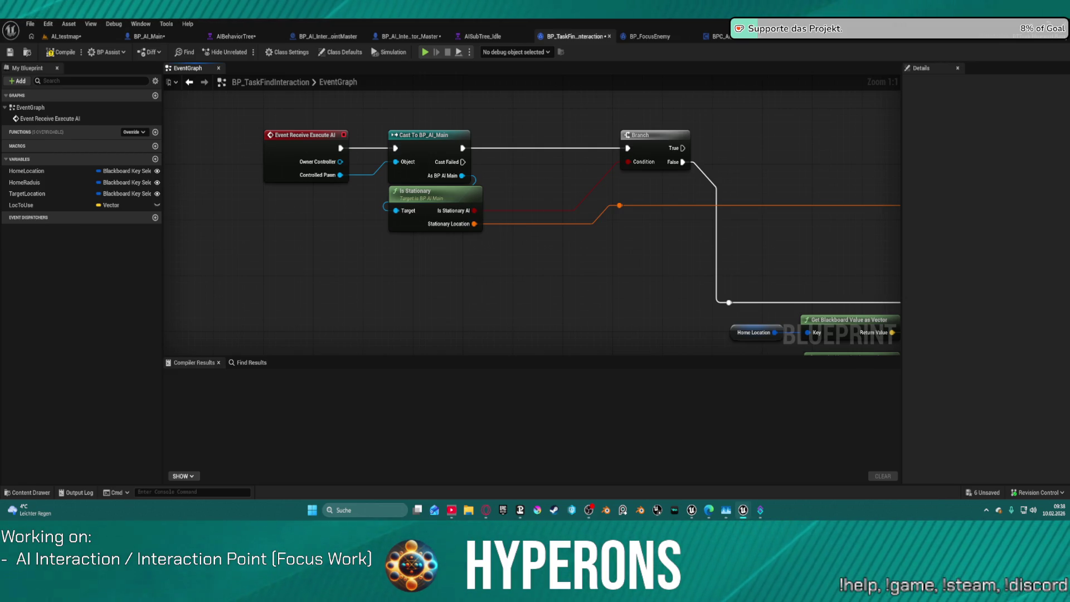
{"action": "mouse_move", "coordinate": [802, 175]}
{"action": "left_mouse_down"}
{"action": "mouse_move", "coordinate": [401, 198]}
{"action": "mouse_move", "coordinate": [358, 187]}
{"action": "mouse_move", "coordinate": [705, 115]}
{"action": "mouse_move", "coordinate": [739, 138]}
{"action": "left_mouse_up"}
Add a Get Component by Class node from the cast's As BP AI Main output.
{"action": "left_click_drag", "start_coordinate": [289, 137], "coordinate": [706, 150]}
{"action": "type", "text": "get"}
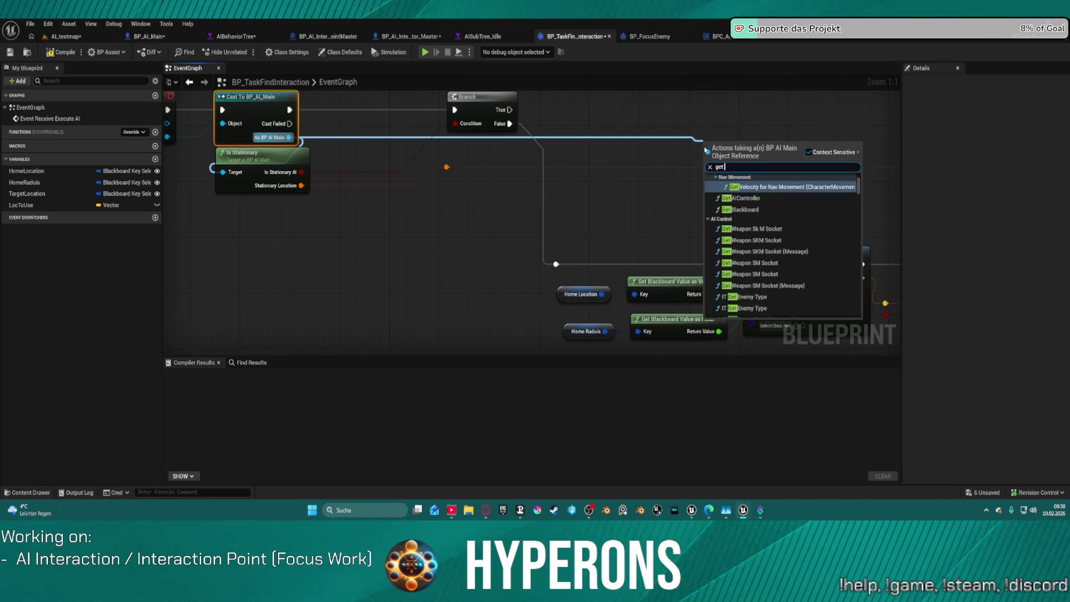
{"action": "type", "text": " componz"}
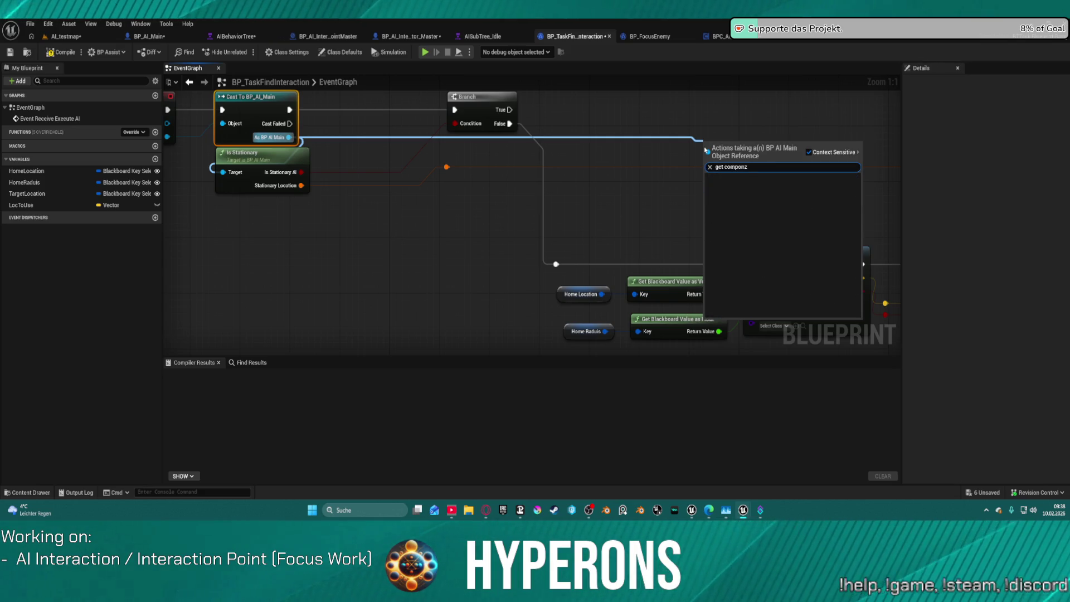
{"action": "key", "text": "BackSpace"}
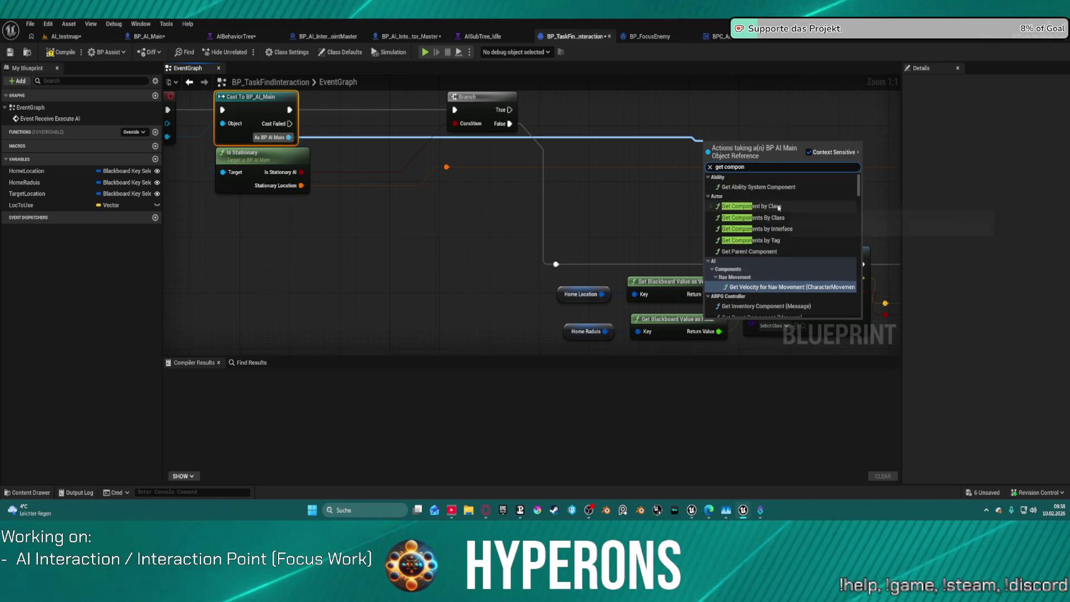
{"action": "left_click", "coordinate": [779, 207]}
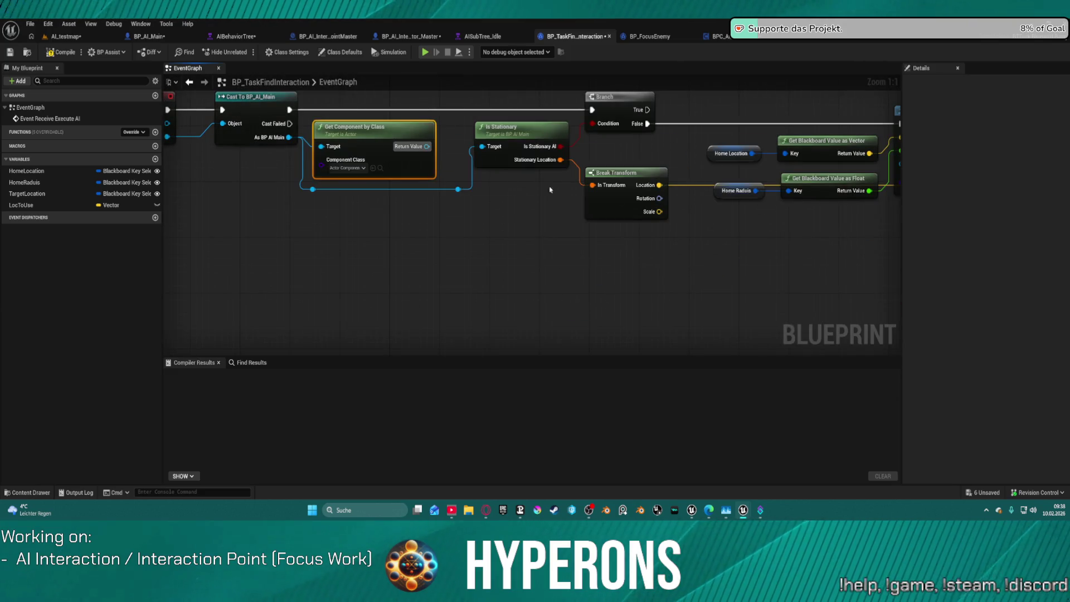
Set the node's Component Class to BPC_AI_Interaction.
{"action": "left_click", "coordinate": [361, 168]}
{"action": "type", "text": "in"}
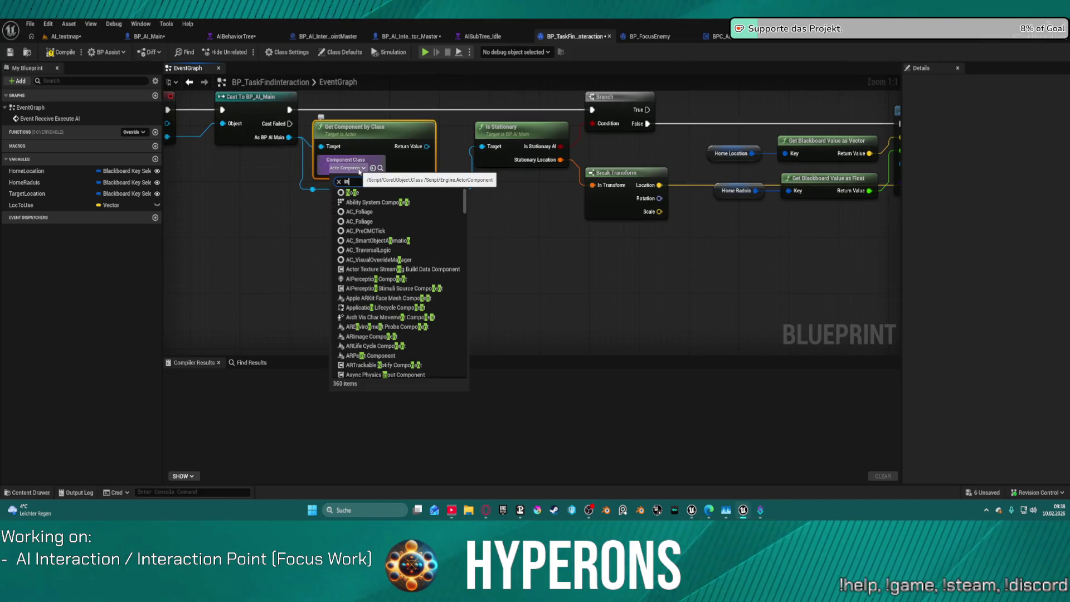
{"action": "type", "text": "teractionpo"}
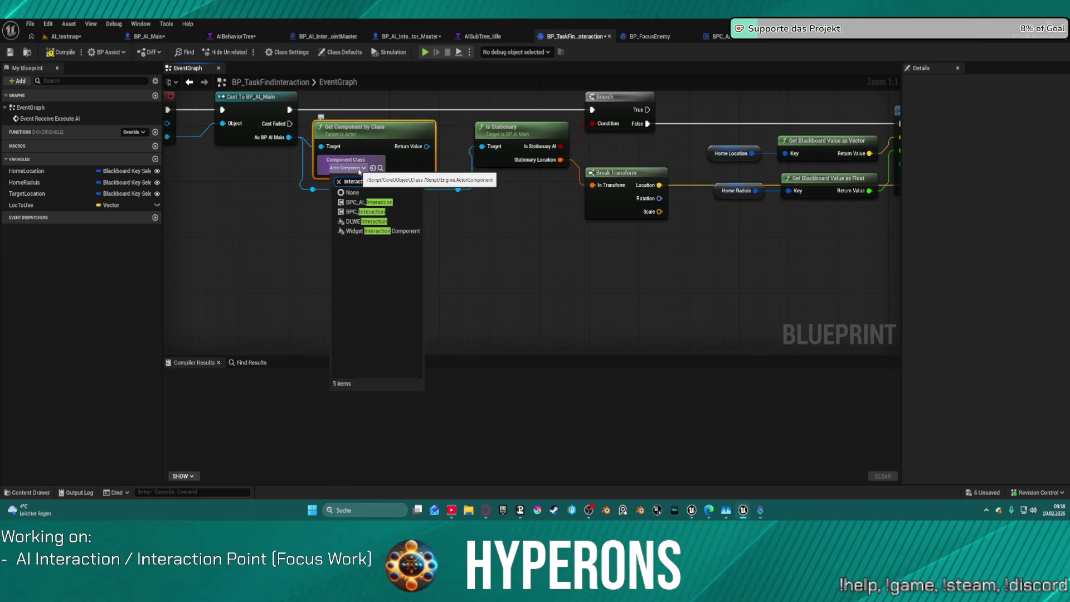
{"action": "key", "text": "BackSpace"}
{"action": "key", "text": "BackSpace"}
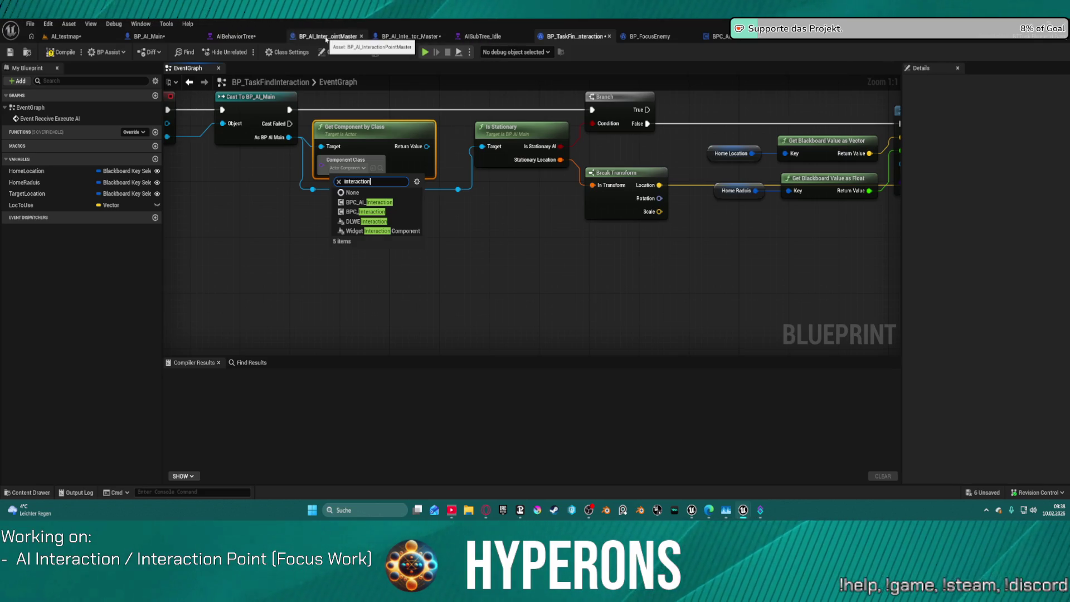
{"action": "left_click", "coordinate": [370, 201]}
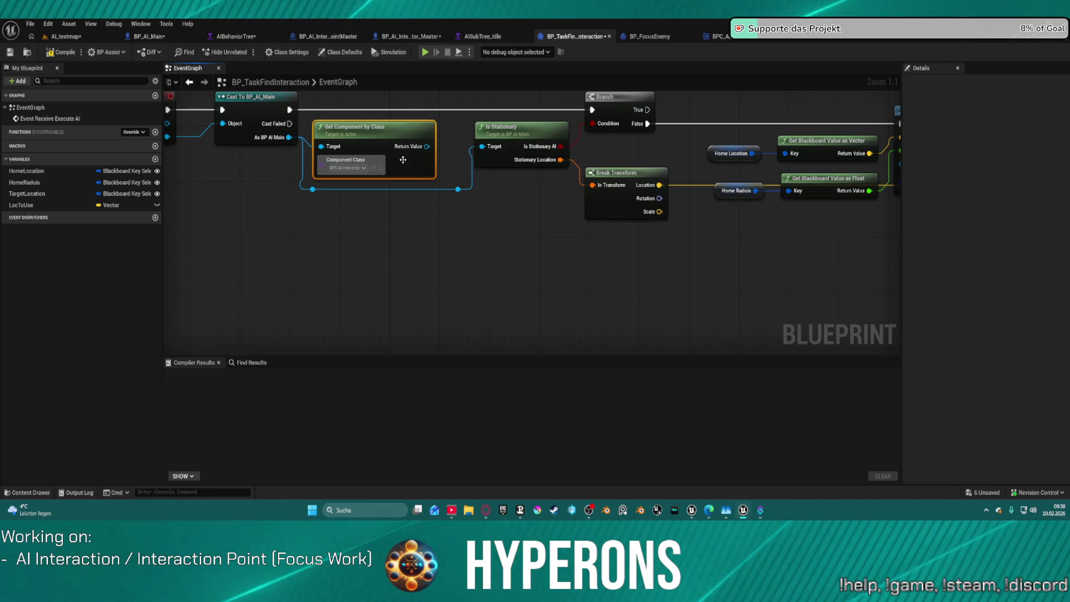
{"action": "scroll", "coordinate": [497, 184], "scroll_direction": "down", "scroll_amount": 2}
{"action": "mouse_move", "coordinate": [353, 168]}
{"action": "left_mouse_down"}
{"action": "mouse_move", "coordinate": [950, 329]}
{"action": "mouse_move", "coordinate": [738, 295]}
{"action": "left_mouse_up"}
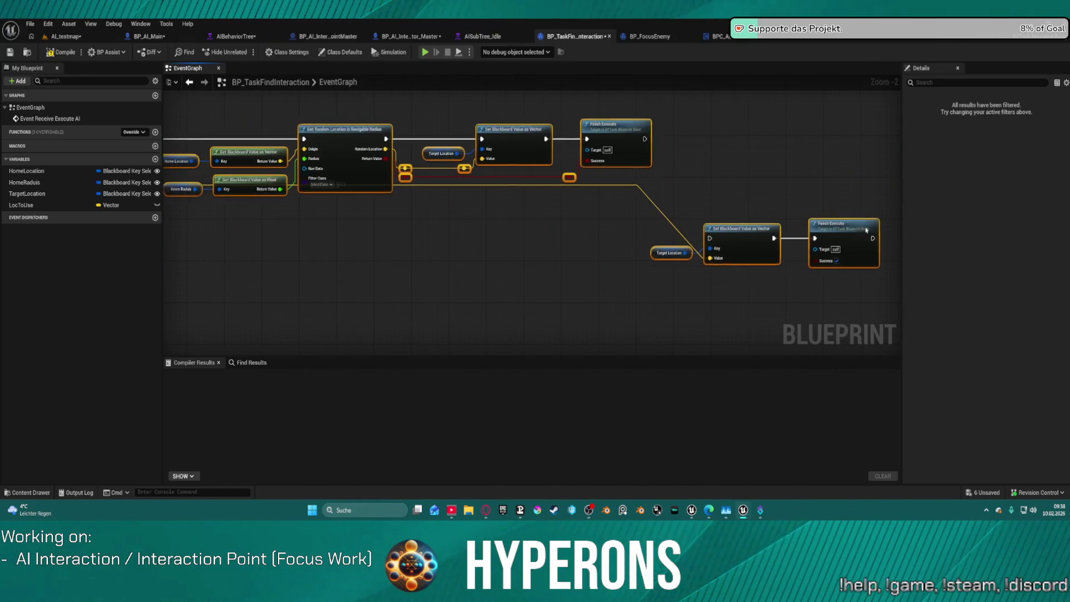
Add an Is Valid node on the component's Return Value, wired between the cast and the Branch.
{"action": "left_click_drag", "start_coordinate": [743, 215], "coordinate": [582, 192]}
{"action": "left_click_drag", "start_coordinate": [632, 166], "coordinate": [736, 165]}
{"action": "type", "text": "is valid"}
{"action": "key", "text": "Down"}
{"action": "key", "text": "Return"}
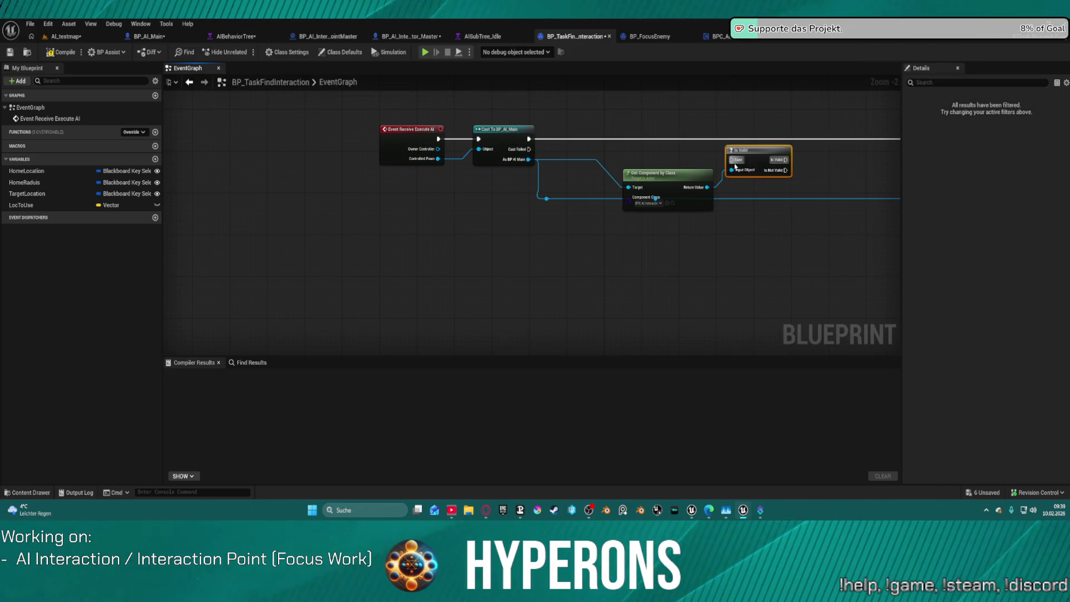
{"action": "mouse_move", "coordinate": [735, 164]}
{"action": "left_mouse_down"}
{"action": "mouse_move", "coordinate": [597, 162]}
{"action": "mouse_move", "coordinate": [528, 139]}
{"action": "mouse_move", "coordinate": [724, 101]}
{"action": "mouse_move", "coordinate": [730, 116]}
{"action": "left_mouse_up"}
{"action": "left_click_drag", "start_coordinate": [449, 131], "coordinate": [449, 120]}
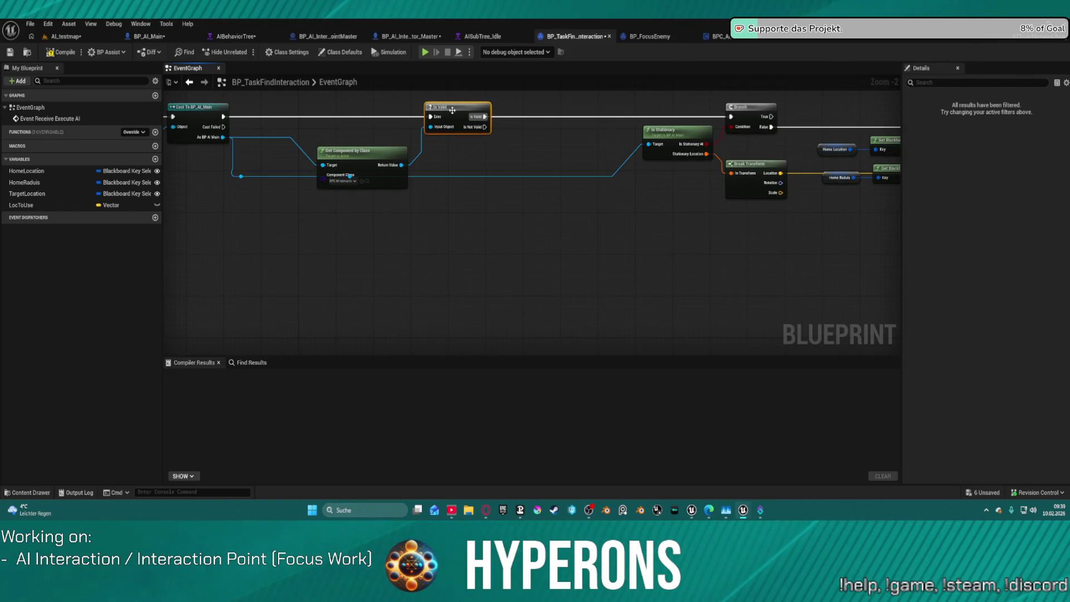
Tidy the graph and move Get Component by Class below the execution chain.
{"action": "key", "text": "f"}
{"action": "left_click_drag", "start_coordinate": [665, 114], "coordinate": [576, 176]}
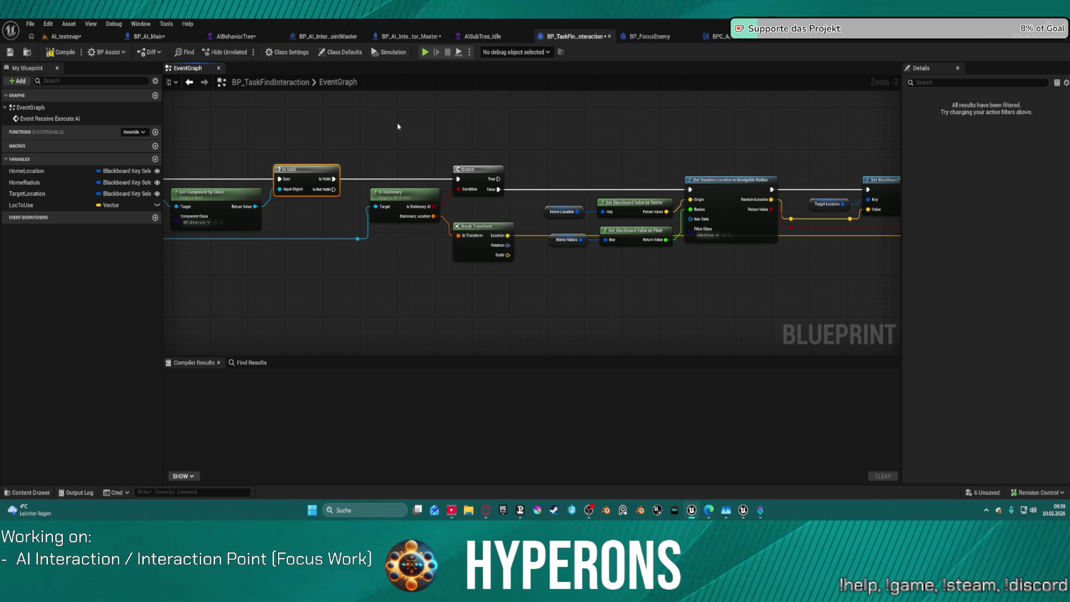
{"action": "left_click_drag", "start_coordinate": [398, 127], "coordinate": [548, 160]}
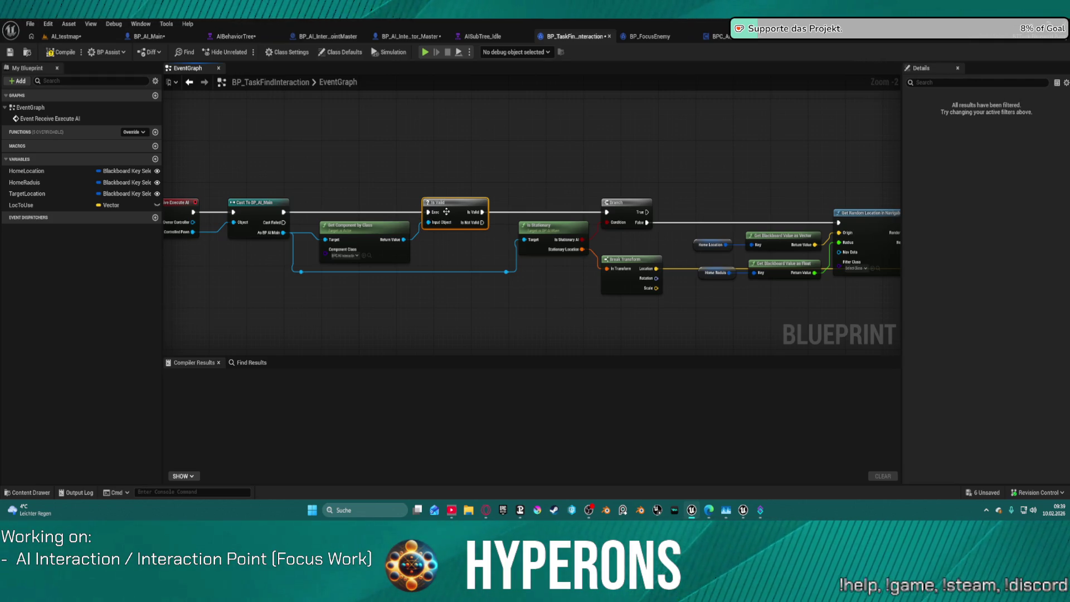
{"action": "left_click_drag", "start_coordinate": [279, 237], "coordinate": [478, 235]}
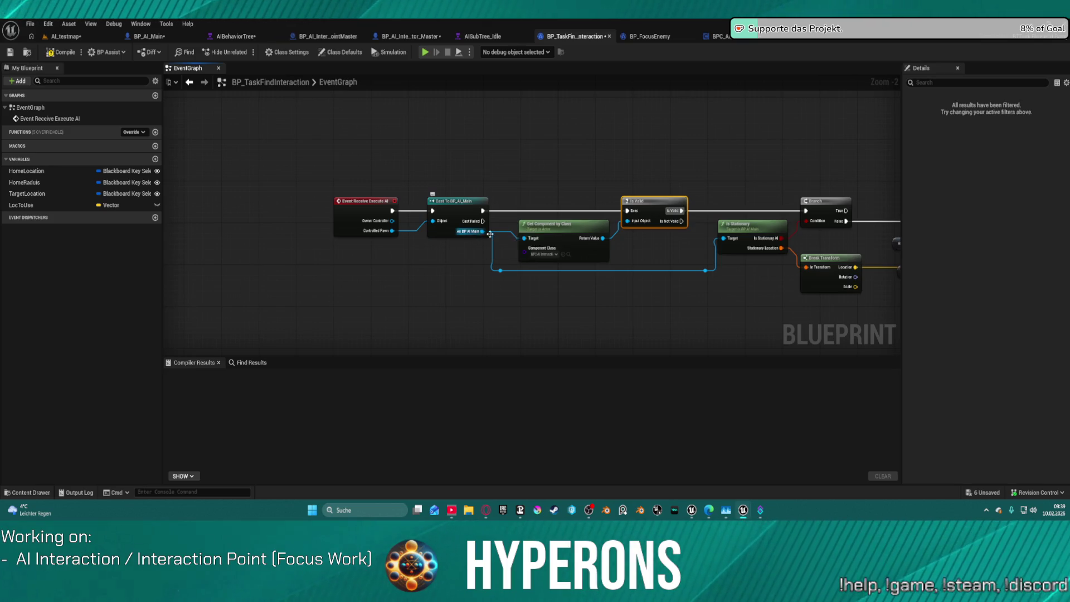
{"action": "mouse_move", "coordinate": [567, 229]}
{"action": "left_mouse_down"}
{"action": "mouse_move", "coordinate": [536, 234]}
{"action": "mouse_move", "coordinate": [509, 274]}
{"action": "left_mouse_up"}
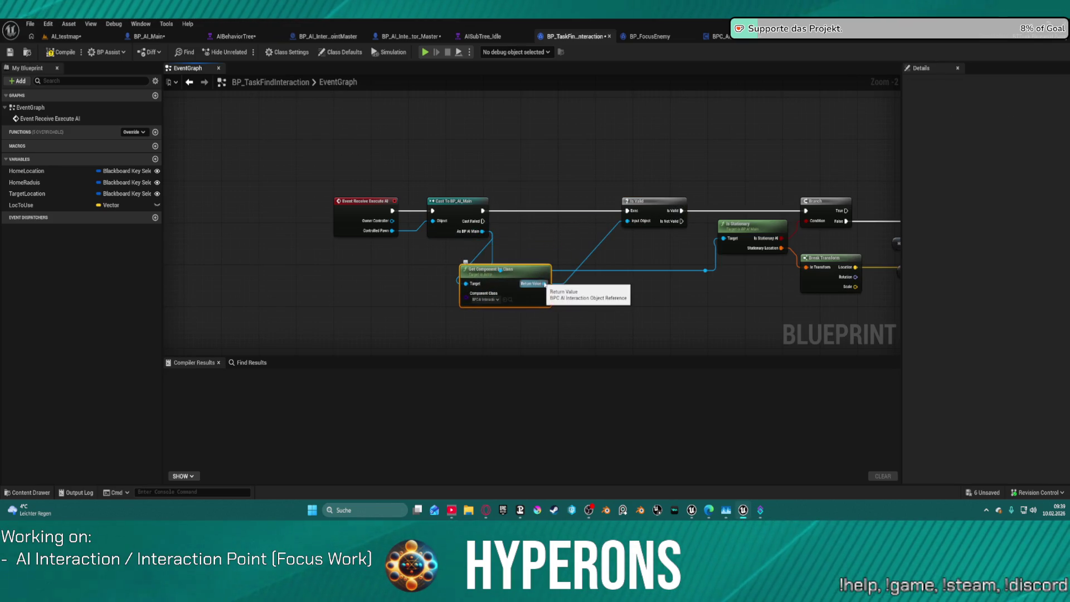
Promote the component's Return Value to a new variable named AI_InteractionComponent.
{"action": "right_click", "coordinate": [545, 284]}
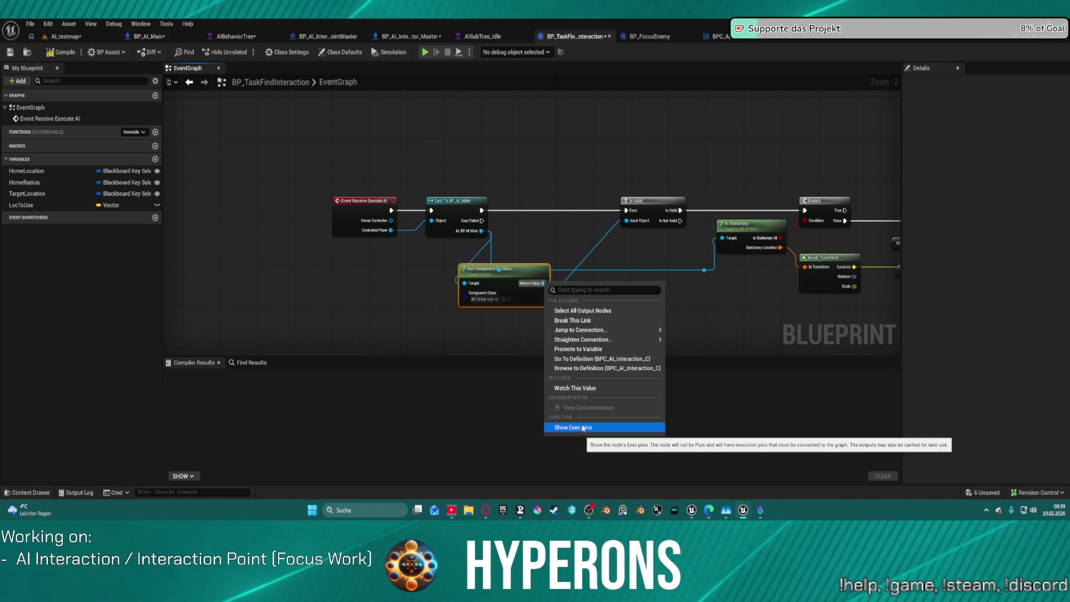
{"action": "left_click", "coordinate": [543, 288]}
{"action": "left_click_drag", "start_coordinate": [542, 288], "coordinate": [564, 285]}
{"action": "type", "text": "pro"}
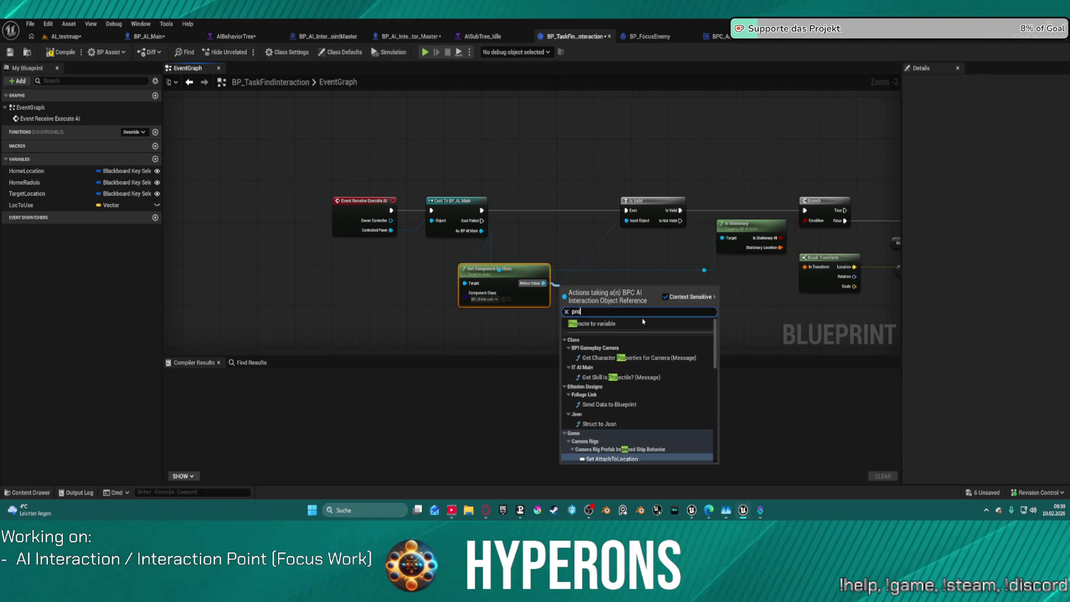
{"action": "key", "text": "Escape"}
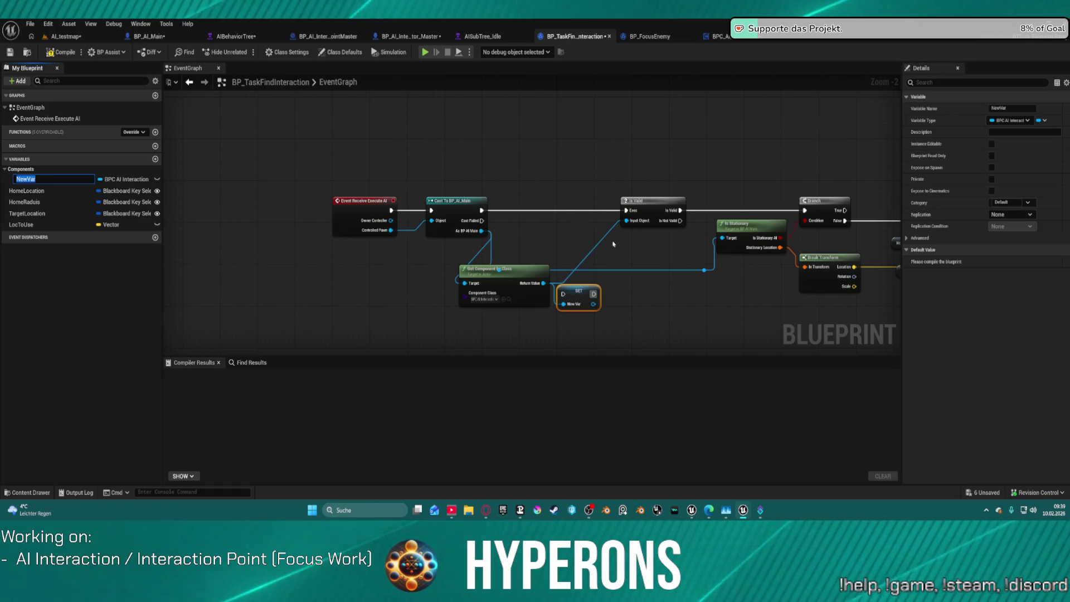
{"action": "left_click", "coordinate": [997, 108]}
{"action": "type", "text": "A"}
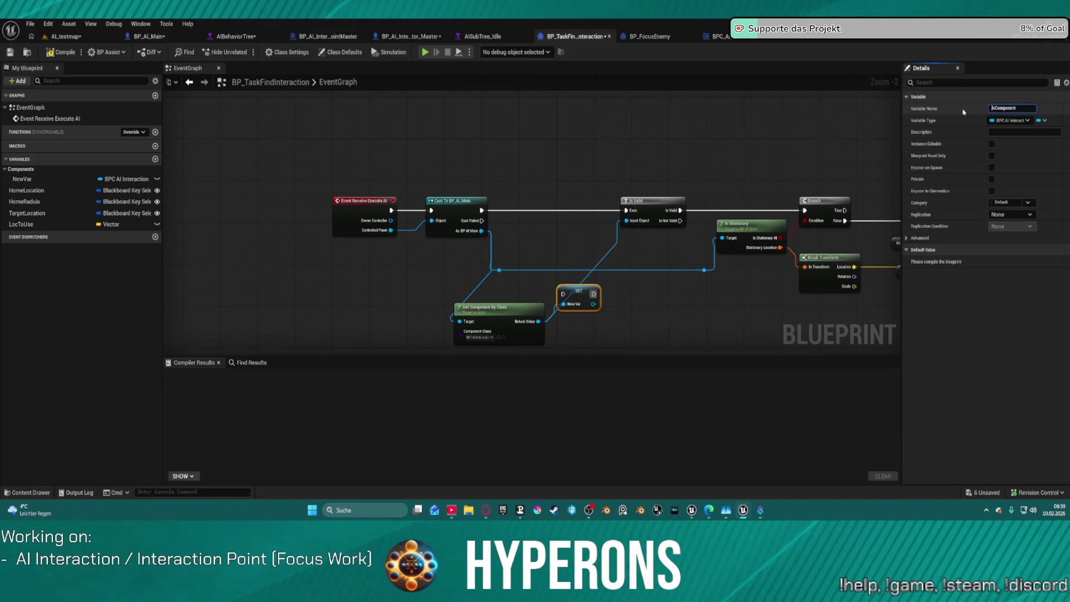
{"action": "type", "text": "I"}
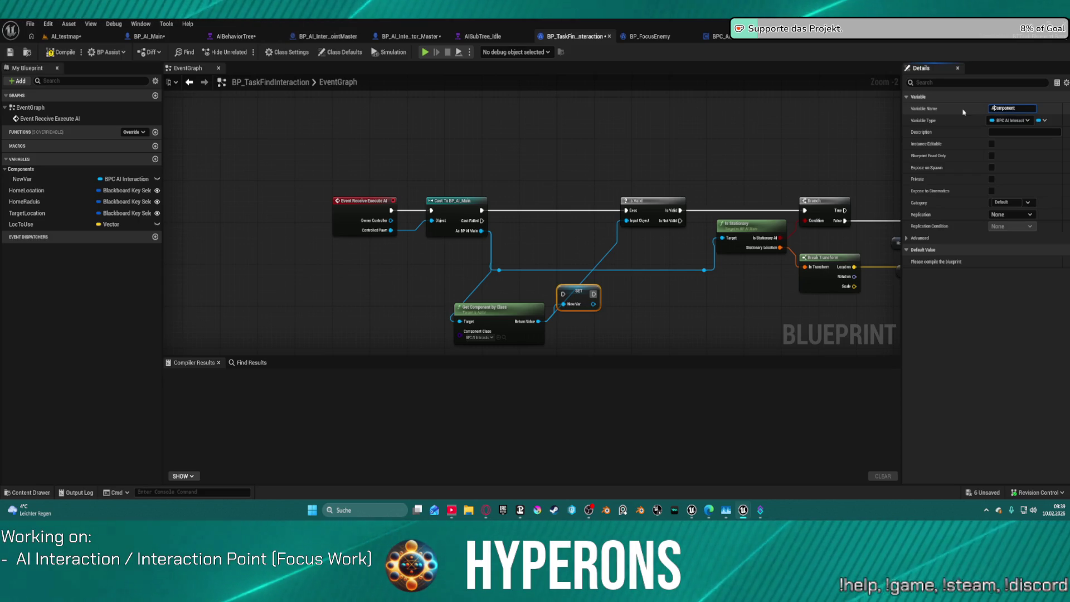
{"action": "type", "text": "_Interaction"}
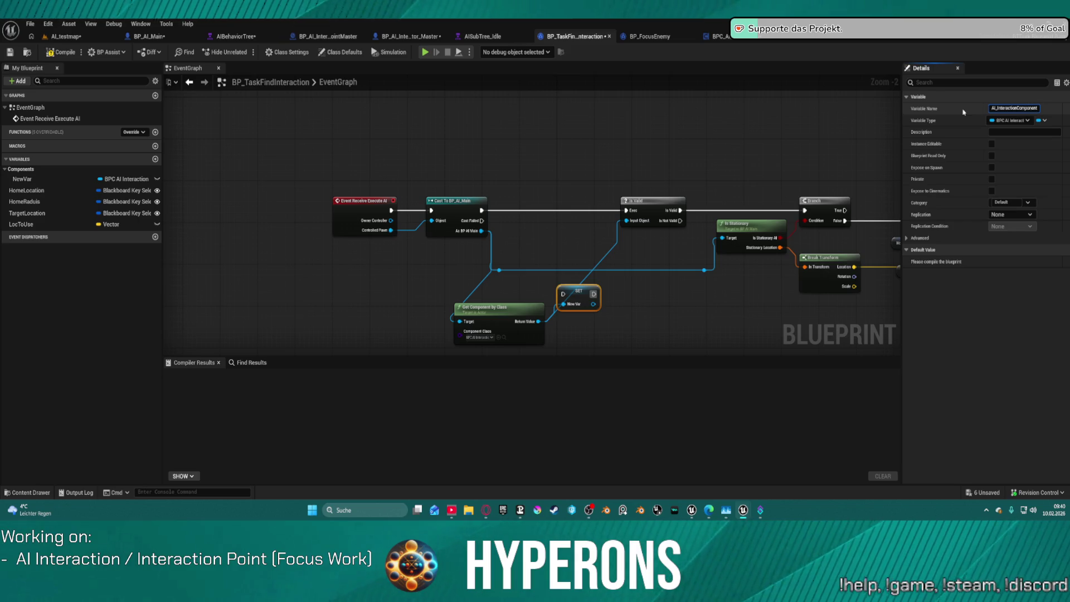
{"action": "key", "text": "Return"}
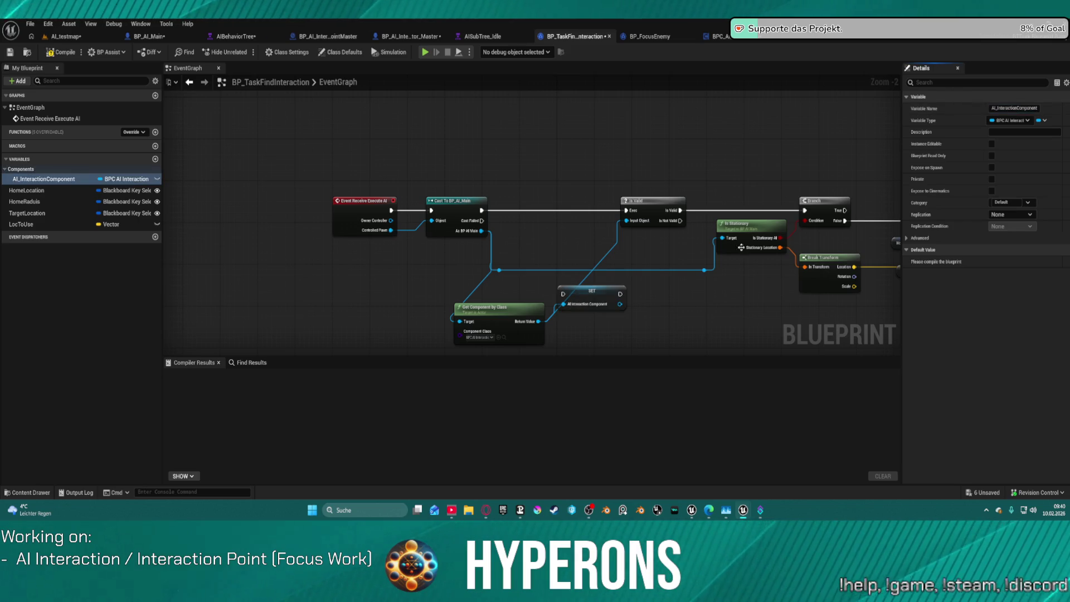
Wire the SET node into the execution flow after Is Valid and before the Branch.
{"action": "left_click_drag", "start_coordinate": [604, 289], "coordinate": [580, 206]}
{"action": "mouse_move", "coordinate": [480, 209]}
{"action": "left_mouse_down"}
{"action": "mouse_move", "coordinate": [612, 219]}
{"action": "mouse_move", "coordinate": [741, 206]}
{"action": "left_mouse_up"}
{"action": "left_click_drag", "start_coordinate": [633, 210], "coordinate": [481, 210]}
{"action": "mouse_move", "coordinate": [677, 206]}
{"action": "left_mouse_down"}
{"action": "mouse_move", "coordinate": [619, 196]}
{"action": "mouse_move", "coordinate": [805, 210]}
{"action": "mouse_move", "coordinate": [745, 270]}
{"action": "mouse_move", "coordinate": [564, 255]}
{"action": "mouse_move", "coordinate": [556, 267]}
{"action": "left_mouse_up"}
{"action": "left_click", "coordinate": [741, 207]}
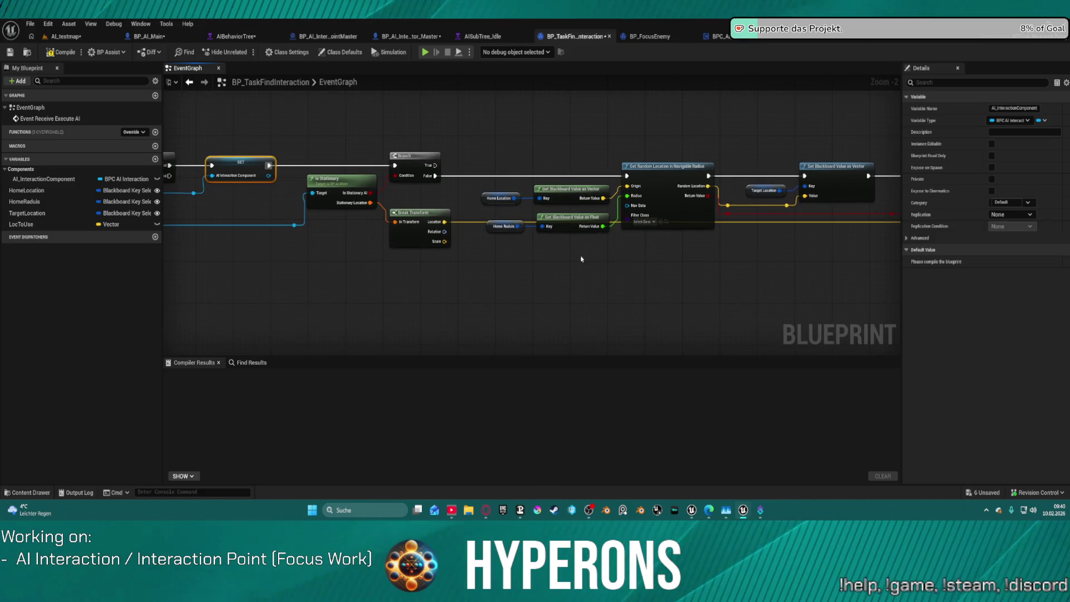
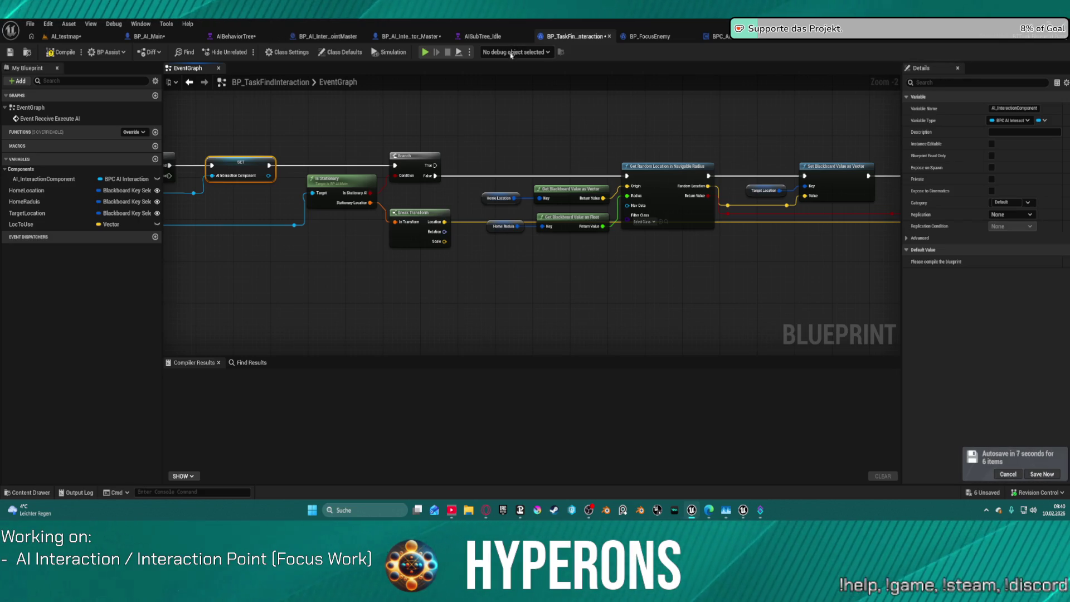
Switch to the BPC_AI_Interaction blueprint and select its Event Begin Play and Event Tick nodes.
{"action": "left_click", "coordinate": [716, 37]}
{"action": "mouse_move", "coordinate": [575, 140]}
{"action": "left_mouse_down"}
{"action": "mouse_move", "coordinate": [451, 282]}
{"action": "mouse_move", "coordinate": [499, 237]}
{"action": "mouse_move", "coordinate": [206, 202]}
{"action": "left_mouse_up"}
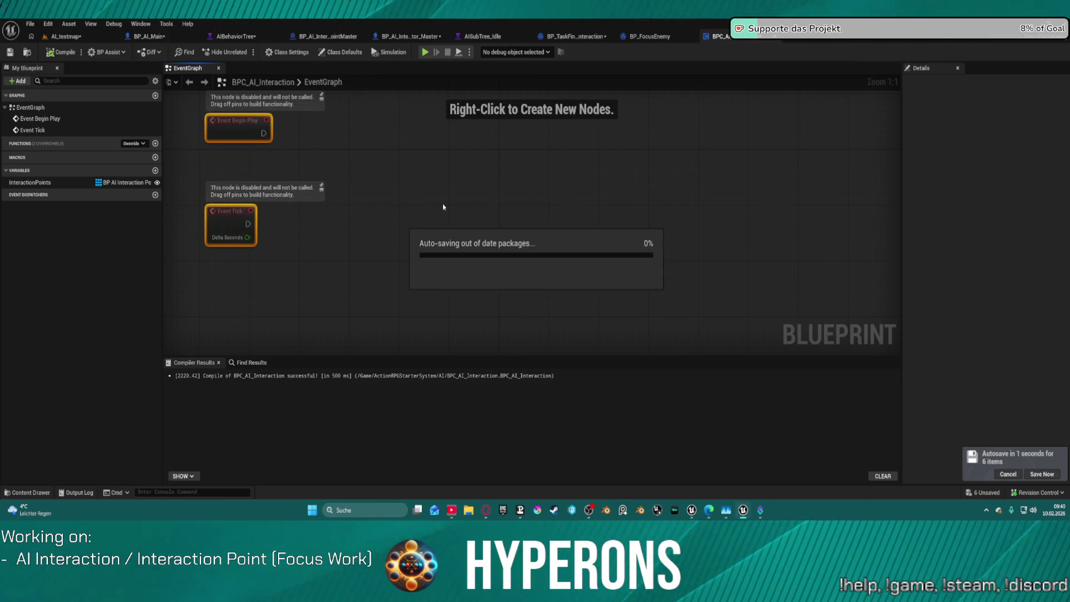
Create a function named GetRandomInteractionPoint and move its entry node to the graph's upper left.
{"action": "left_click", "coordinate": [156, 144]}
{"action": "type", "text": "Get"}
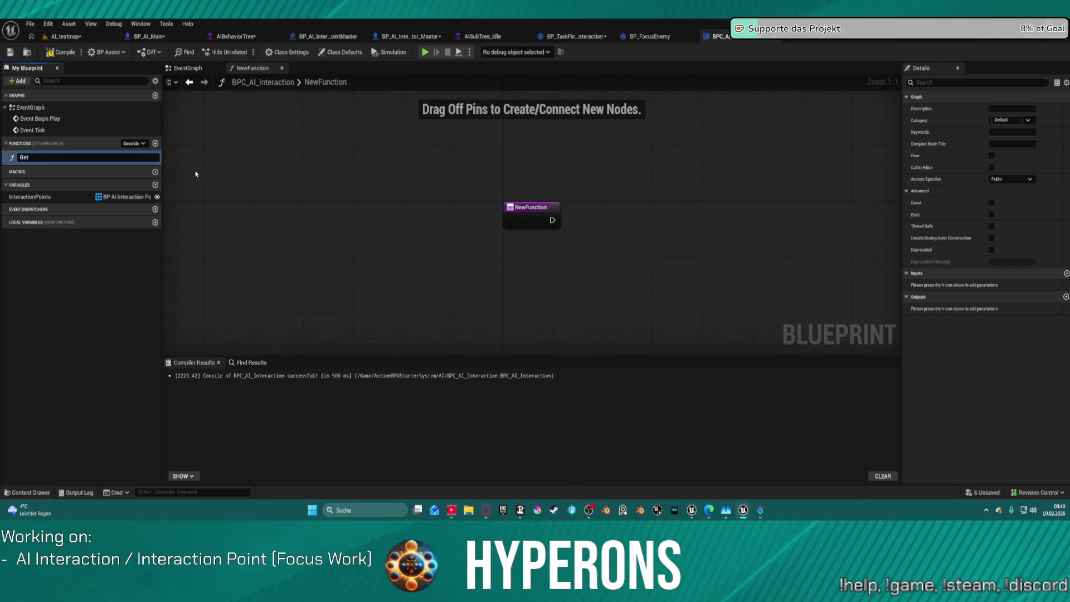
{"action": "type", "text": "Ran"}
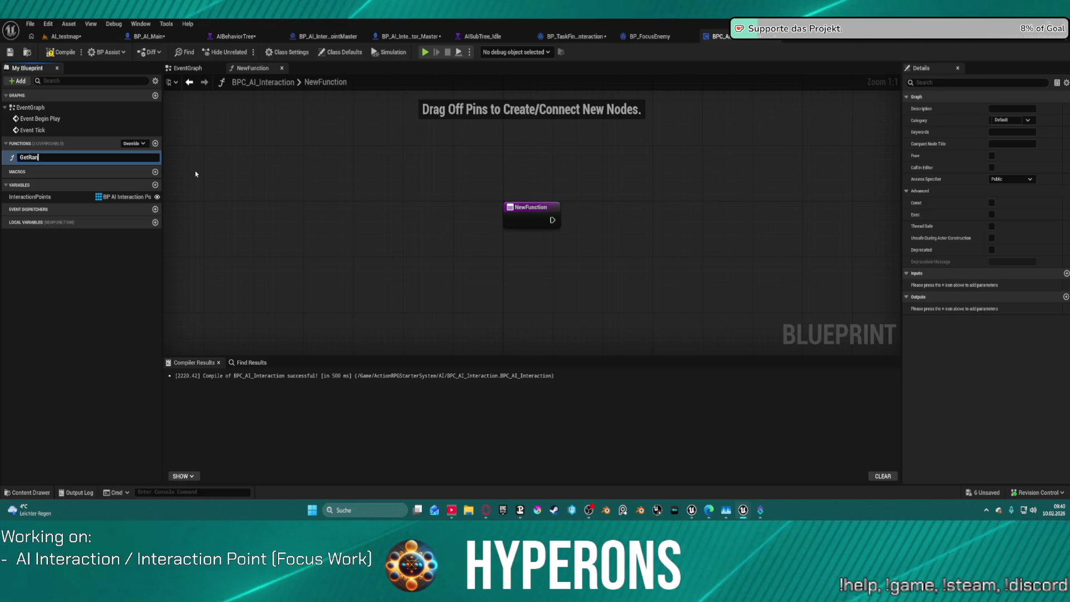
{"action": "type", "text": "dom"}
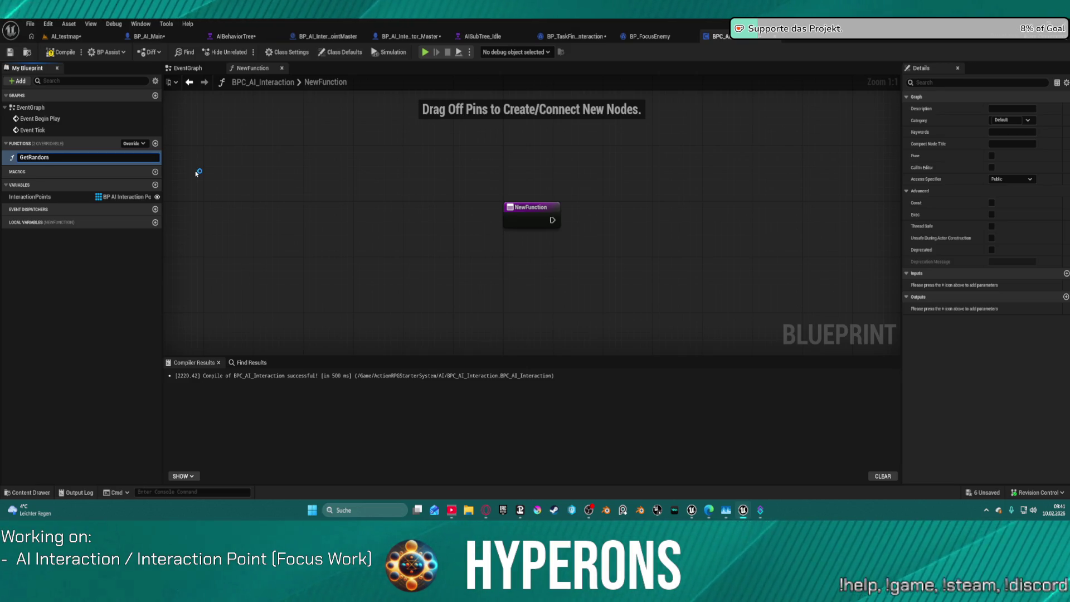
{"action": "type", "text": "Int"}
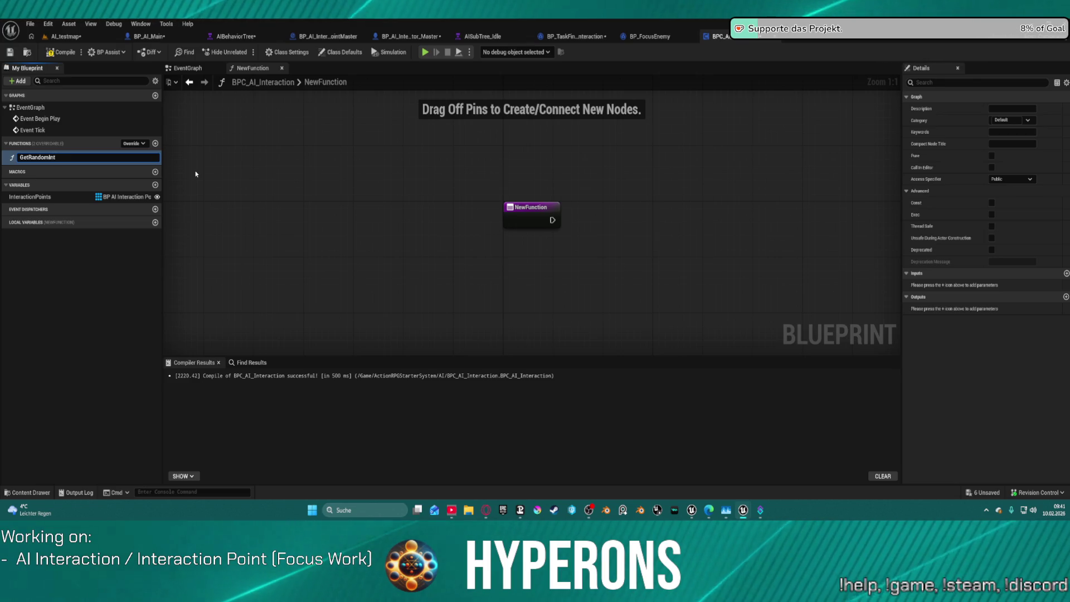
{"action": "key", "text": "BackSpace"}
{"action": "key", "text": "BackSpace"}
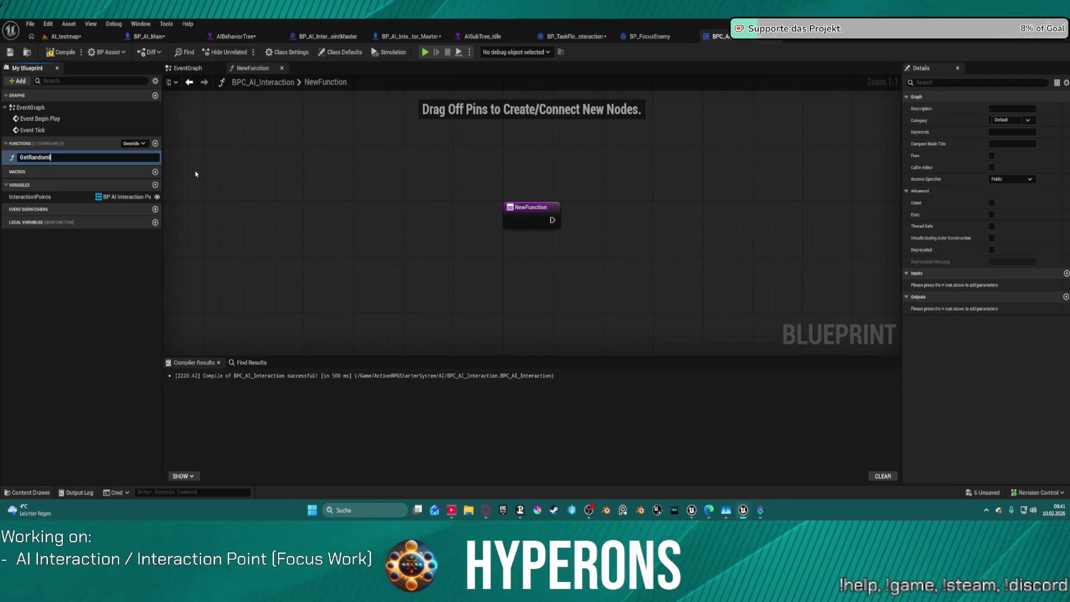
{"action": "type", "text": "ntera"}
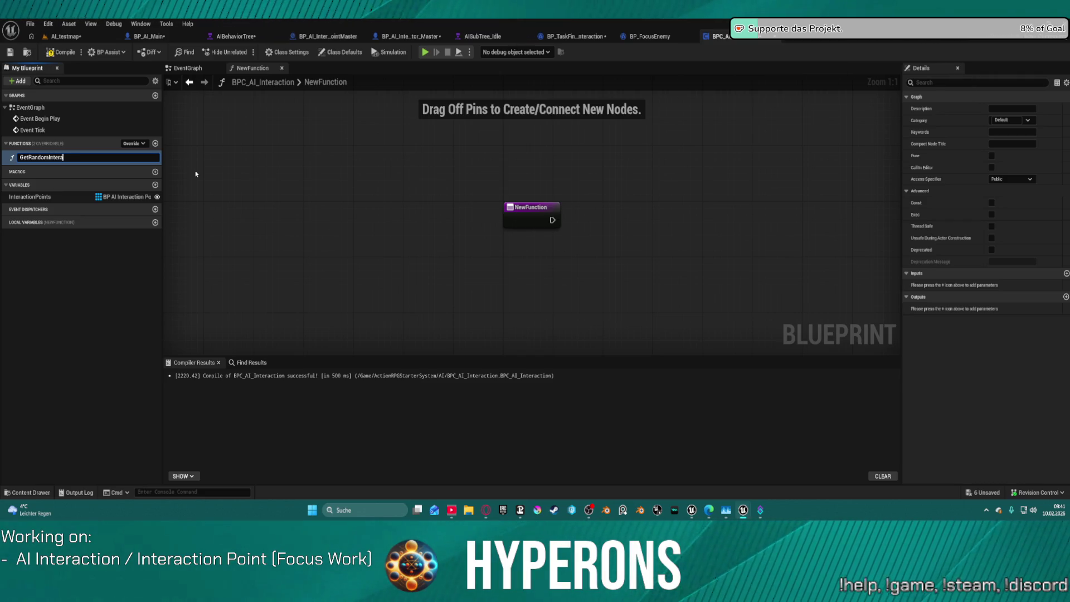
{"action": "type", "text": "tion"}
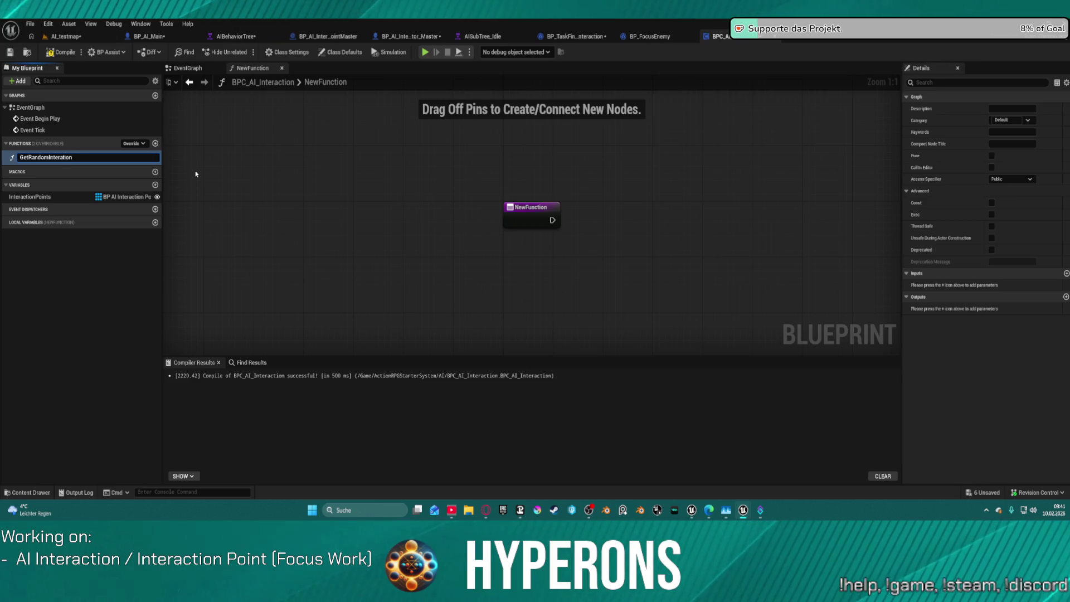
{"action": "key", "text": "Left"}
{"action": "key", "text": "Left"}
{"action": "key", "text": "Left"}
{"action": "type", "text": "c"}
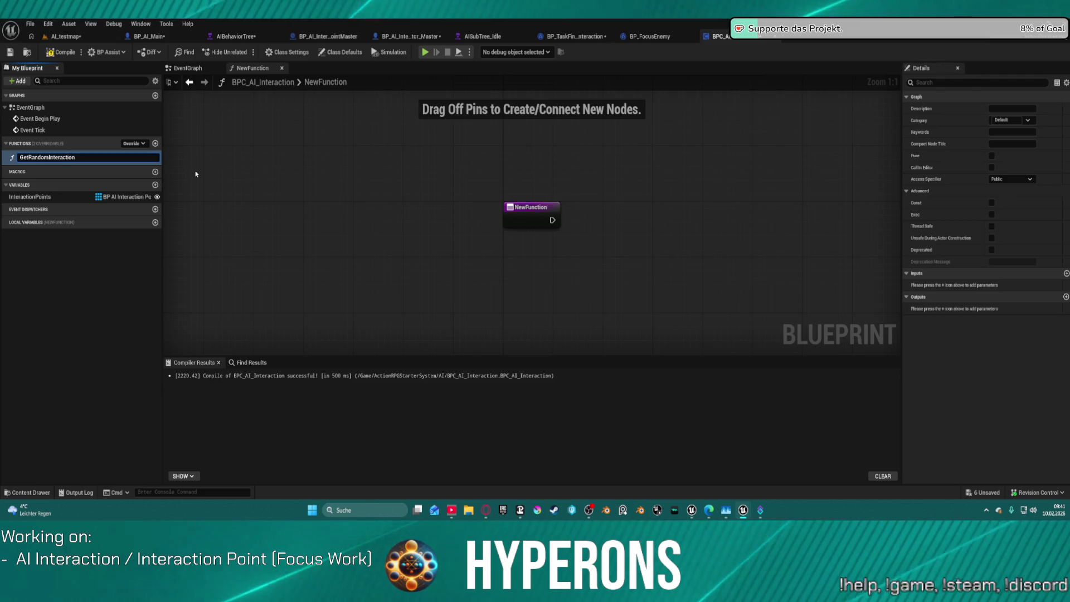
{"action": "key", "text": "End"}
{"action": "type", "text": "Point"}
{"action": "key", "text": "Return"}
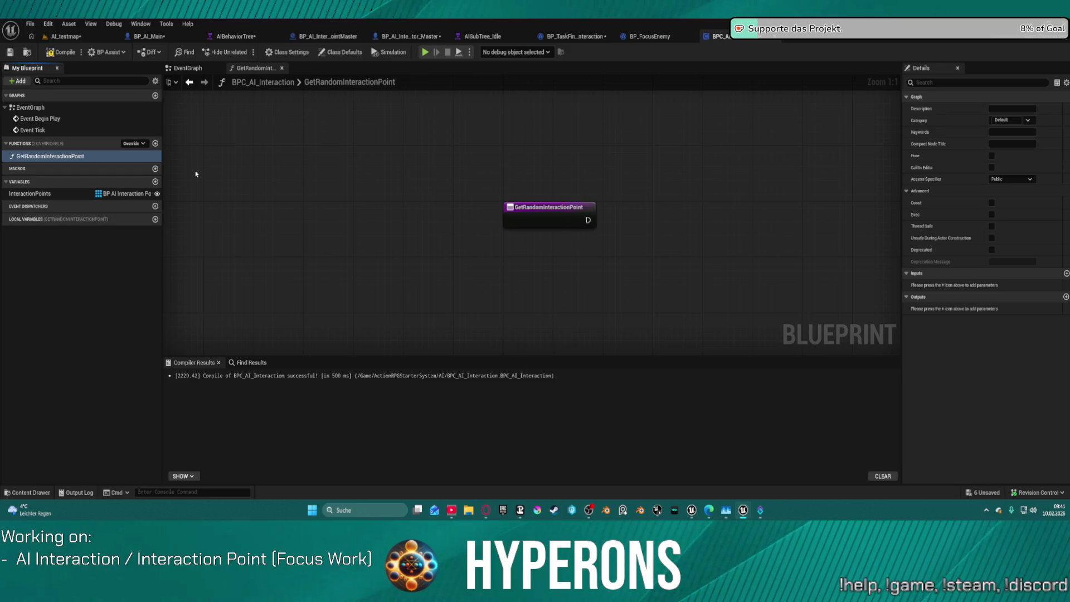
{"action": "left_click_drag", "start_coordinate": [551, 215], "coordinate": [326, 172]}
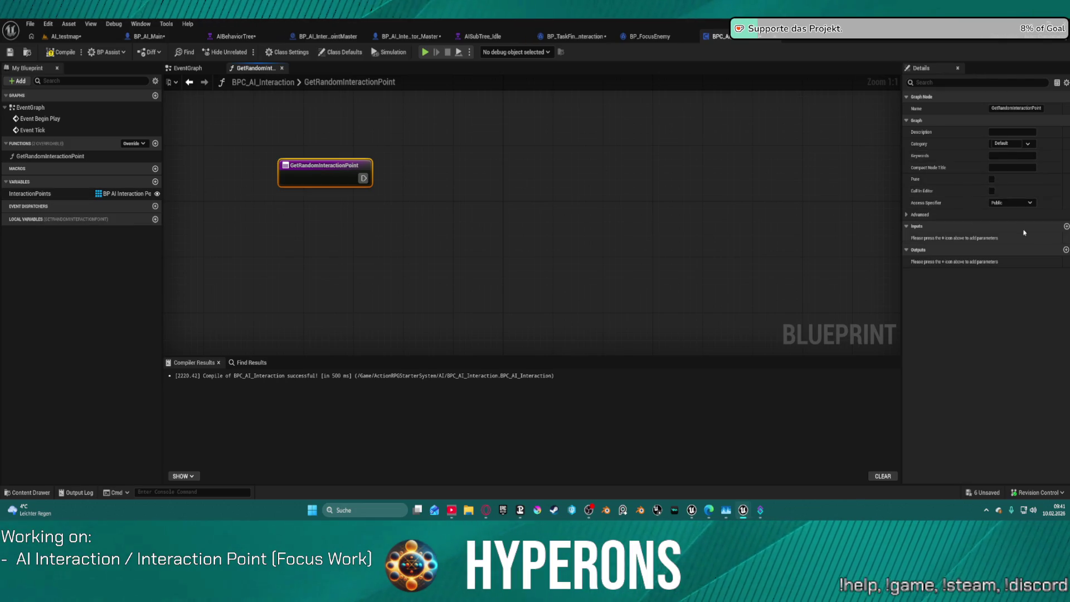
Add a function input named lastInteractionPoint.
{"action": "left_click", "coordinate": [1066, 227]}
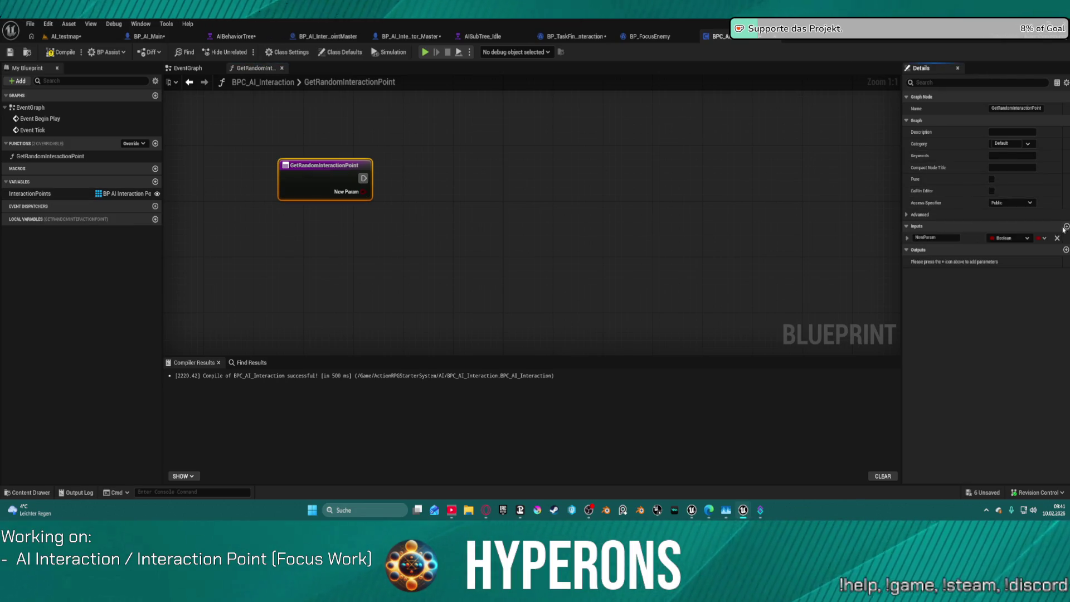
{"action": "left_click", "coordinate": [951, 237]}
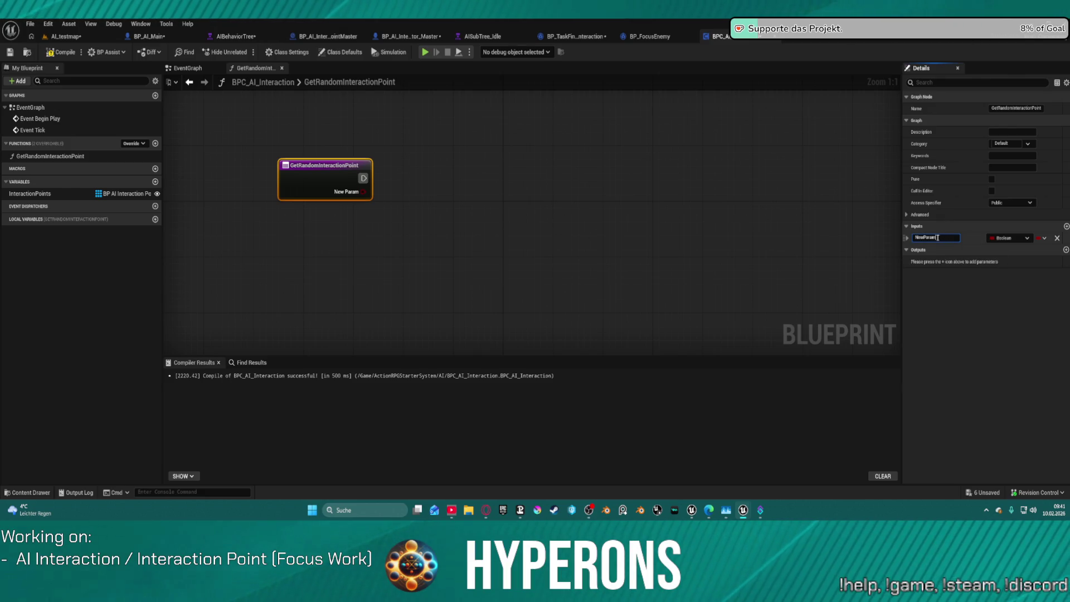
{"action": "left_click_drag", "start_coordinate": [934, 238], "coordinate": [861, 236]}
{"action": "type", "text": "Point"}
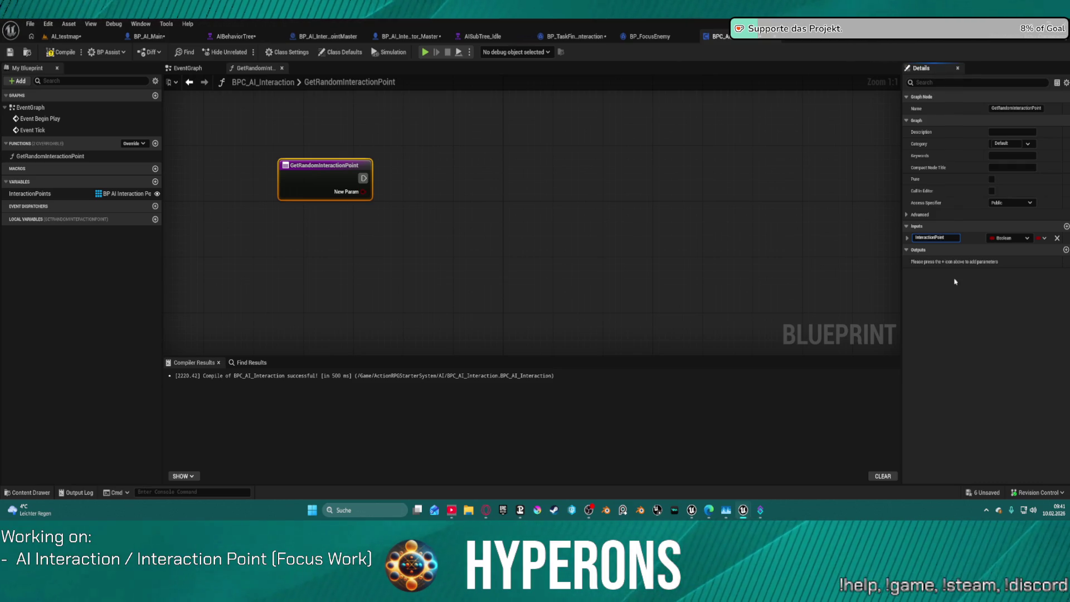
{"action": "key", "text": "Home"}
{"action": "type", "text": "last"}
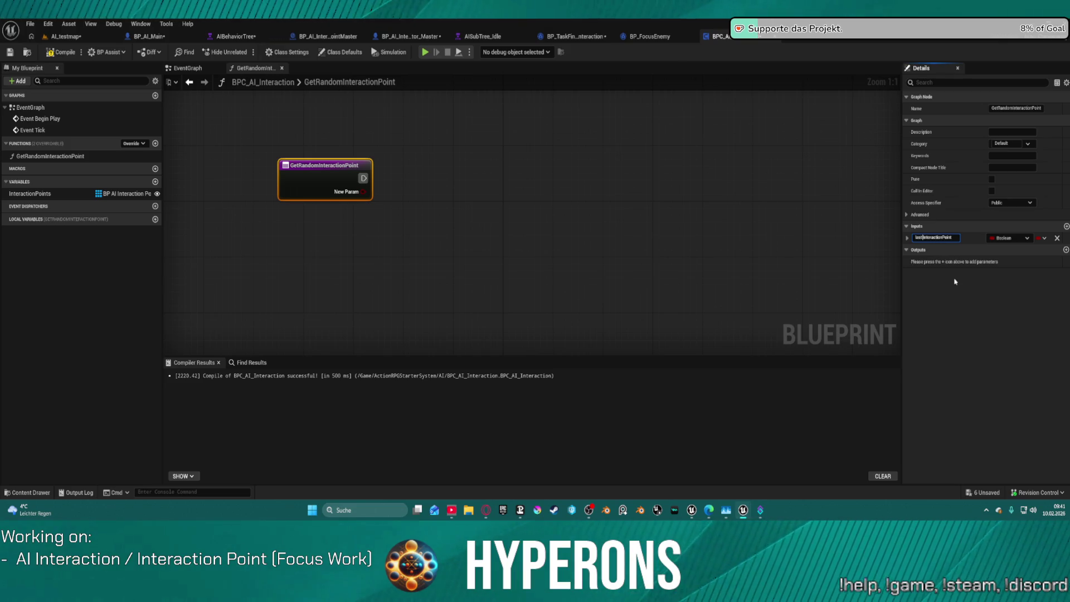
{"action": "key", "text": "Return"}
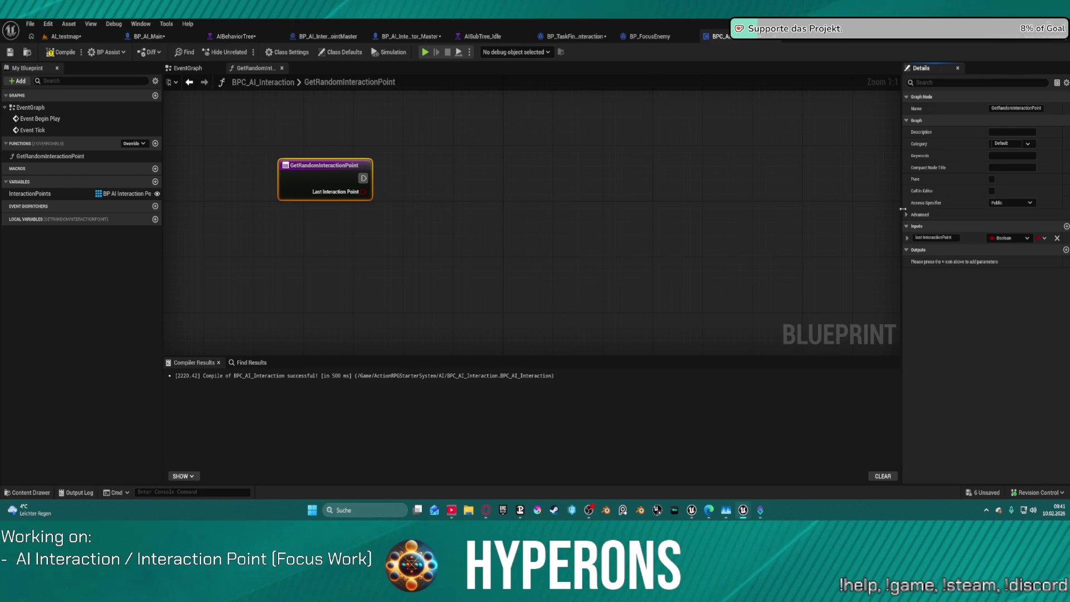
Make the input a BP AI Interaction Point Master reference and place an InteractionPoints getter.
{"action": "left_click", "coordinate": [1008, 238]}
{"action": "type", "text": "interactionp"}
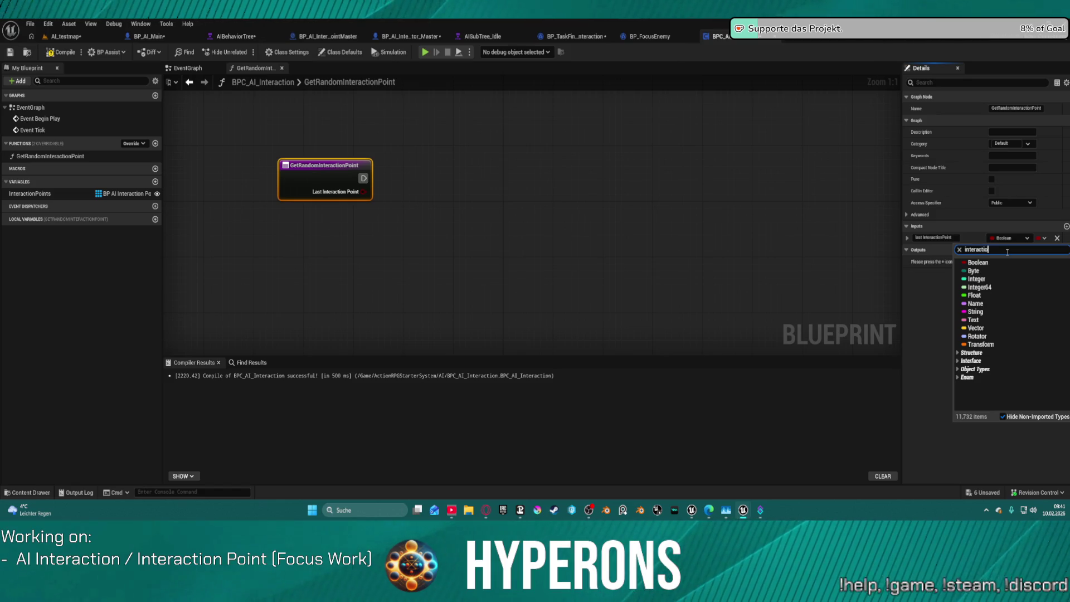
{"action": "type", "text": "p"}
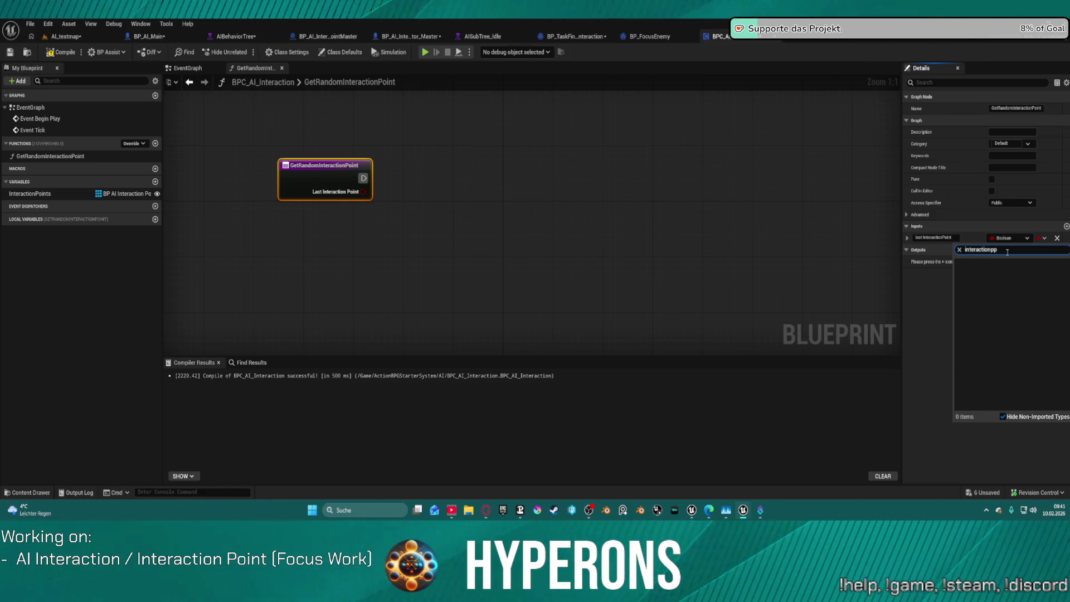
{"action": "mouse_move", "coordinate": [1003, 270]}
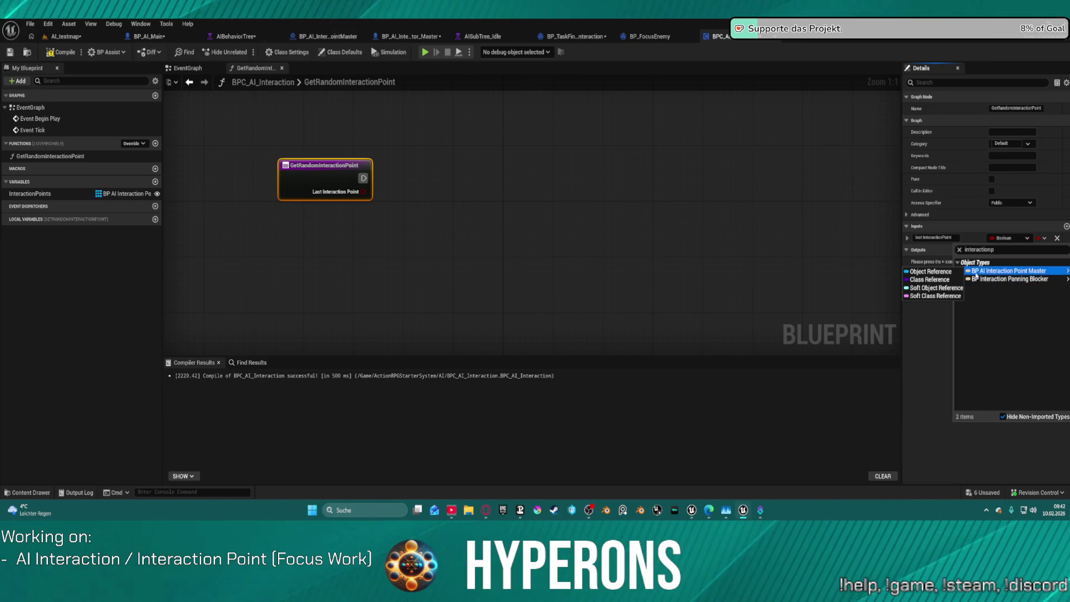
{"action": "left_click", "coordinate": [931, 272]}
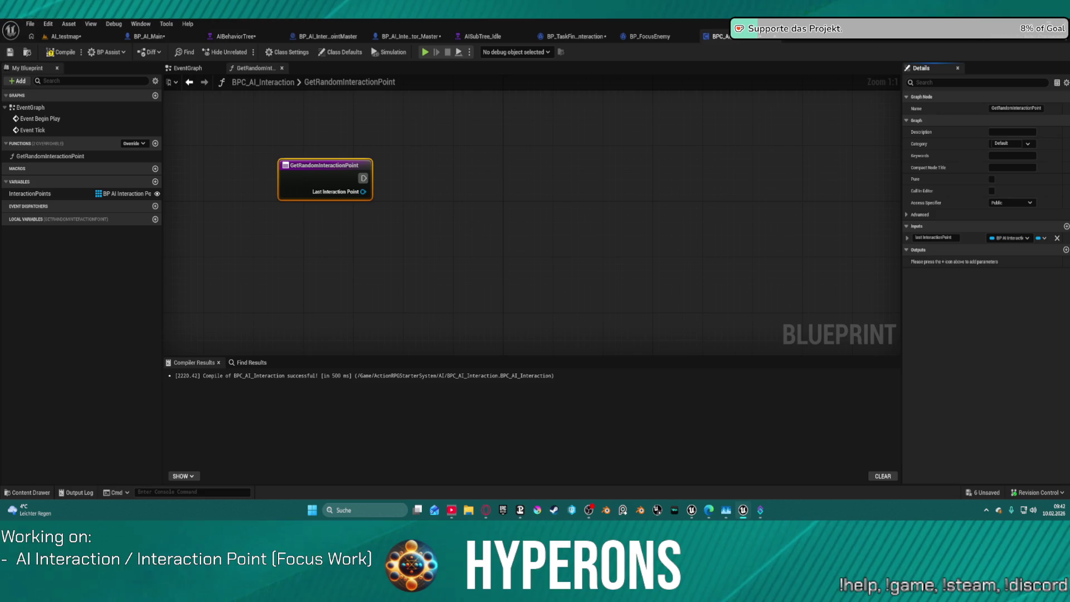
{"action": "mouse_move", "coordinate": [30, 193]}
{"action": "left_mouse_down"}
{"action": "mouse_move", "coordinate": [377, 282]}
{"action": "mouse_move", "coordinate": [366, 233]}
{"action": "mouse_move", "coordinate": [441, 202]}
{"action": "left_mouse_up"}
Add a Length node on the InteractionPoints array getter.
{"action": "left_click", "coordinate": [392, 253]}
{"action": "type", "text": "g"}
{"action": "key", "text": "BackSpace"}
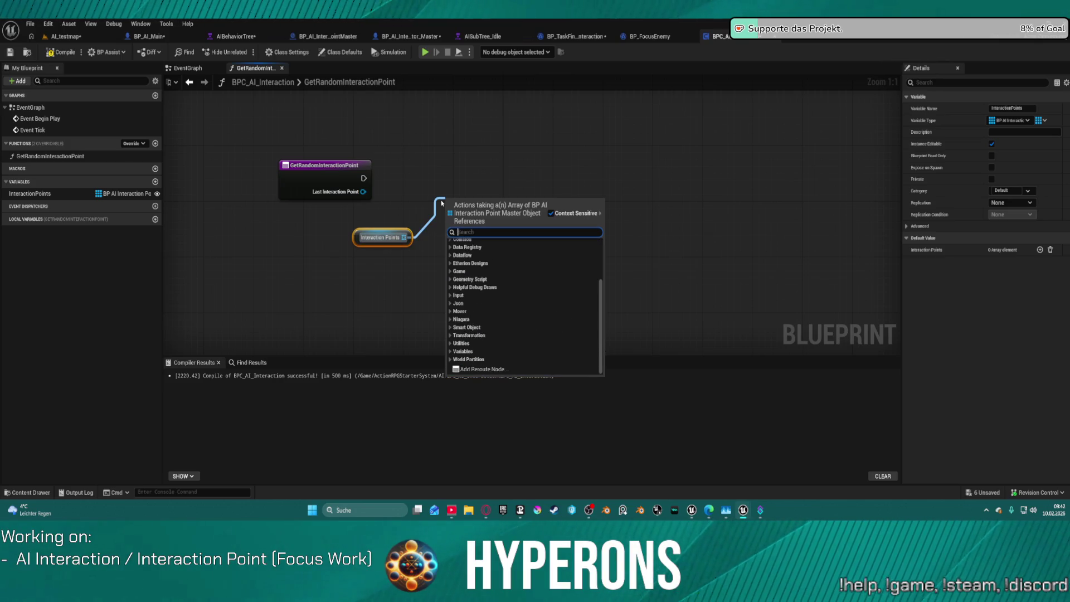
{"action": "type", "text": "lenght"}
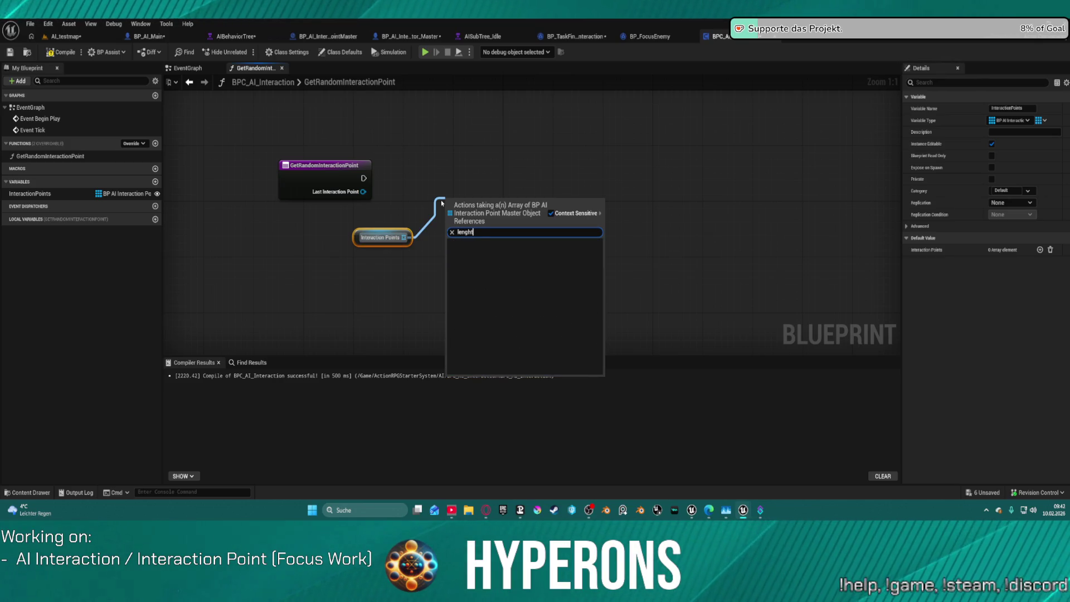
{"action": "key", "text": "BackSpace"}
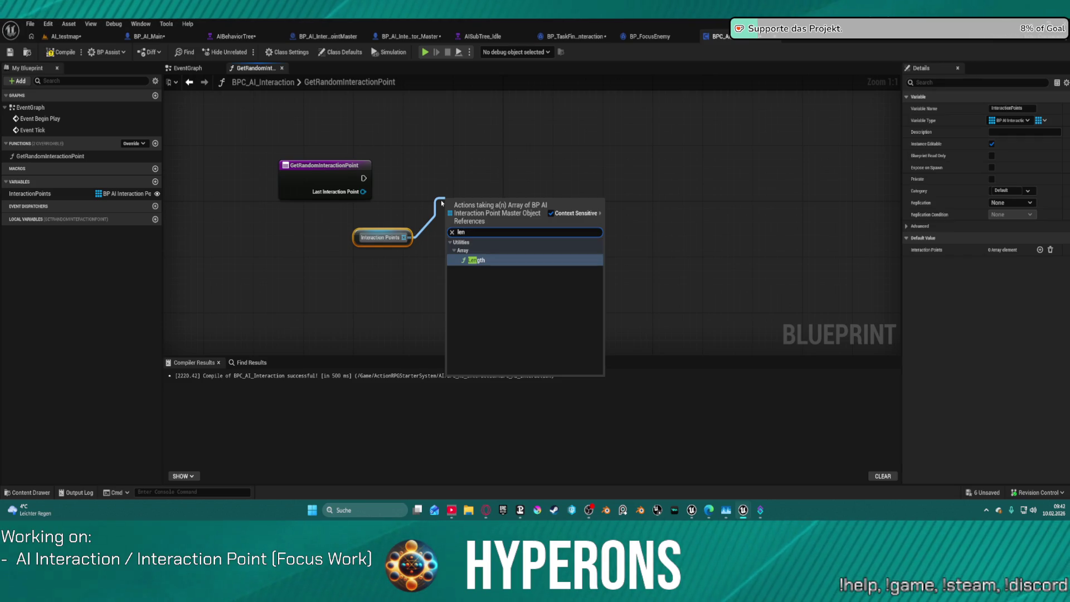
{"action": "key", "text": "Return"}
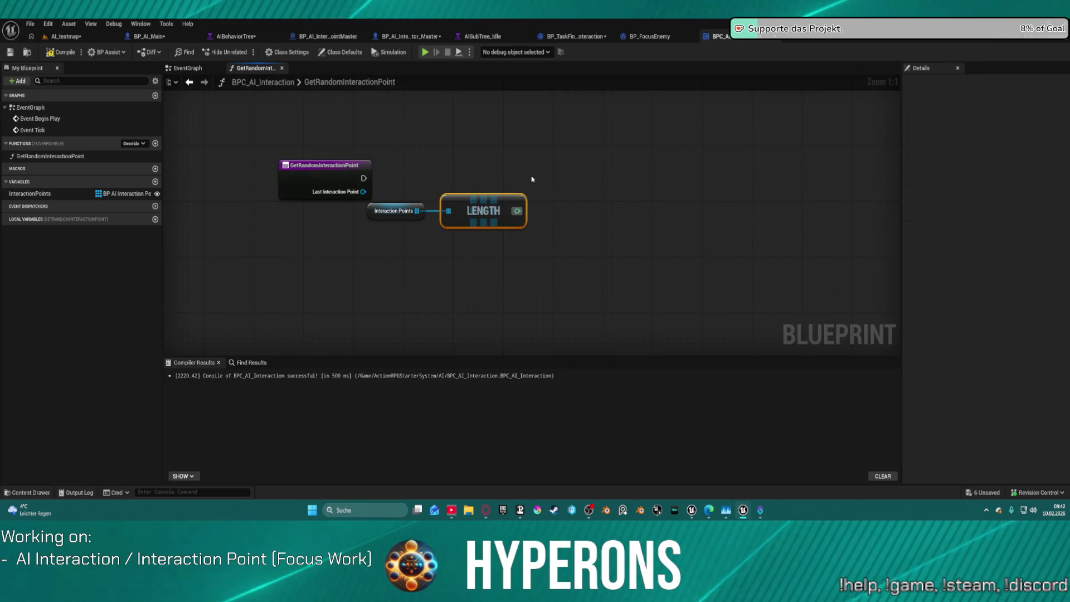
{"action": "mouse_move", "coordinate": [532, 178]}
{"action": "left_mouse_down"}
{"action": "mouse_move", "coordinate": [411, 236]}
{"action": "mouse_move", "coordinate": [379, 232]}
{"action": "mouse_move", "coordinate": [358, 245]}
{"action": "left_mouse_up"}
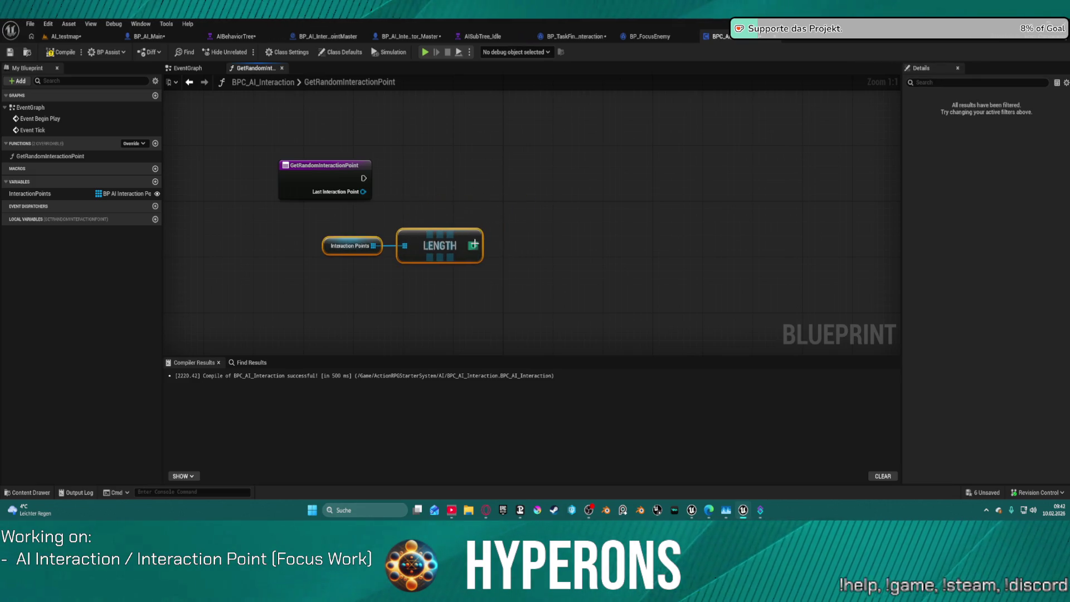
Feed the array Length into a Greater (>) comparison node.
{"action": "left_click_drag", "start_coordinate": [473, 244], "coordinate": [507, 224]}
{"action": "type", "text": "grater"}
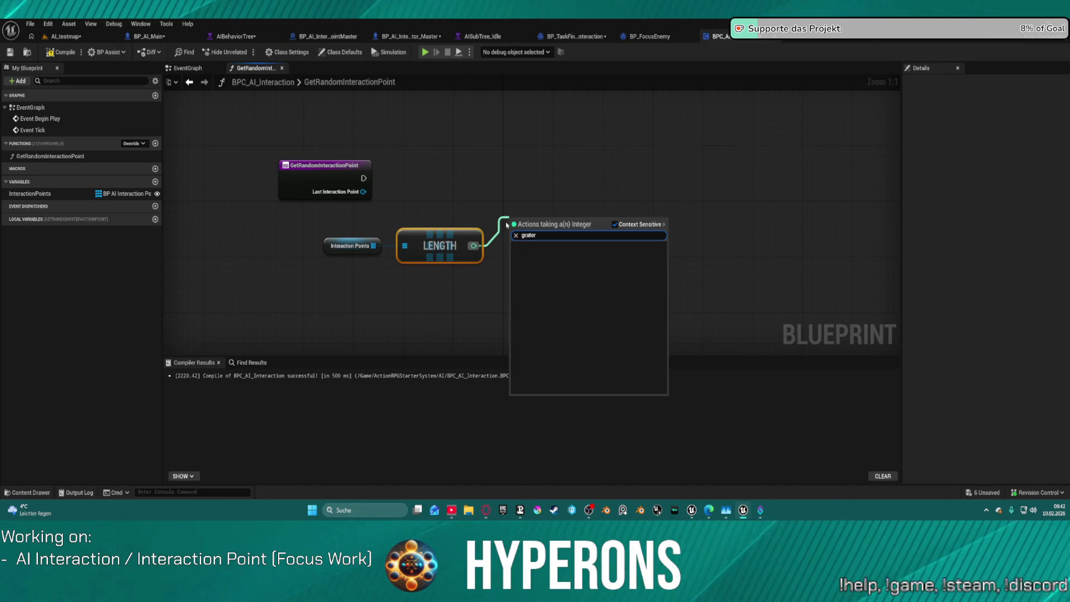
{"action": "key", "text": "BackSpace"}
{"action": "key", "text": "BackSpace"}
{"action": "key", "text": "BackSpace"}
{"action": "type", "text": "ea"}
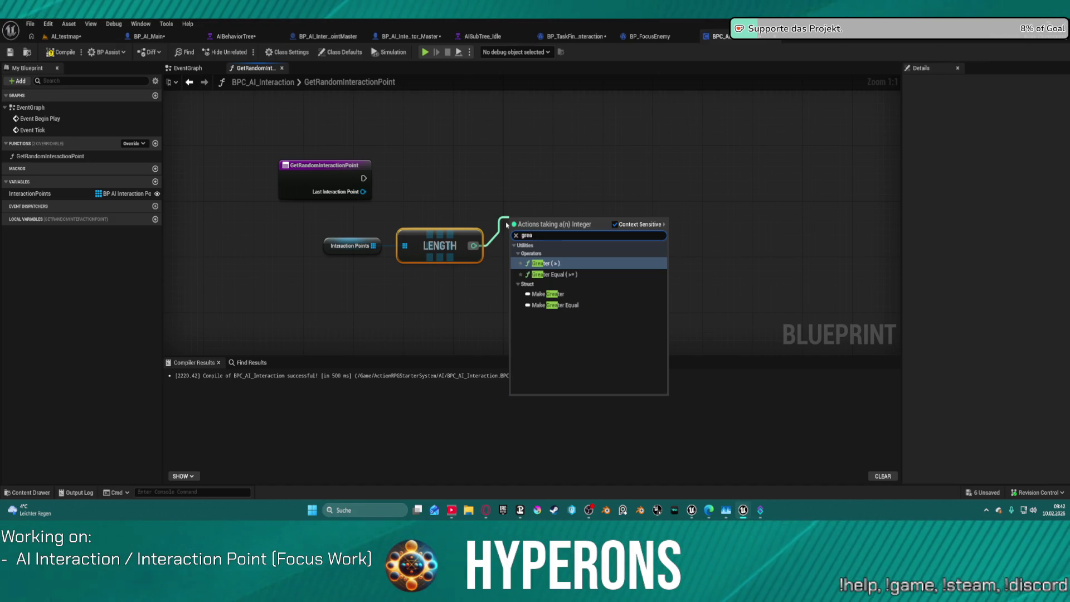
{"action": "key", "text": "Return"}
{"action": "key", "text": "q"}
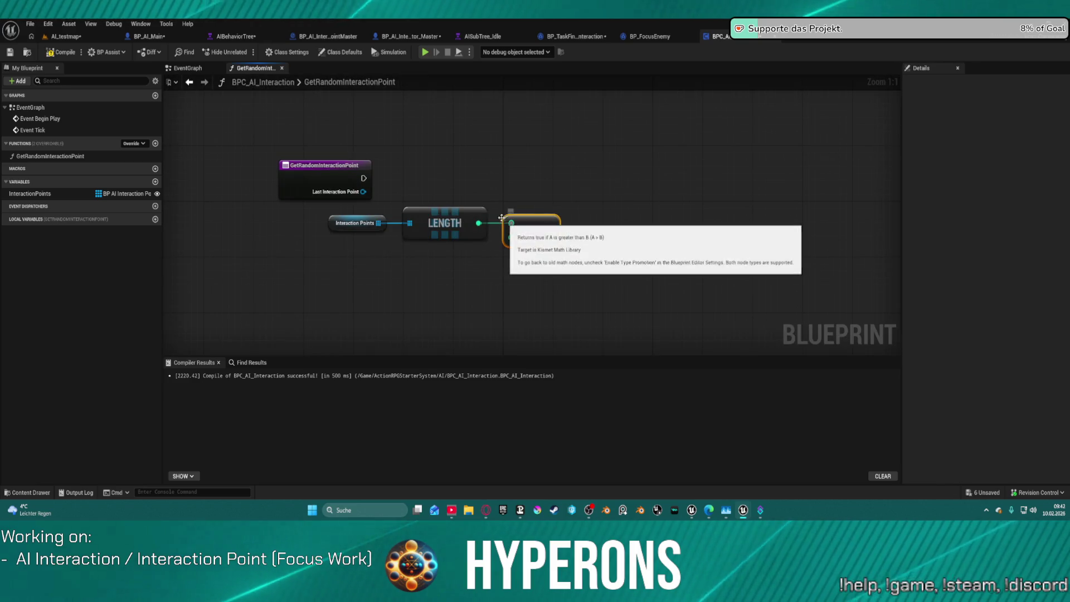
Add a Branch executed from the function entry and straighten the node layout.
{"action": "key", "text": "b"}
{"action": "left_click", "coordinate": [547, 193]}
{"action": "mouse_move", "coordinate": [364, 177]}
{"action": "left_mouse_down"}
{"action": "mouse_move", "coordinate": [549, 201]}
{"action": "mouse_move", "coordinate": [555, 215]}
{"action": "mouse_move", "coordinate": [647, 187]}
{"action": "mouse_move", "coordinate": [552, 231]}
{"action": "left_mouse_up"}
{"action": "left_click", "coordinate": [554, 215]}
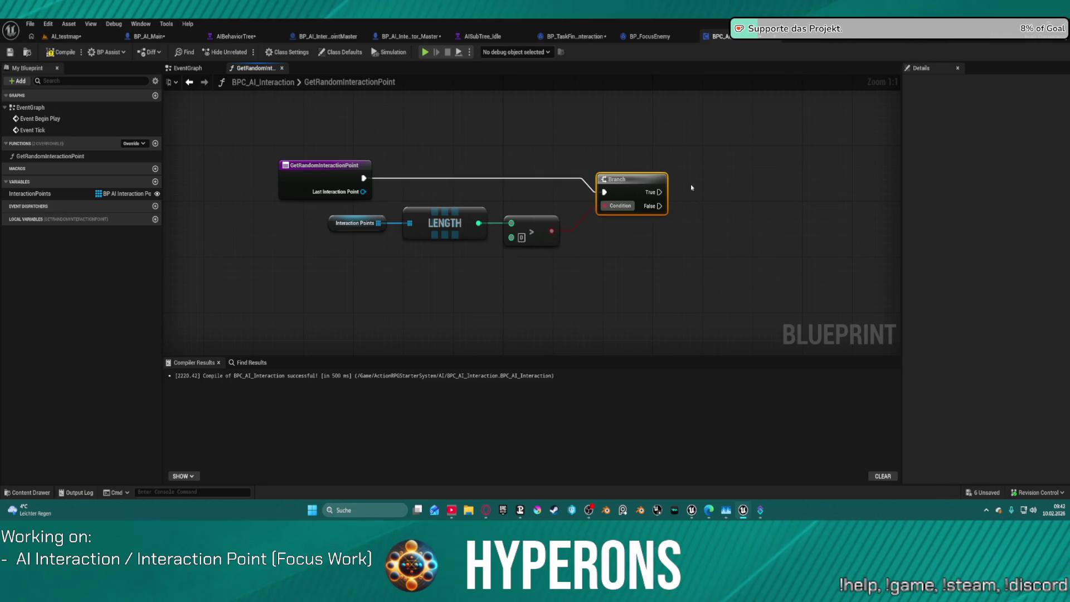
{"action": "key", "text": "f"}
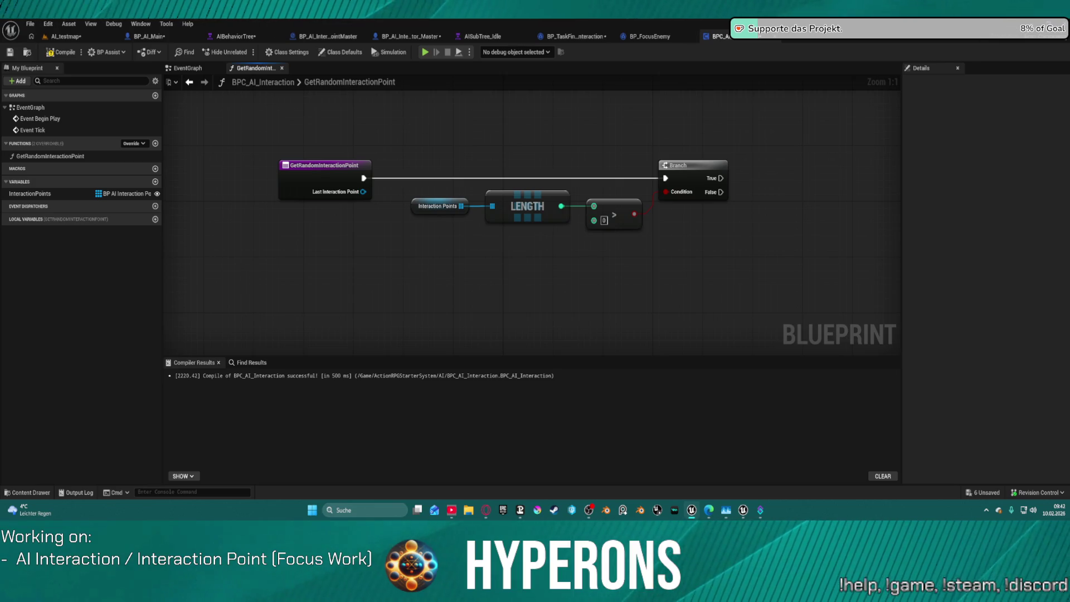
{"action": "left_click_drag", "start_coordinate": [720, 192], "coordinate": [736, 252]}
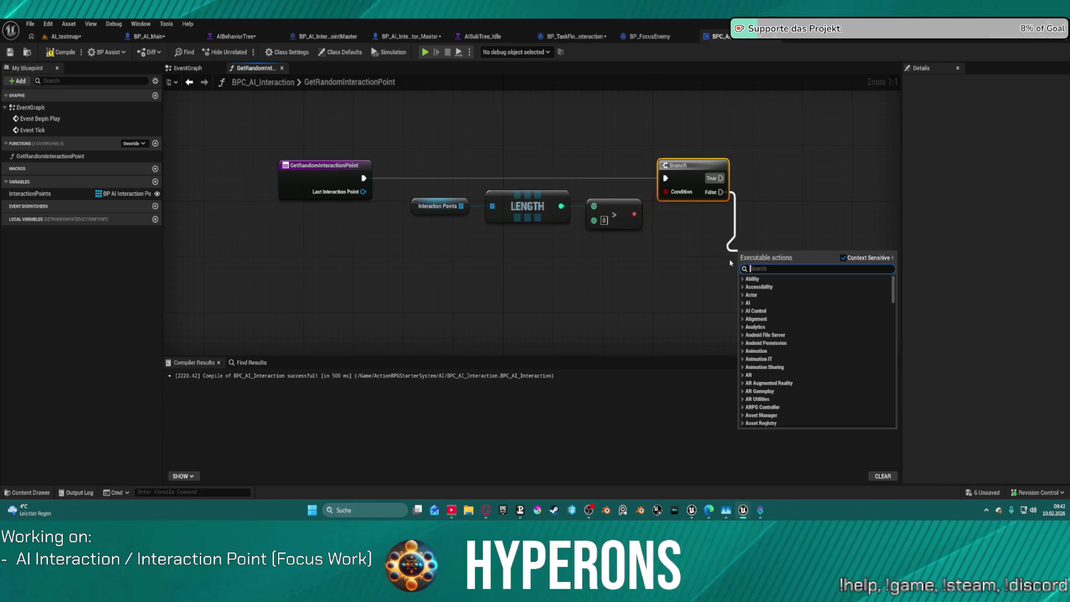
Add a Return Node on the Branch's False path and place it below the Branch.
{"action": "type", "text": "ret"}
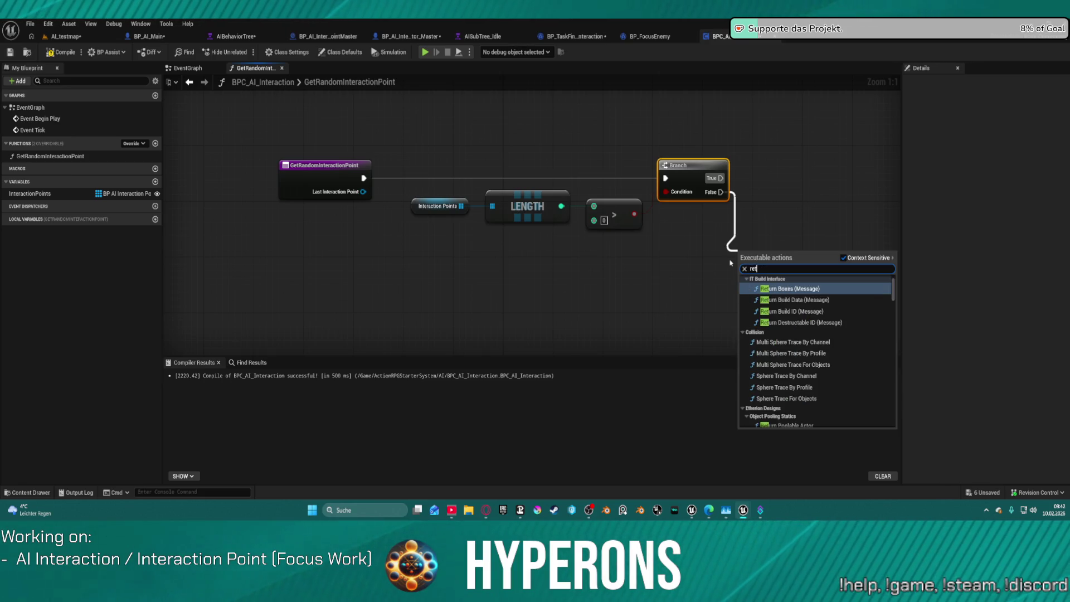
{"action": "type", "text": "urn"}
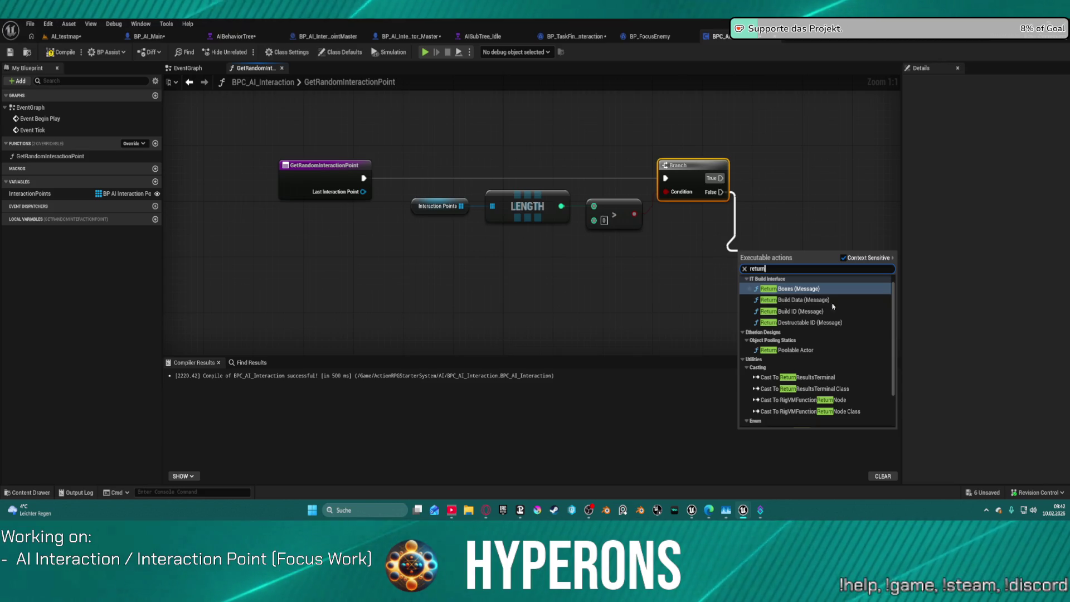
{"action": "scroll", "coordinate": [833, 306], "scroll_direction": "down", "scroll_amount": 3}
{"action": "left_click", "coordinate": [796, 422]}
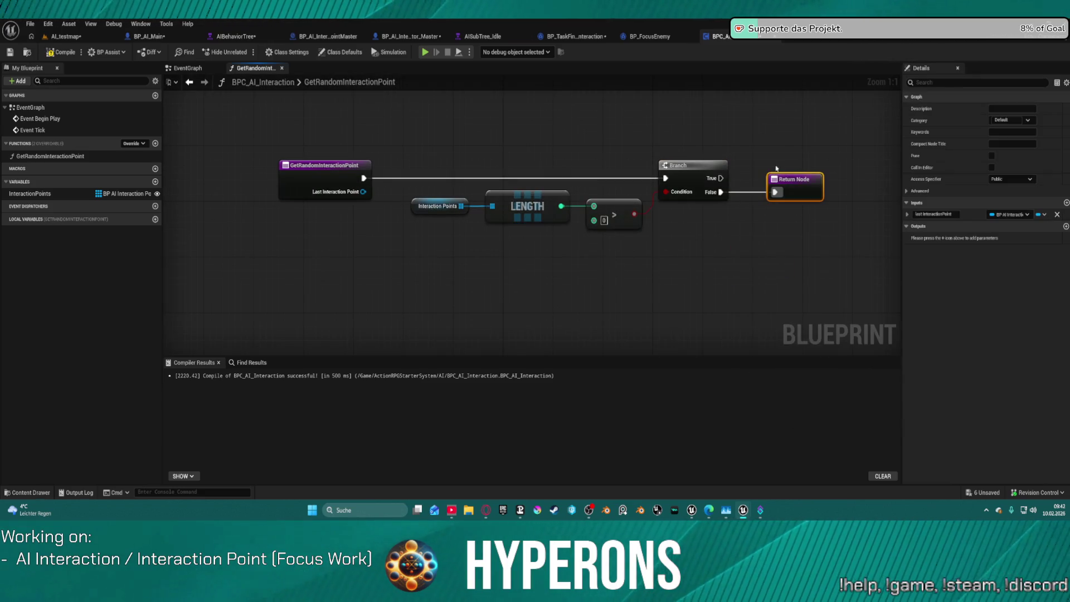
{"action": "left_click_drag", "start_coordinate": [791, 179], "coordinate": [733, 304]}
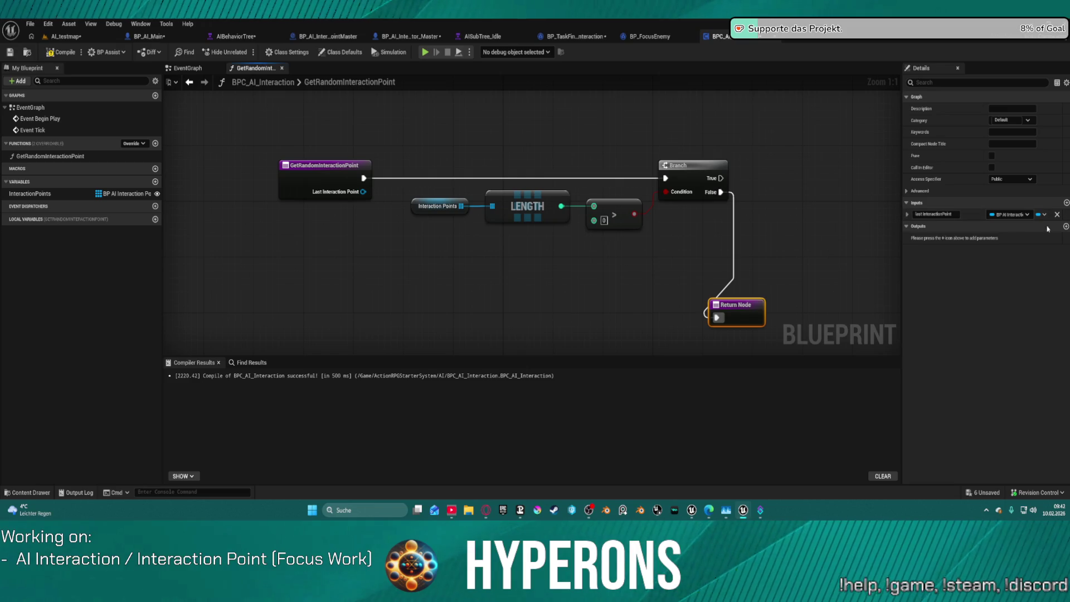
Add two function outputs and make the first one a Boolean.
{"action": "left_click", "coordinate": [1065, 226]}
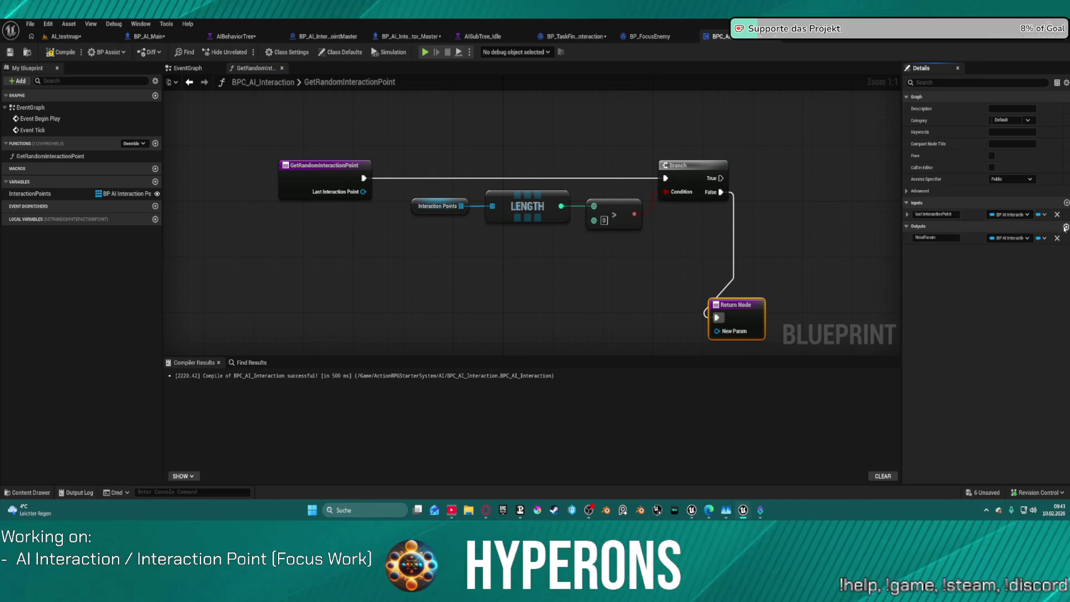
{"action": "left_click", "coordinate": [1066, 226]}
{"action": "left_click", "coordinate": [1002, 239]}
{"action": "left_click", "coordinate": [1001, 270]}
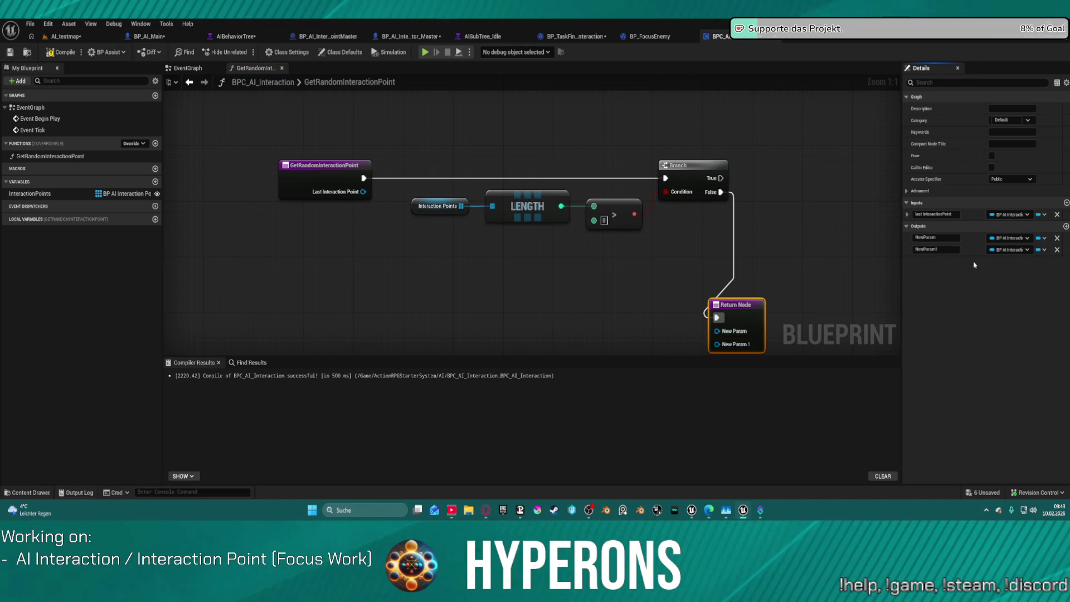
{"action": "left_click", "coordinate": [1002, 238]}
{"action": "left_click", "coordinate": [998, 238]}
{"action": "left_click", "coordinate": [994, 239]}
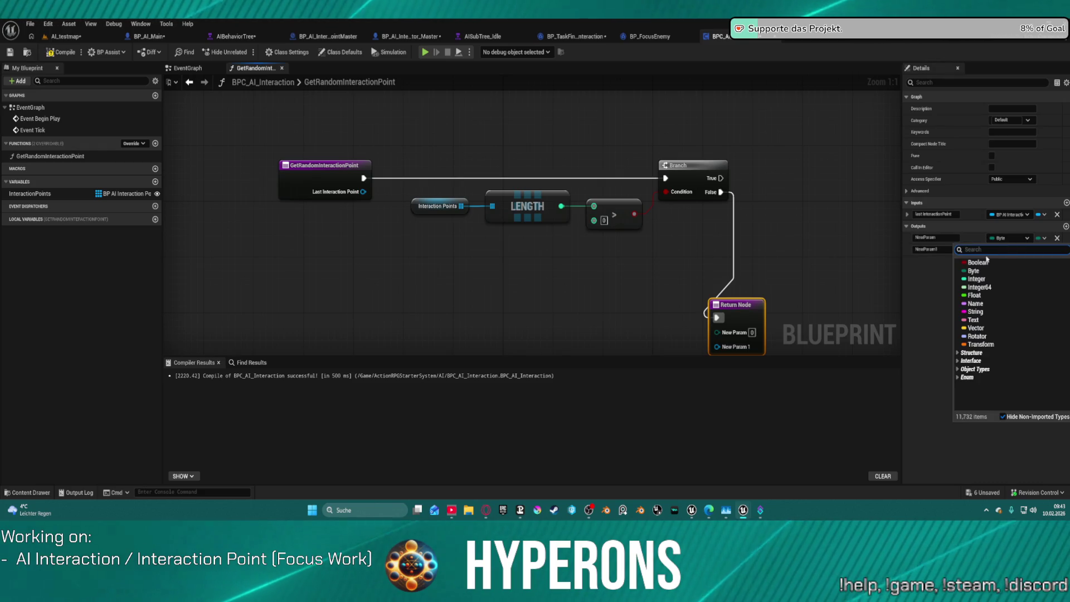
{"action": "left_click", "coordinate": [978, 262]}
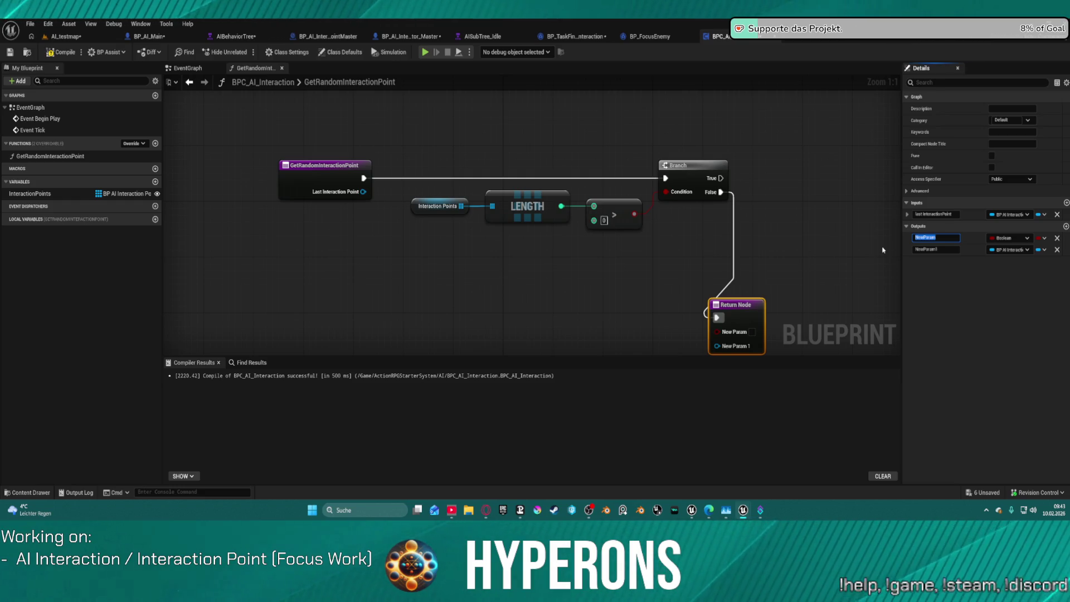
Name the outputs InteractionPoint and Found?
{"action": "left_click", "coordinate": [937, 249]}
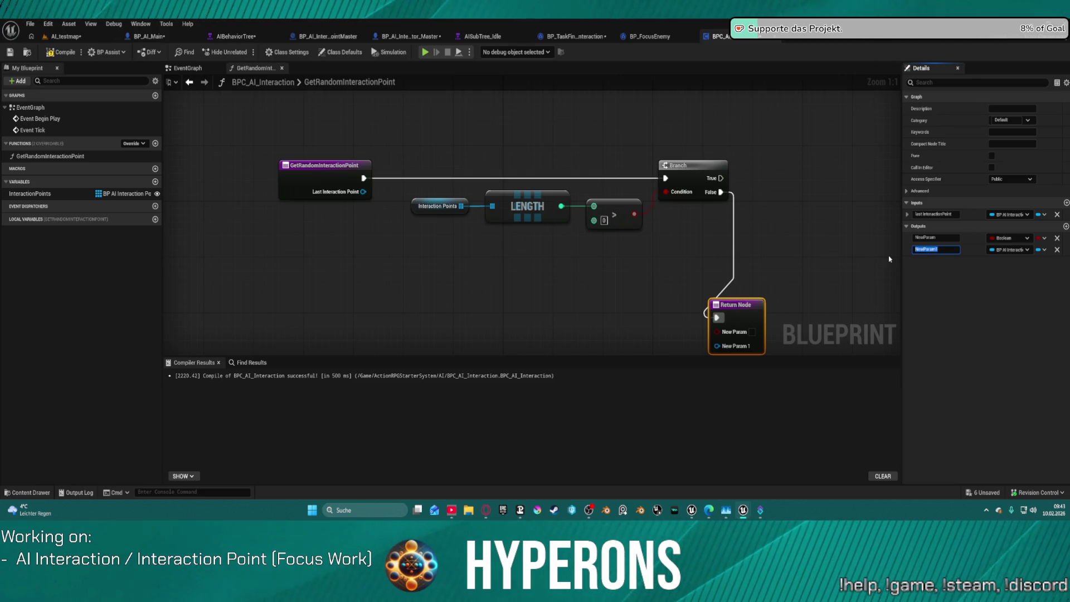
{"action": "type", "text": "InteractionPoint"}
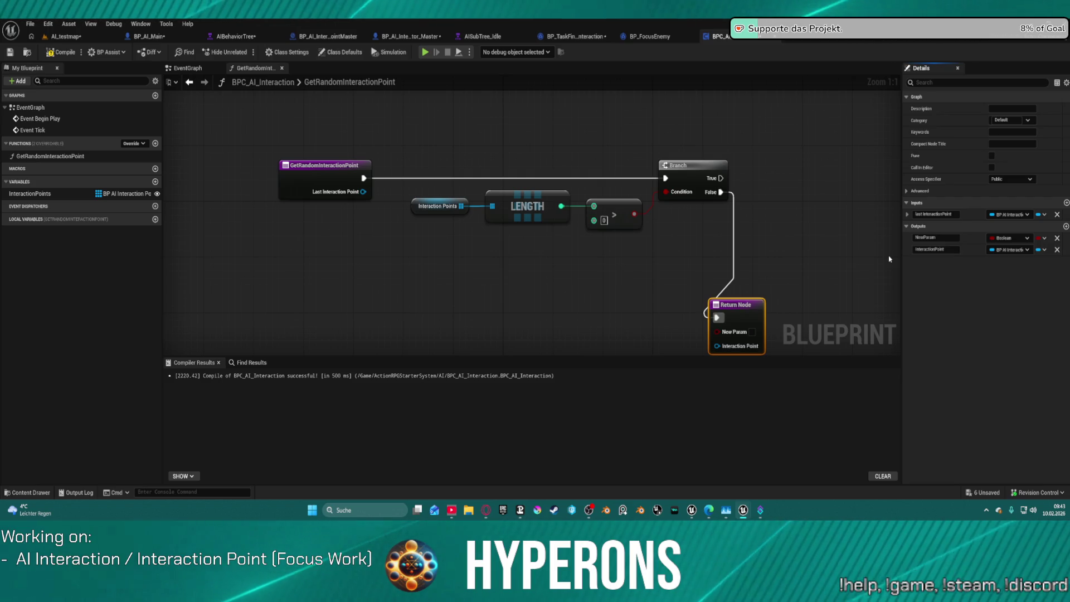
{"action": "key", "text": "Return"}
{"action": "double_click", "coordinate": [933, 234]}
{"action": "type", "text": "F"}
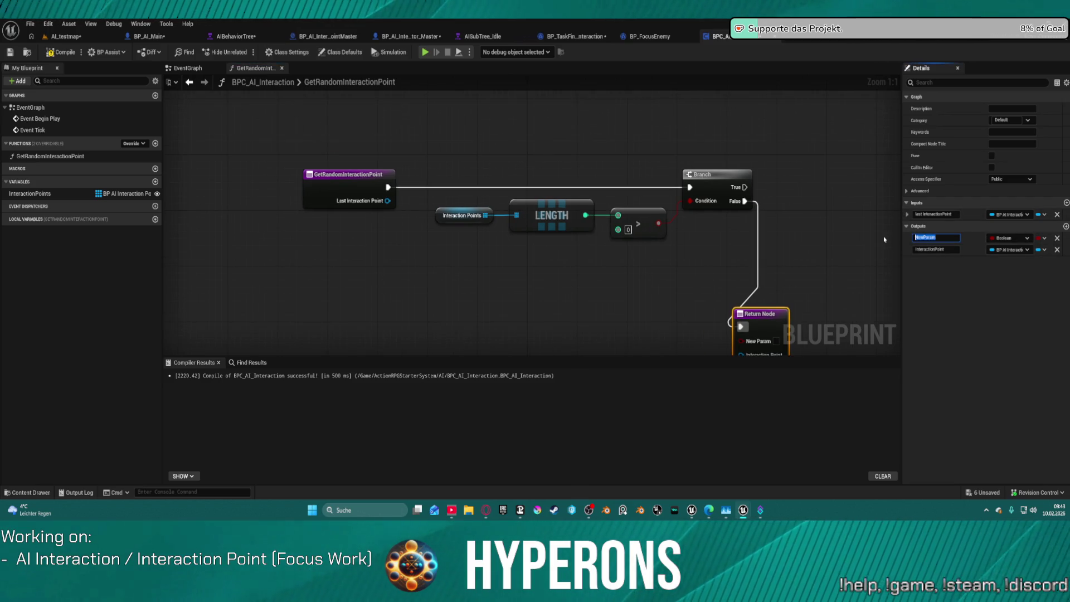
{"action": "type", "text": "ou"}
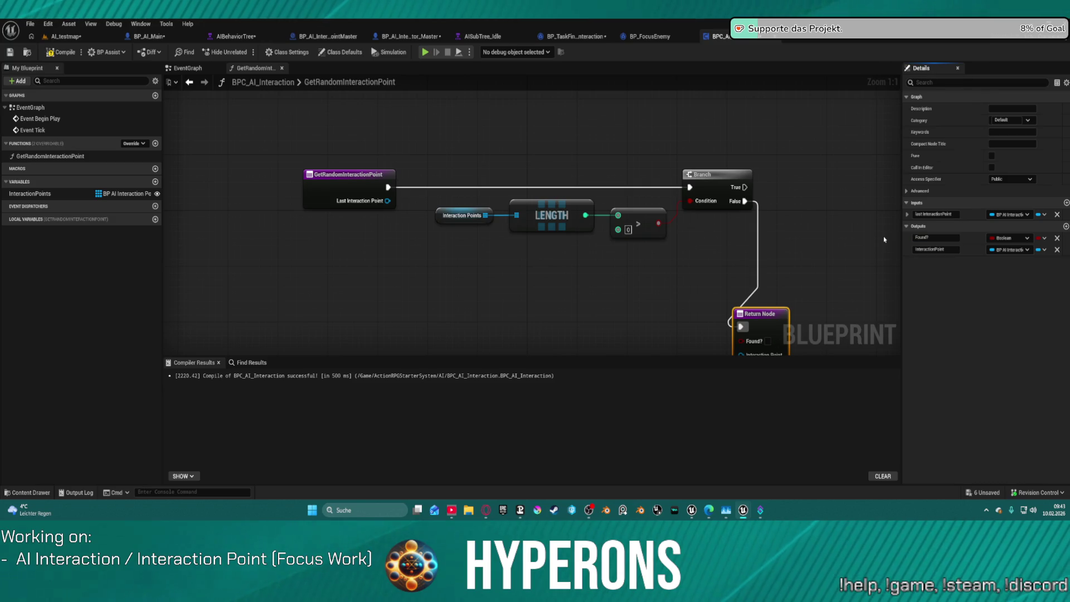
Paste a second Return Node to the right of the graph.
{"action": "left_click_drag", "start_coordinate": [597, 179], "coordinate": [297, 88]}
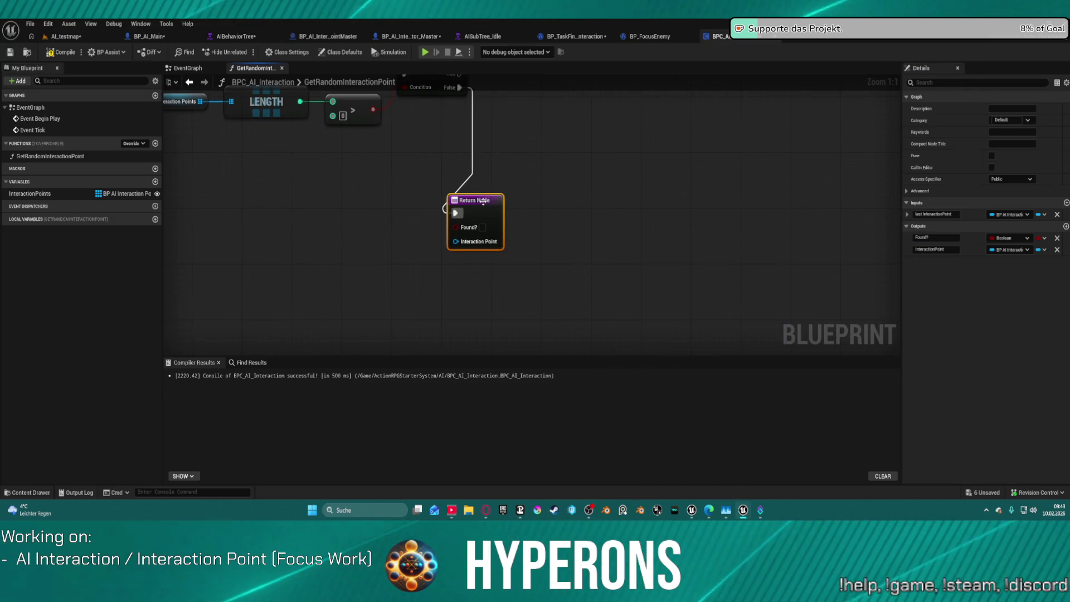
{"action": "left_click_drag", "start_coordinate": [701, 160], "coordinate": [625, 220]}
{"action": "key", "text": "ctrl+v"}
{"action": "scroll", "coordinate": [747, 170], "scroll_direction": "down", "scroll_amount": 5}
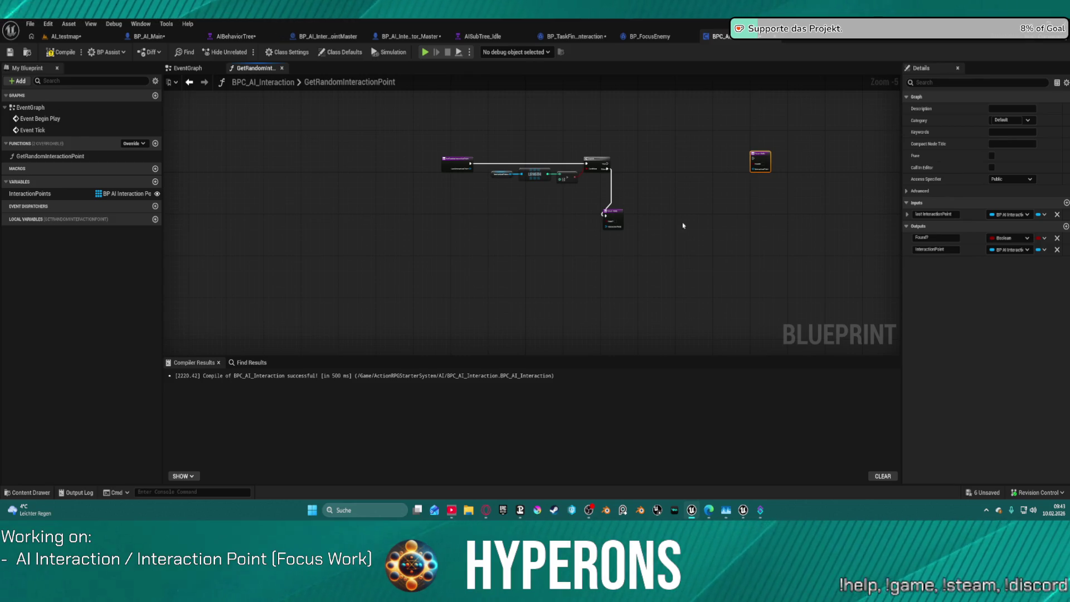
{"action": "scroll", "coordinate": [664, 153], "scroll_direction": "up", "scroll_amount": 4}
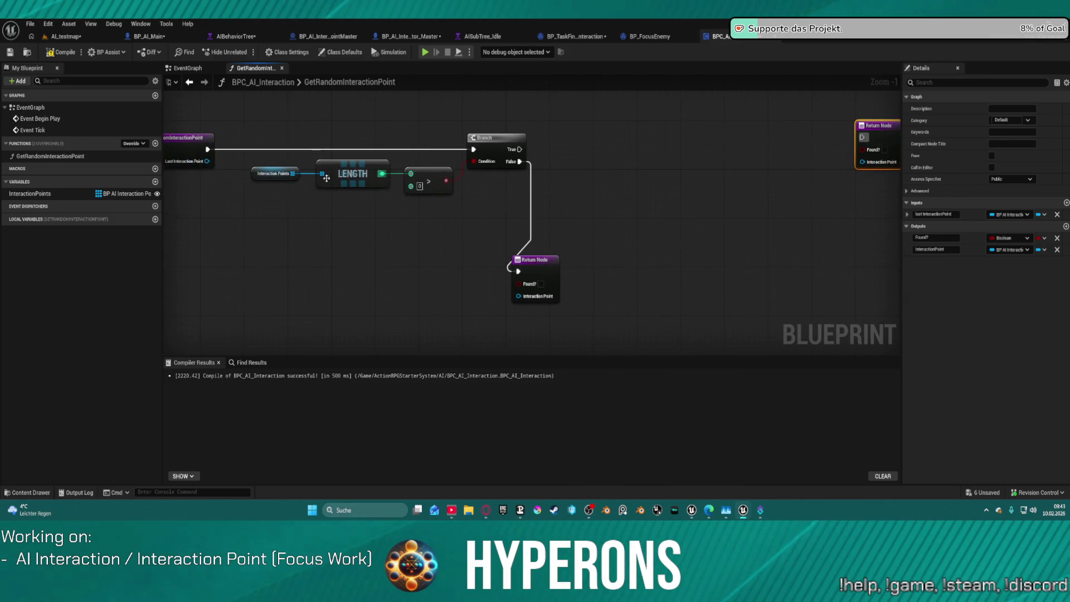
Duplicate the Interaction Points getter above the Branch and drag a wire from it.
{"action": "left_click", "coordinate": [264, 171]}
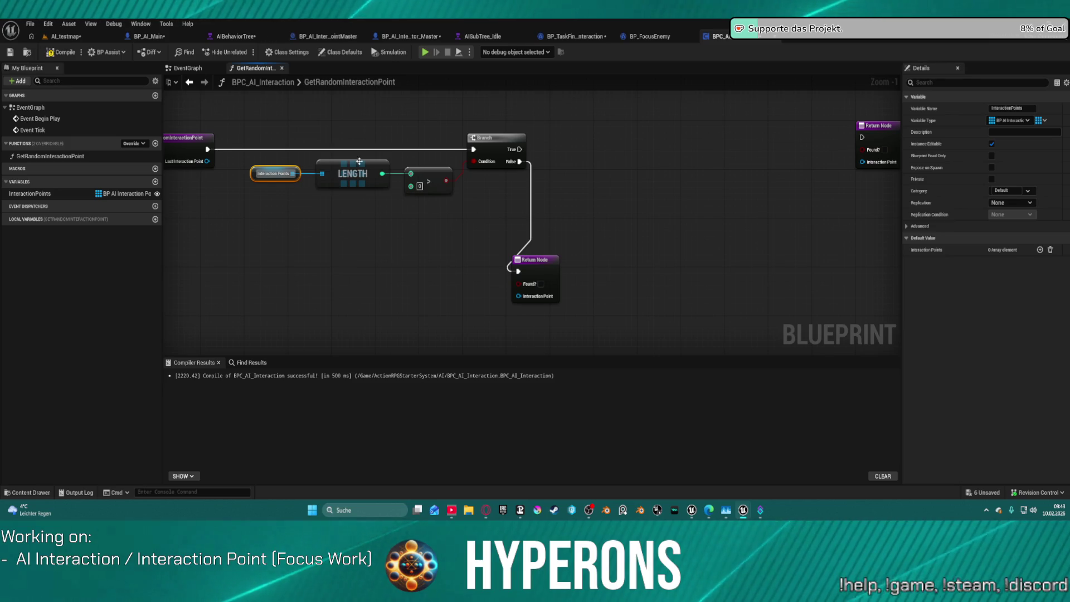
{"action": "key", "text": "ctrl+c"}
{"action": "key", "text": "ctrl+v"}
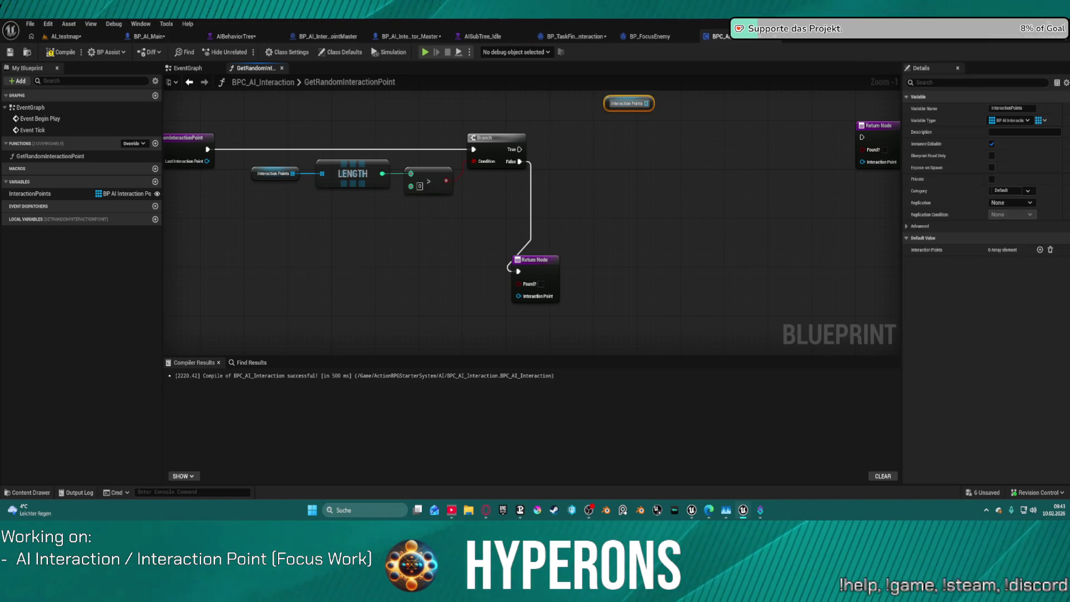
{"action": "key", "text": "alt+Tab"}
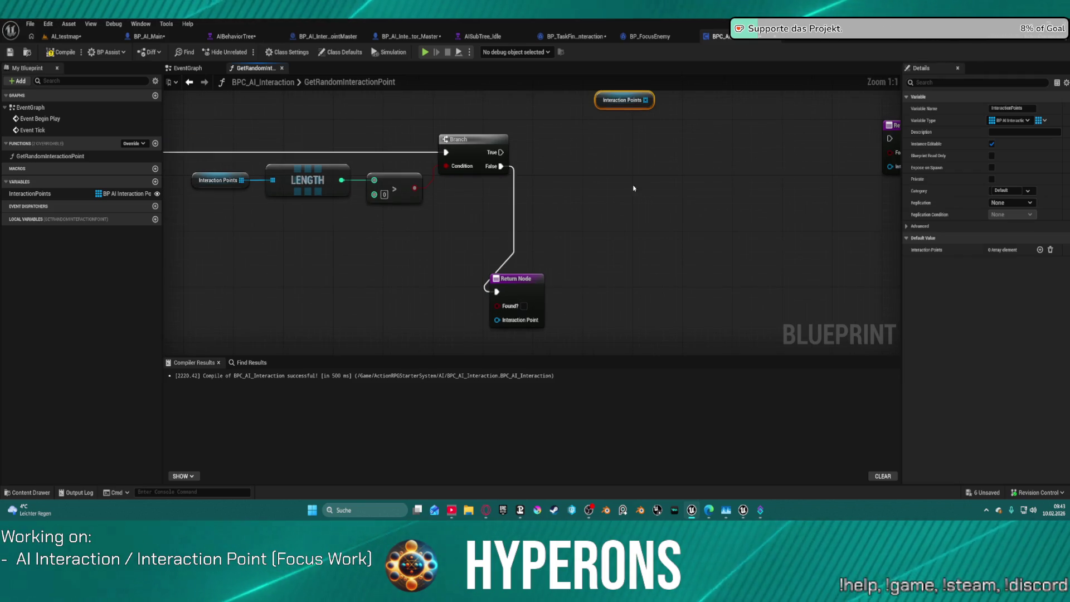
{"action": "scroll", "coordinate": [613, 167], "scroll_direction": "up", "scroll_amount": 1}
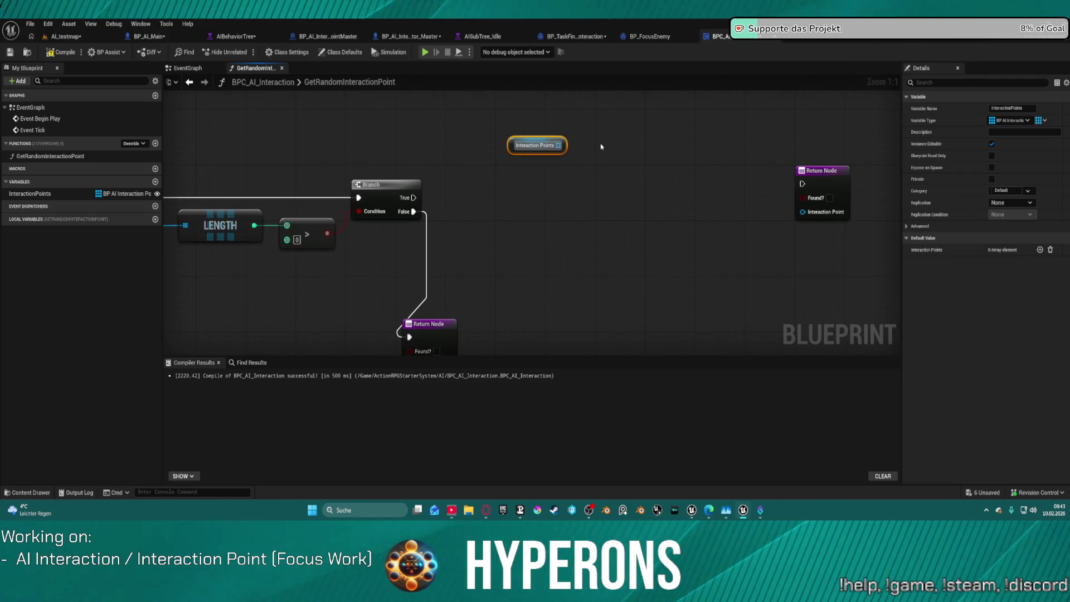
{"action": "left_click_drag", "start_coordinate": [560, 146], "coordinate": [575, 167]}
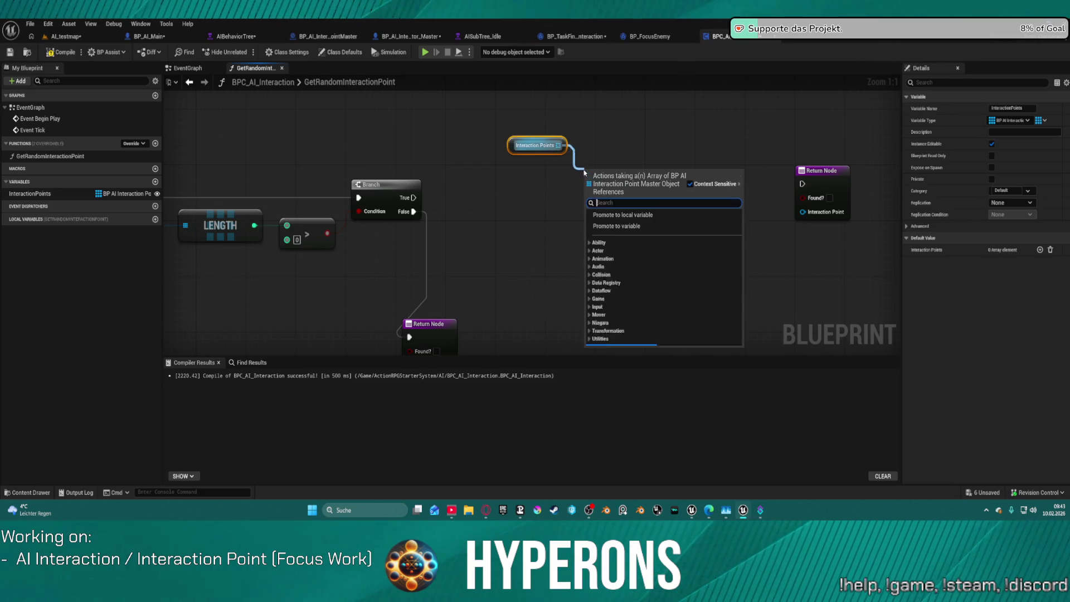
Promote Interaction Points to a local Temp Interaction Points variable, set on the Branch's True path.
{"action": "left_click", "coordinate": [632, 214]}
{"action": "left_click", "coordinate": [1035, 107]}
{"action": "type", "text": "Temp"}
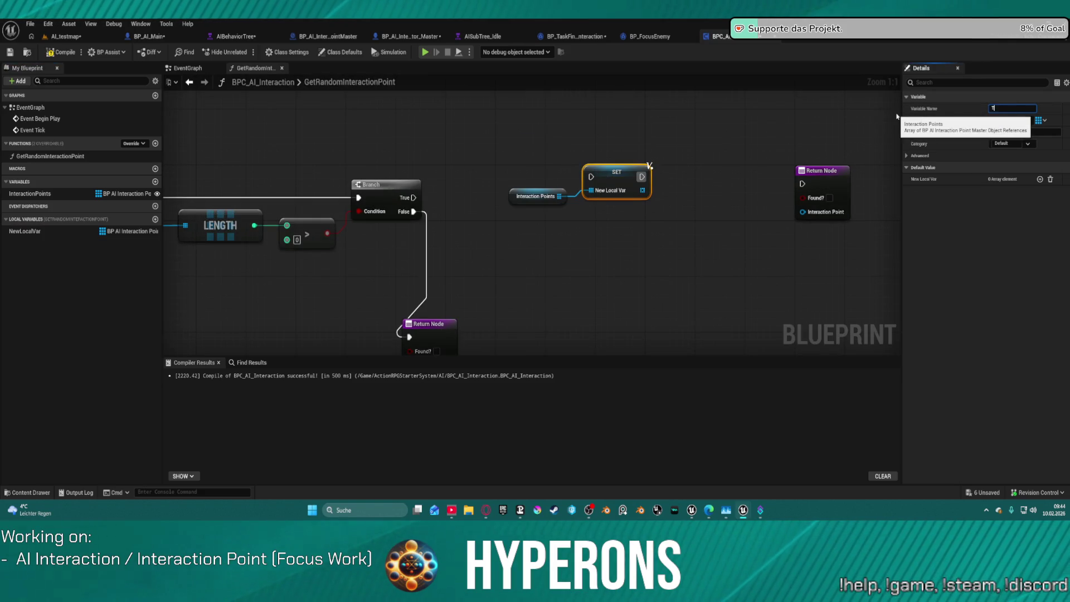
{"action": "type", "text": "In"}
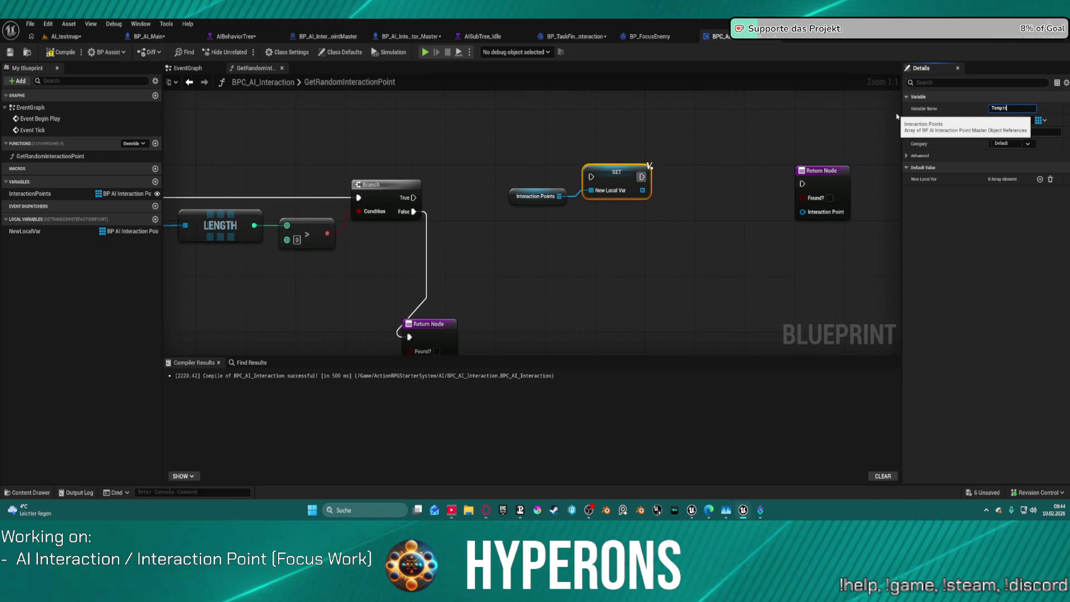
{"action": "type", "text": "teraction Point"}
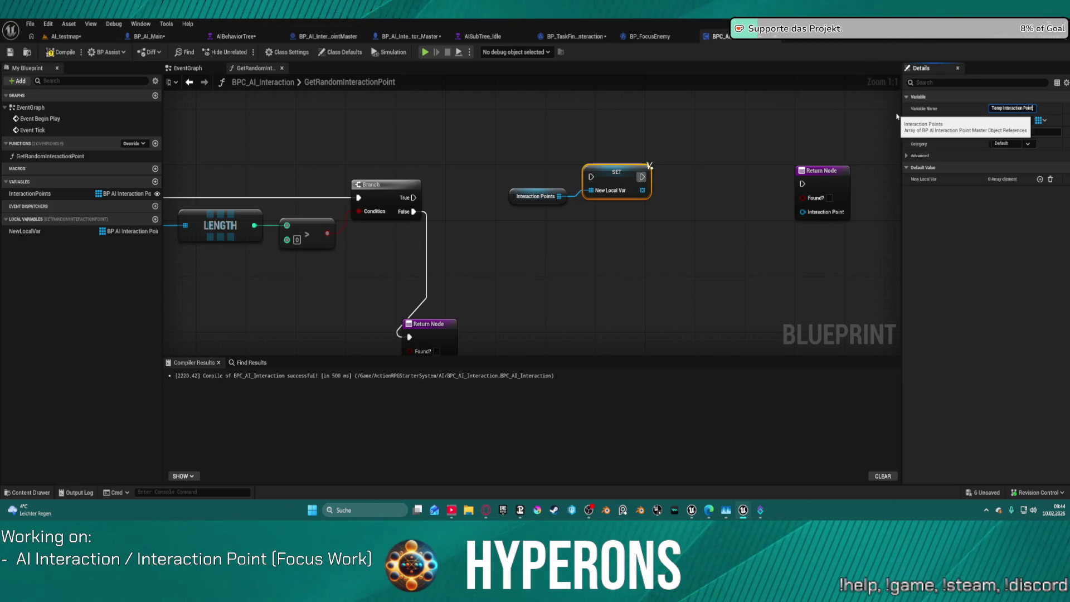
{"action": "key", "text": "Return"}
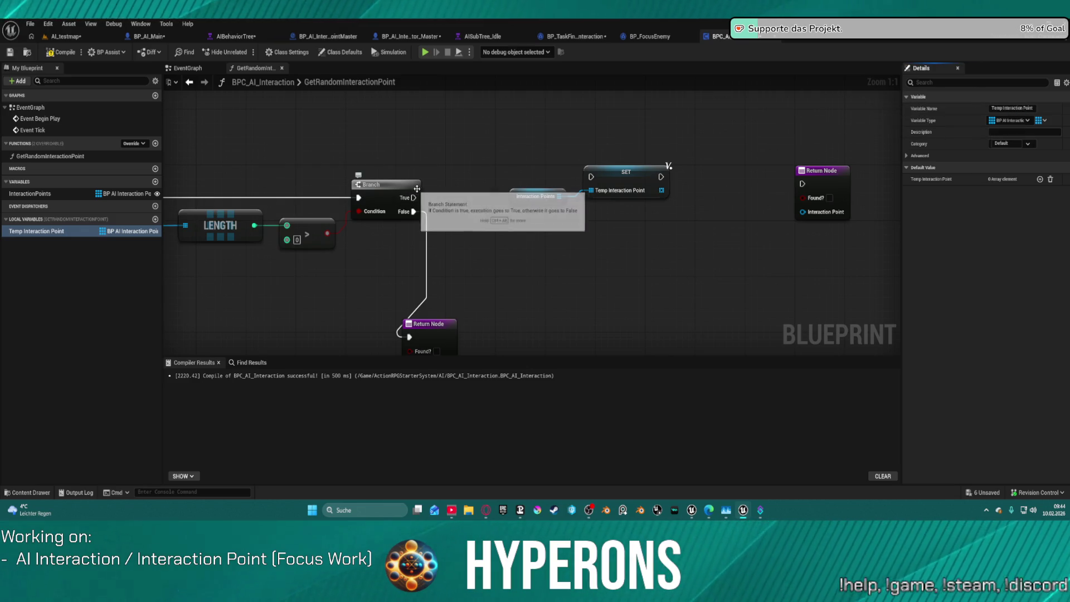
{"action": "left_click_drag", "start_coordinate": [413, 197], "coordinate": [591, 177]}
{"action": "key", "text": "f"}
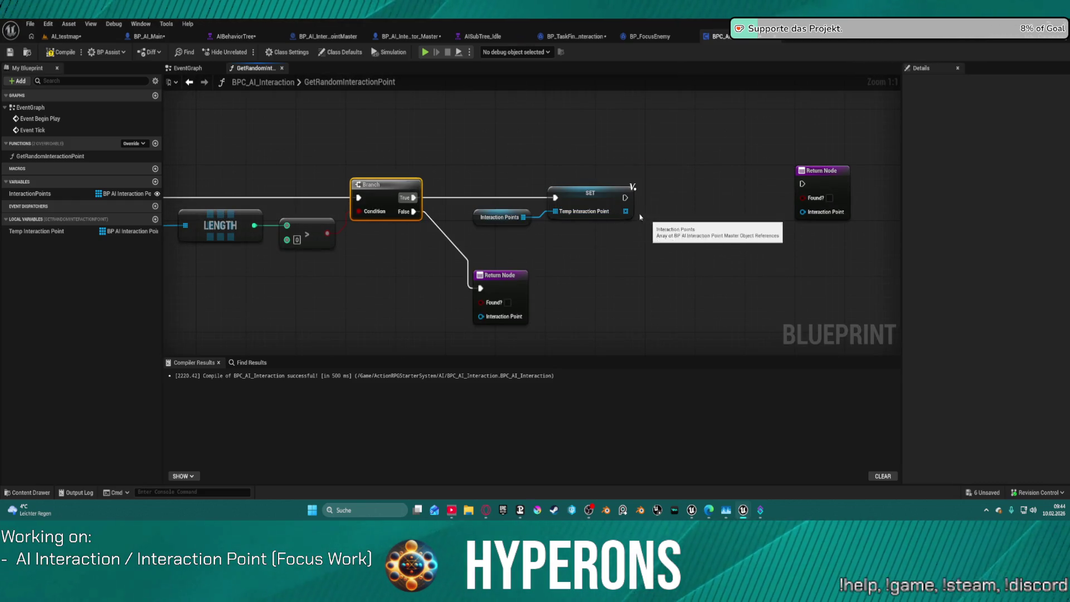
{"action": "left_click", "coordinate": [589, 193]}
{"action": "left_click", "coordinate": [37, 231]}
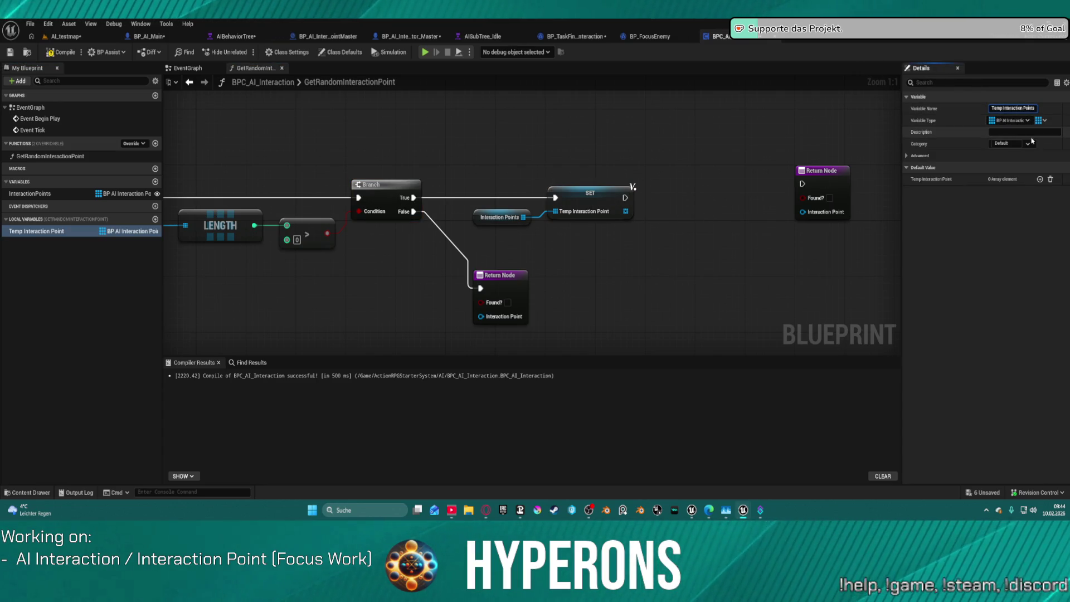
{"action": "key", "text": "Return"}
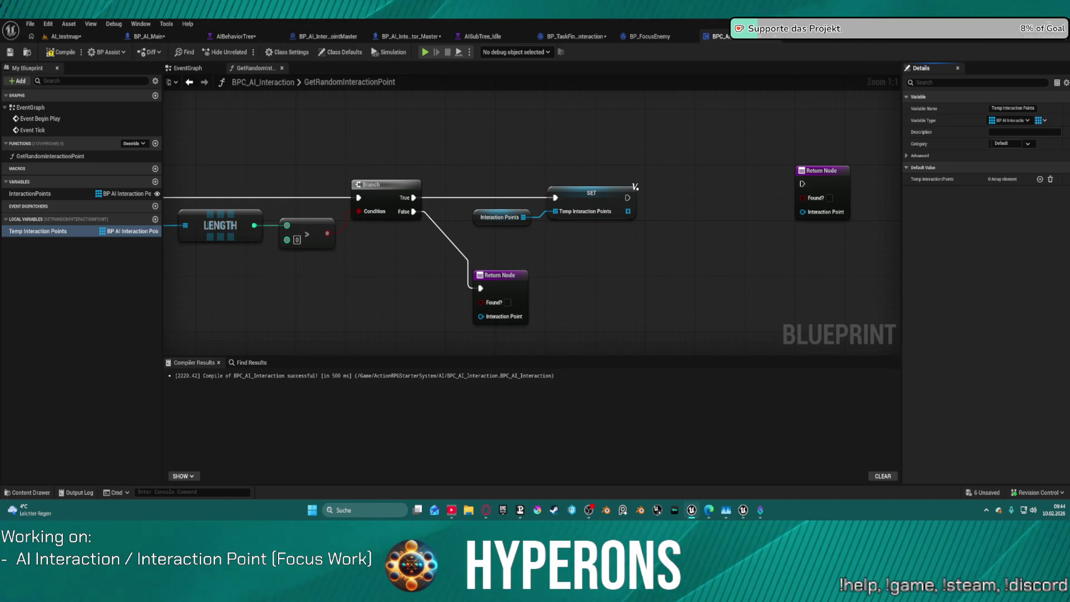
Add a validated get of Last Interaction Point and run the SET node into it.
{"action": "right_click", "coordinate": [601, 239]}
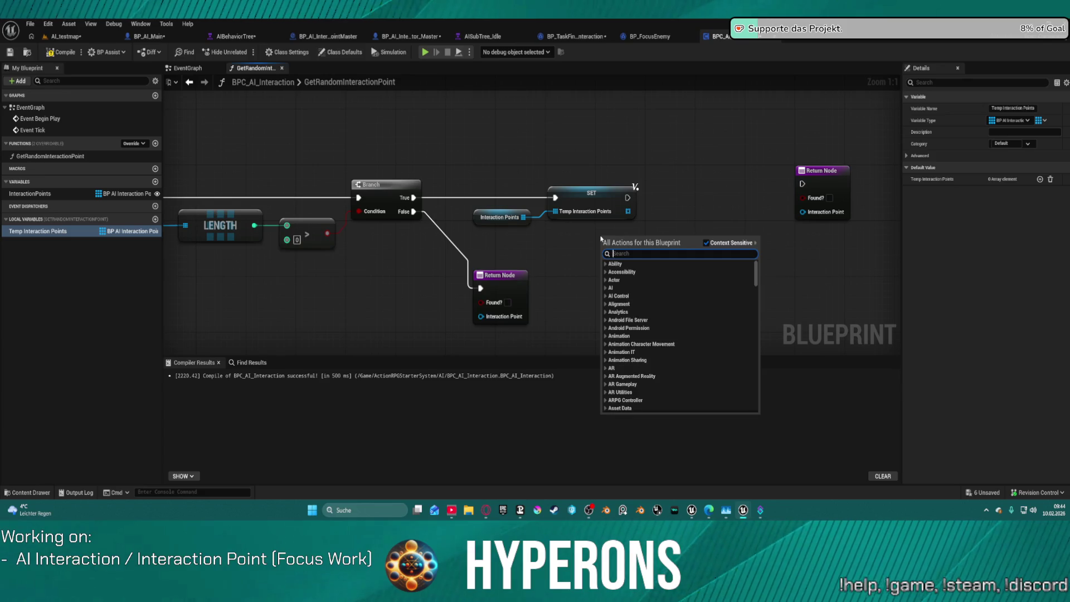
{"action": "type", "text": "last"}
{"action": "type", "text": " index"}
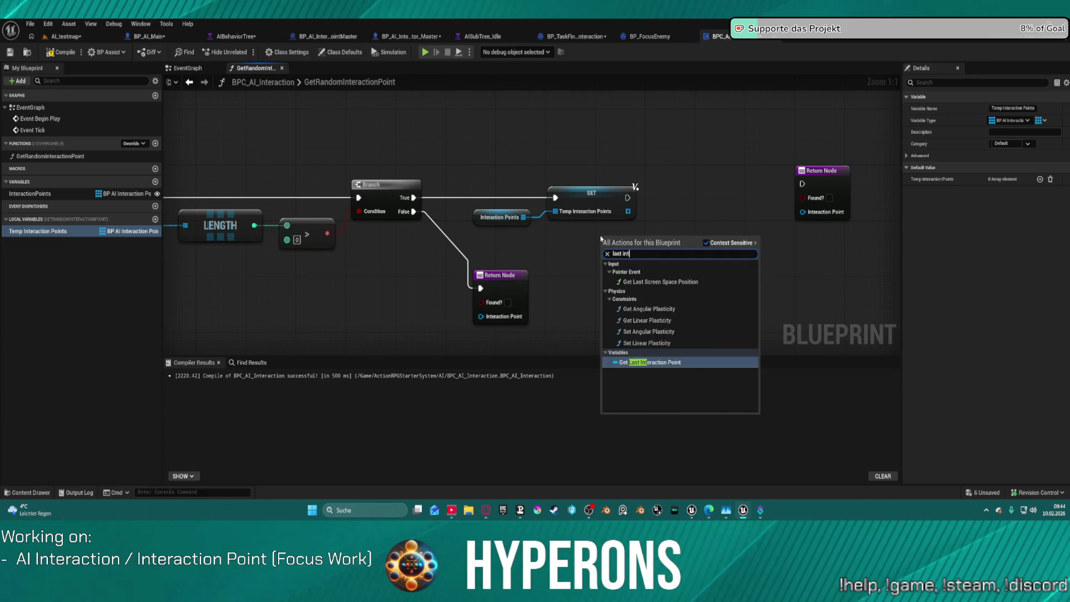
{"action": "key", "text": "Escape"}
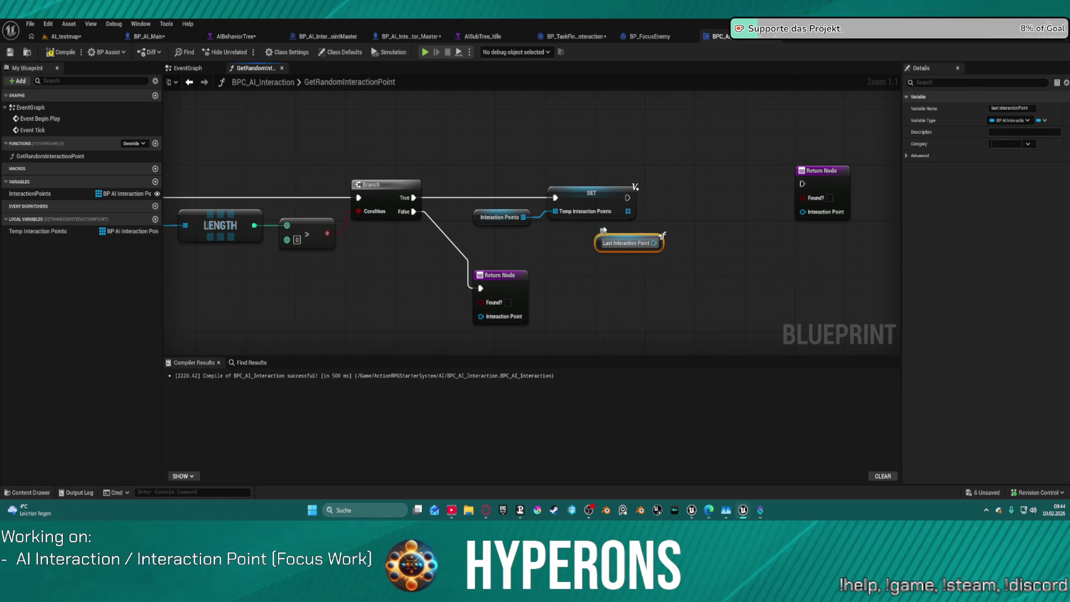
{"action": "mouse_move", "coordinate": [693, 180]}
{"action": "left_mouse_down"}
{"action": "mouse_move", "coordinate": [612, 189]}
{"action": "mouse_move", "coordinate": [537, 222]}
{"action": "left_mouse_up"}
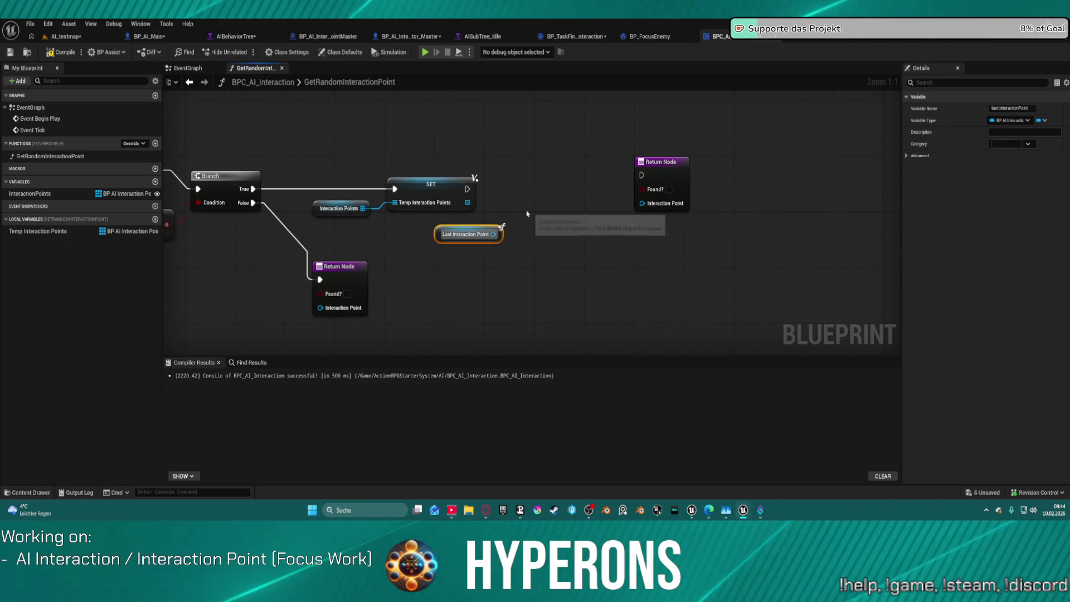
{"action": "right_click", "coordinate": [492, 234]}
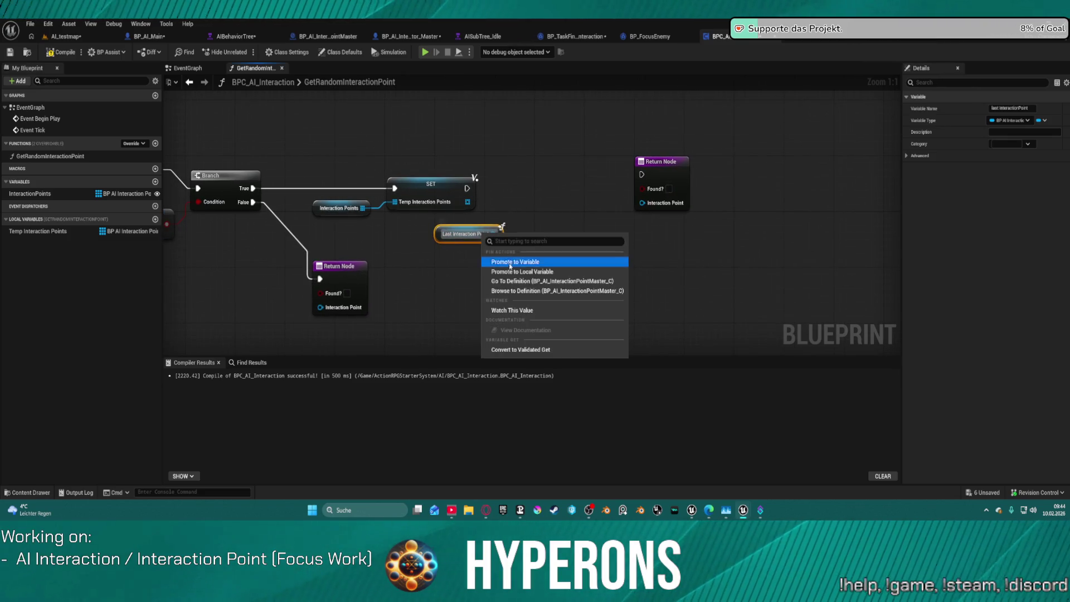
{"action": "left_click", "coordinate": [524, 351]}
{"action": "left_click_drag", "start_coordinate": [480, 251], "coordinate": [549, 186]}
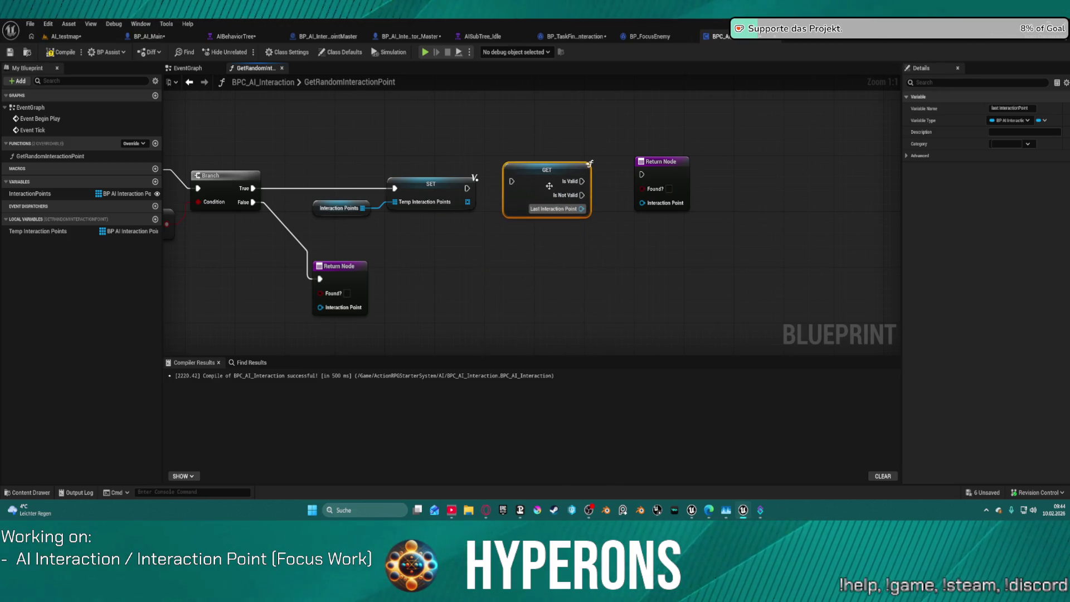
{"action": "mouse_move", "coordinate": [471, 188]}
{"action": "left_mouse_down"}
{"action": "mouse_move", "coordinate": [508, 172]}
{"action": "mouse_move", "coordinate": [468, 193]}
{"action": "mouse_move", "coordinate": [546, 178]}
{"action": "left_mouse_up"}
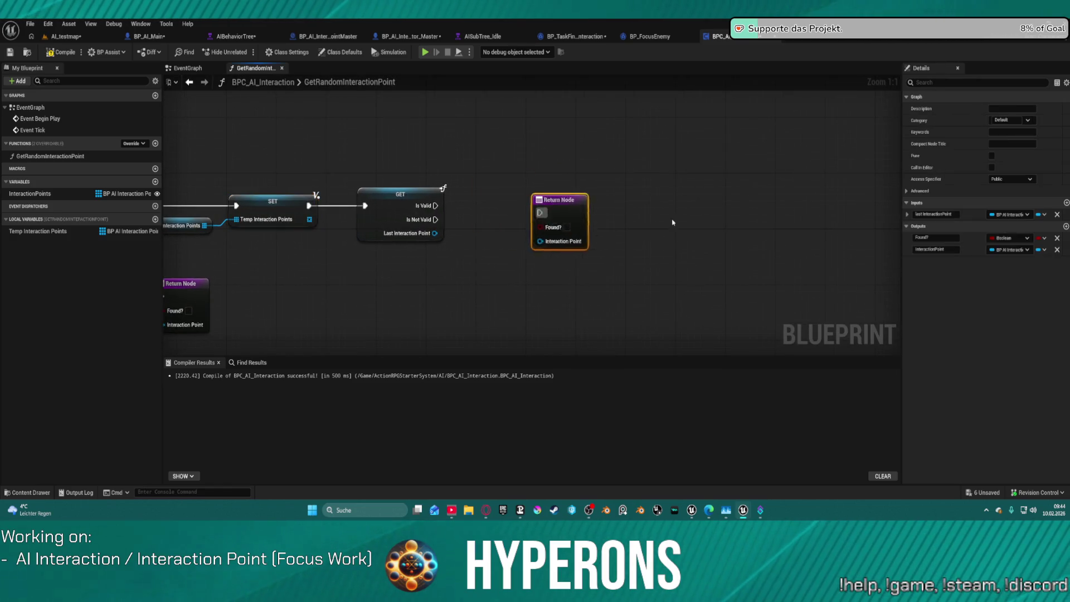
Place a Temp Interaction Points getter node in the graph.
{"action": "mouse_move", "coordinate": [430, 200]}
{"action": "left_mouse_down"}
{"action": "mouse_move", "coordinate": [637, 174]}
{"action": "mouse_move", "coordinate": [473, 213]}
{"action": "left_mouse_up"}
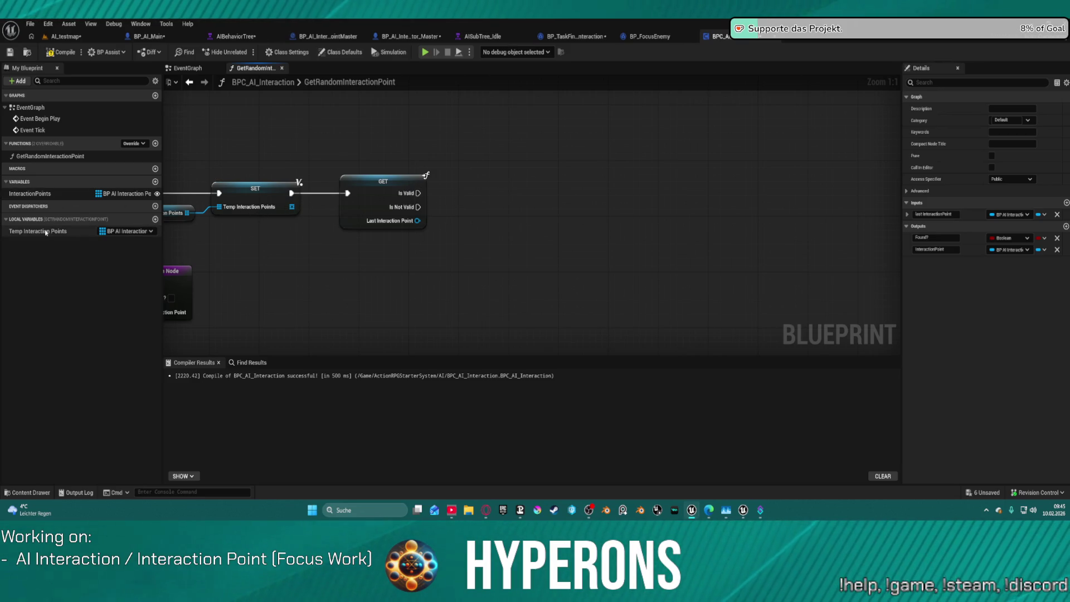
{"action": "mouse_move", "coordinate": [67, 230]}
{"action": "left_mouse_down"}
{"action": "mouse_move", "coordinate": [503, 170]}
{"action": "mouse_move", "coordinate": [451, 159]}
{"action": "mouse_move", "coordinate": [559, 191]}
{"action": "left_mouse_up"}
{"action": "left_click", "coordinate": [490, 172]}
Remove Last Interaction Point from Temp Interaction Points when valid, then add another Temp Interaction Points getter.
{"action": "type", "text": "remov"}
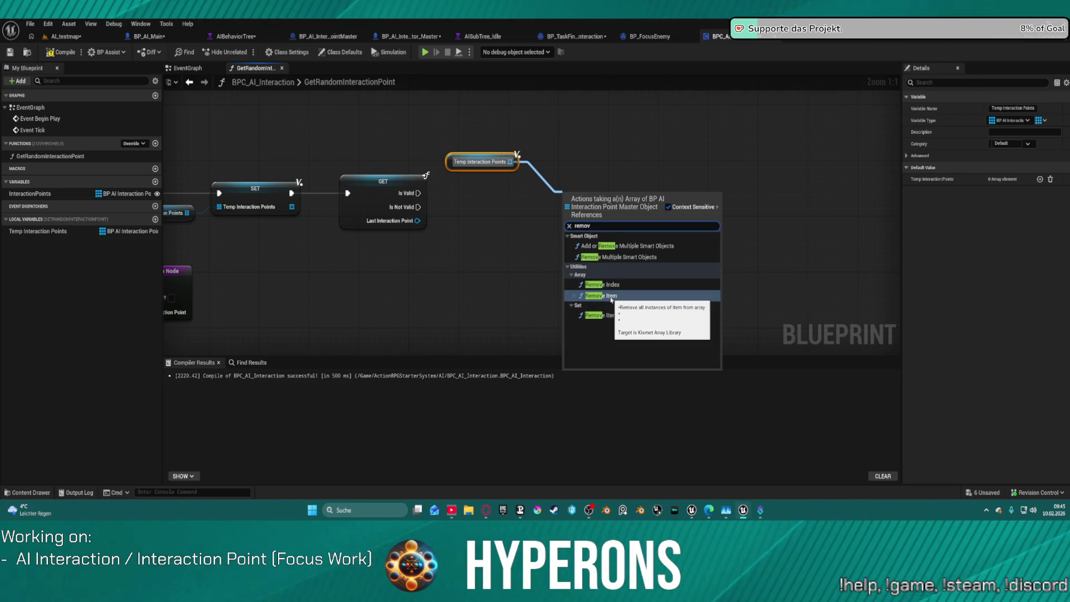
{"action": "left_click", "coordinate": [601, 296]}
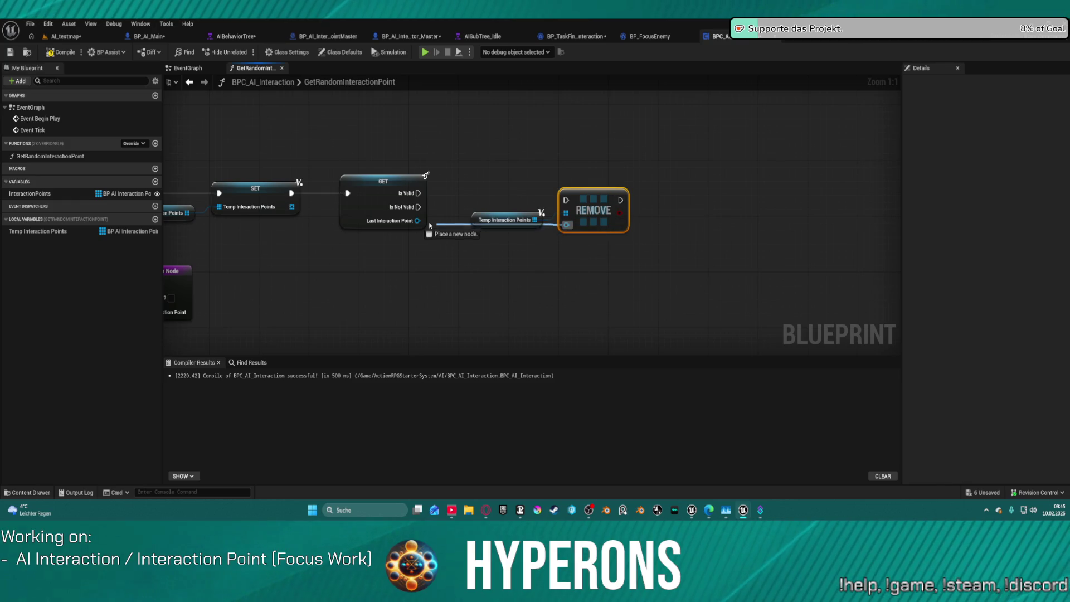
{"action": "left_click_drag", "start_coordinate": [418, 193], "coordinate": [563, 200]}
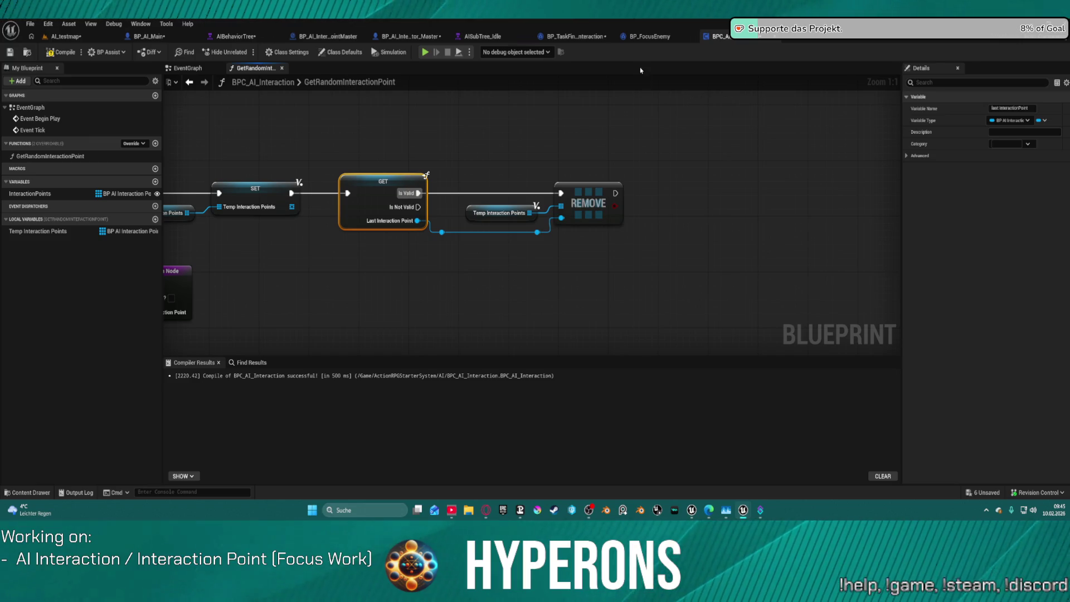
{"action": "left_click_drag", "start_coordinate": [681, 179], "coordinate": [467, 122]}
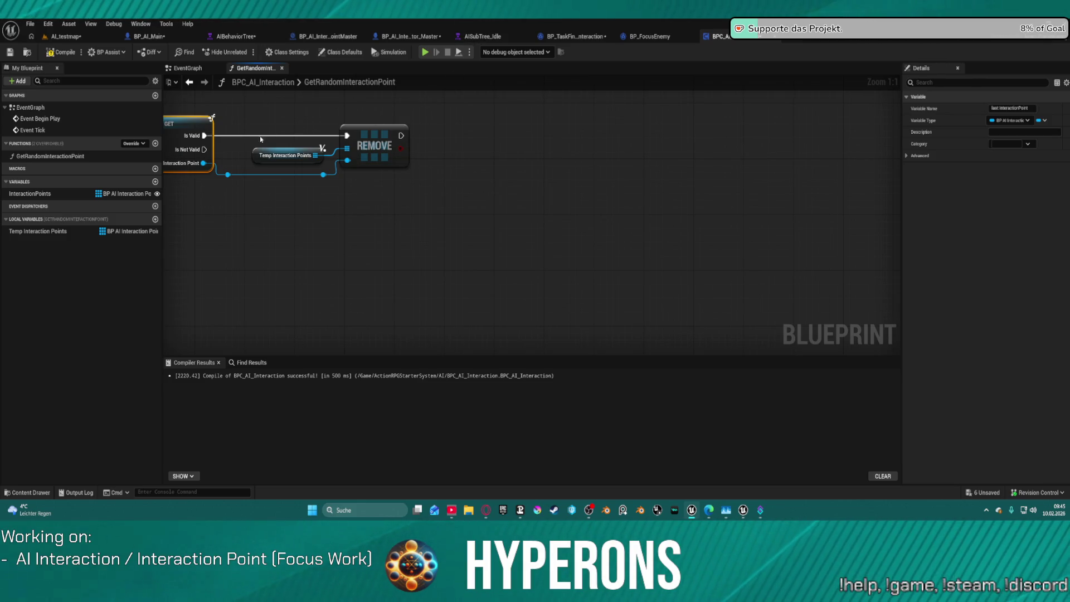
{"action": "mouse_move", "coordinate": [33, 232]}
{"action": "left_mouse_down"}
{"action": "mouse_move", "coordinate": [472, 127]}
{"action": "mouse_move", "coordinate": [471, 146]}
{"action": "mouse_move", "coordinate": [575, 159]}
{"action": "left_mouse_up"}
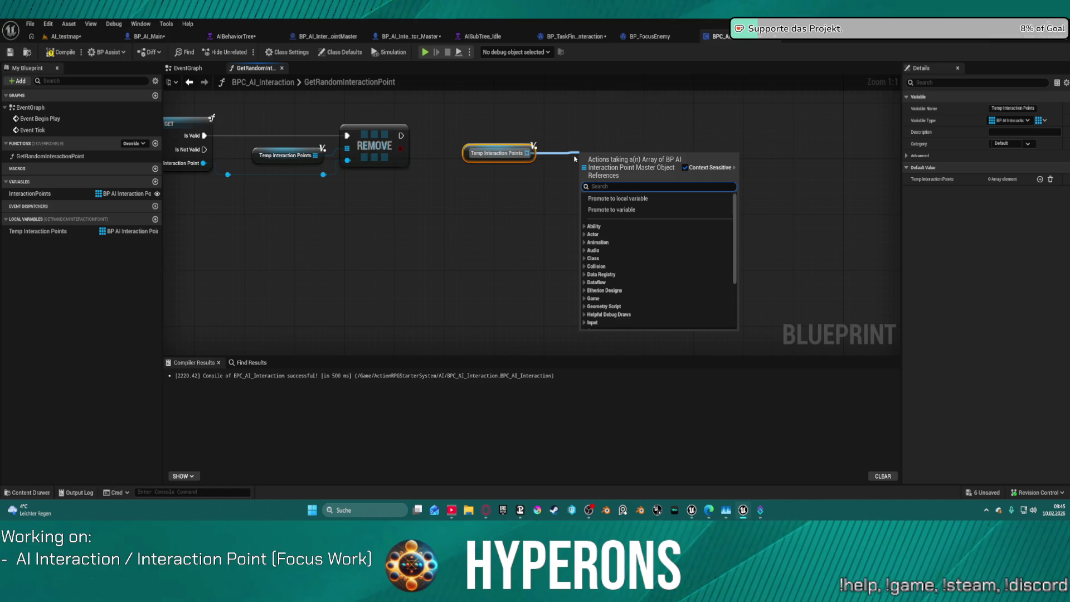
Add a Length and greater-than comparison on Temp Interaction Points.
{"action": "type", "text": "leg"}
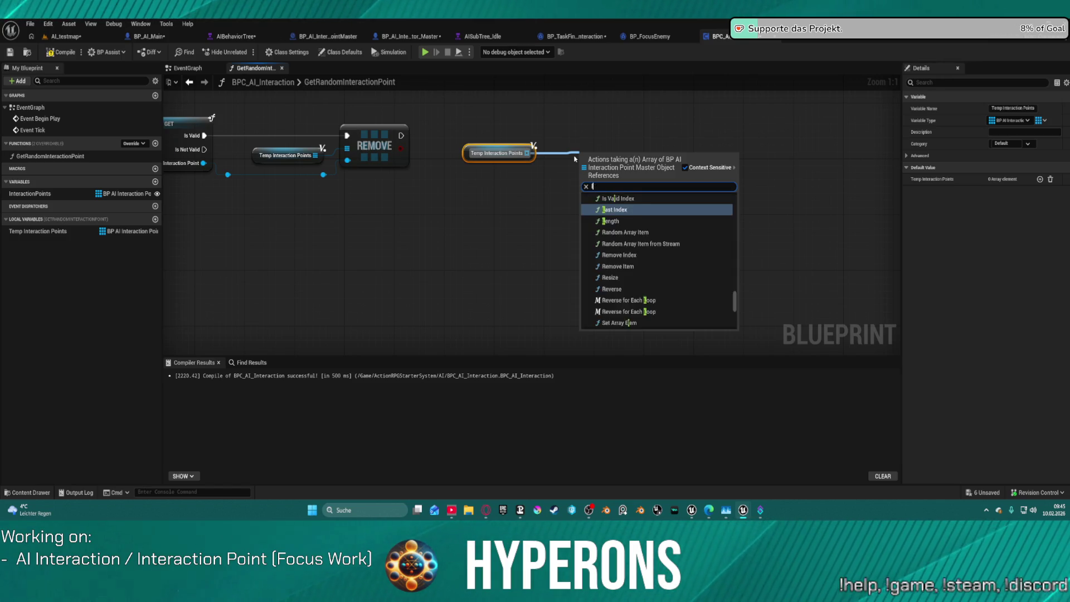
{"action": "key", "text": "BackSpace"}
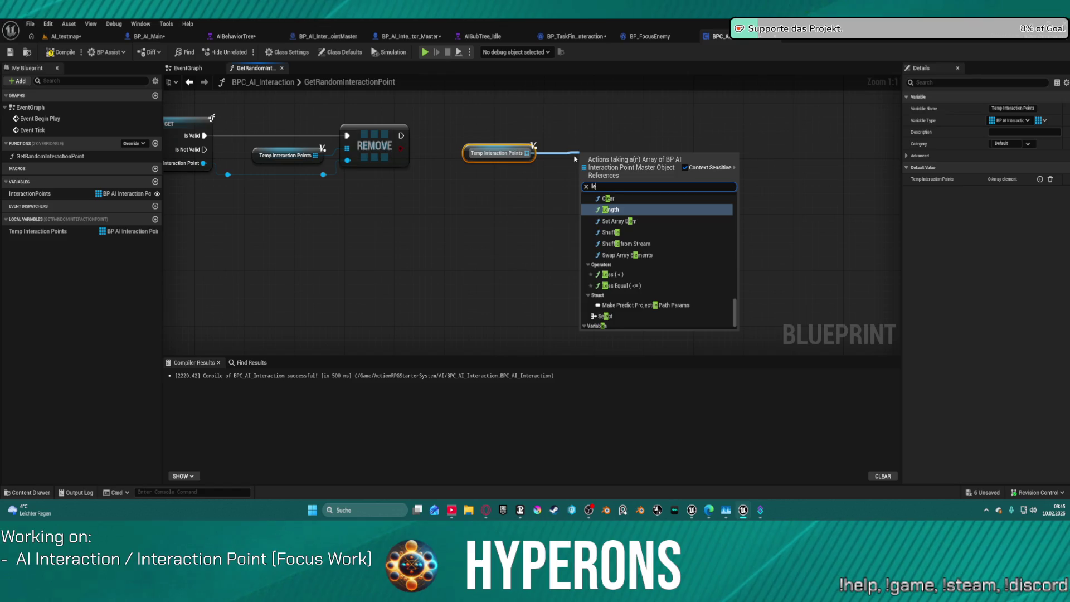
{"action": "key", "text": "Return"}
{"action": "left_click_drag", "start_coordinate": [659, 167], "coordinate": [722, 148]}
{"action": "type", "text": "gre"}
{"action": "left_click", "coordinate": [772, 220]}
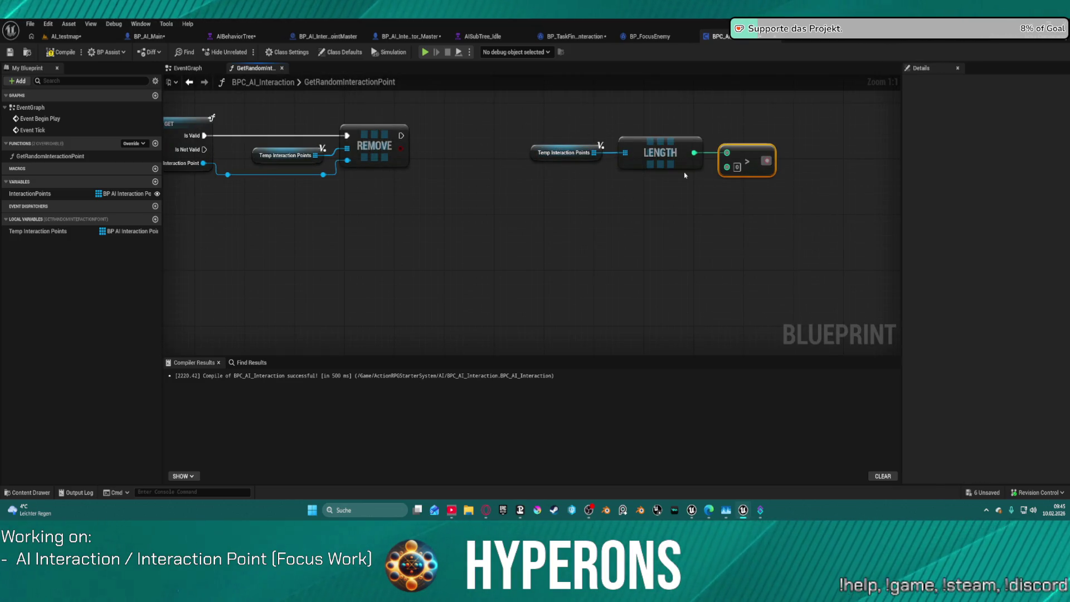
Add a Branch after REMOVE, conditioned on the greater-than result, removing stray Do N and getter nodes.
{"action": "left_click", "coordinate": [766, 121]}
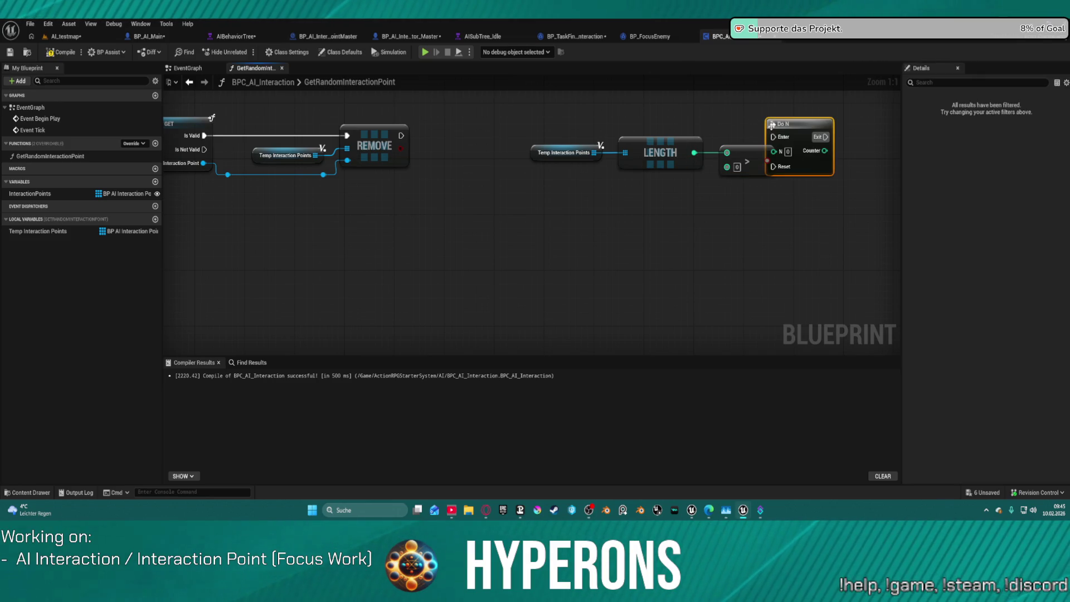
{"action": "key", "text": "Delete"}
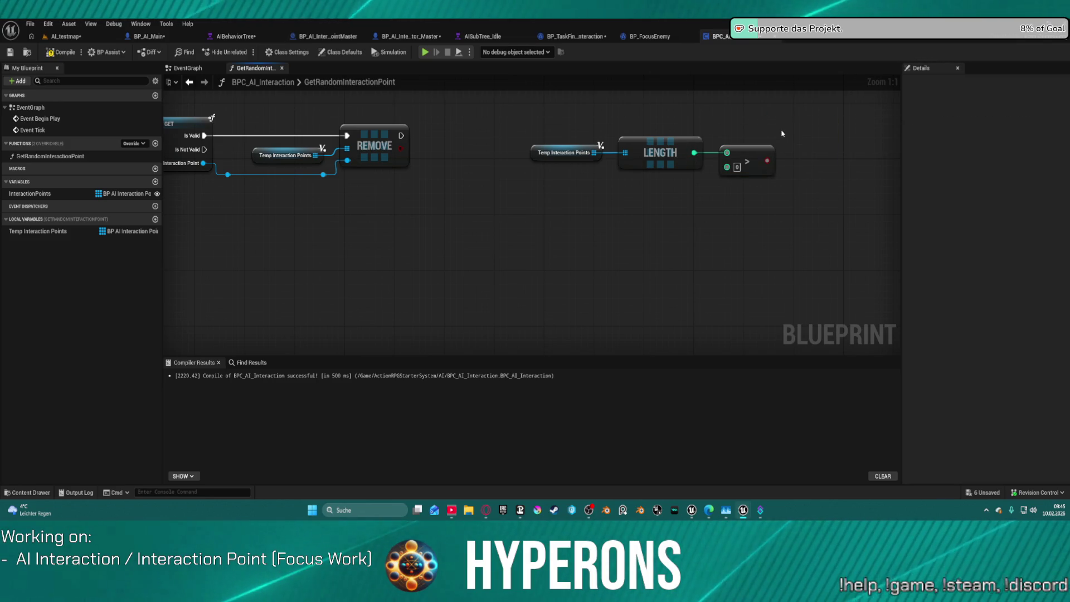
{"action": "left_click", "coordinate": [798, 128]}
{"action": "left_click_drag", "start_coordinate": [805, 144], "coordinate": [400, 136]}
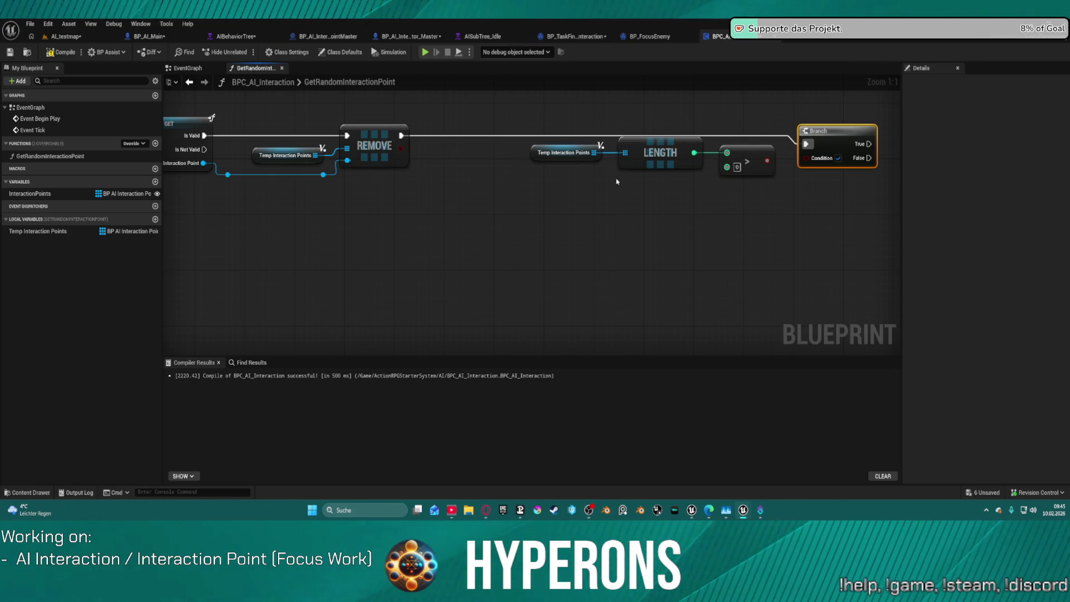
{"action": "left_click_drag", "start_coordinate": [765, 161], "coordinate": [805, 158]}
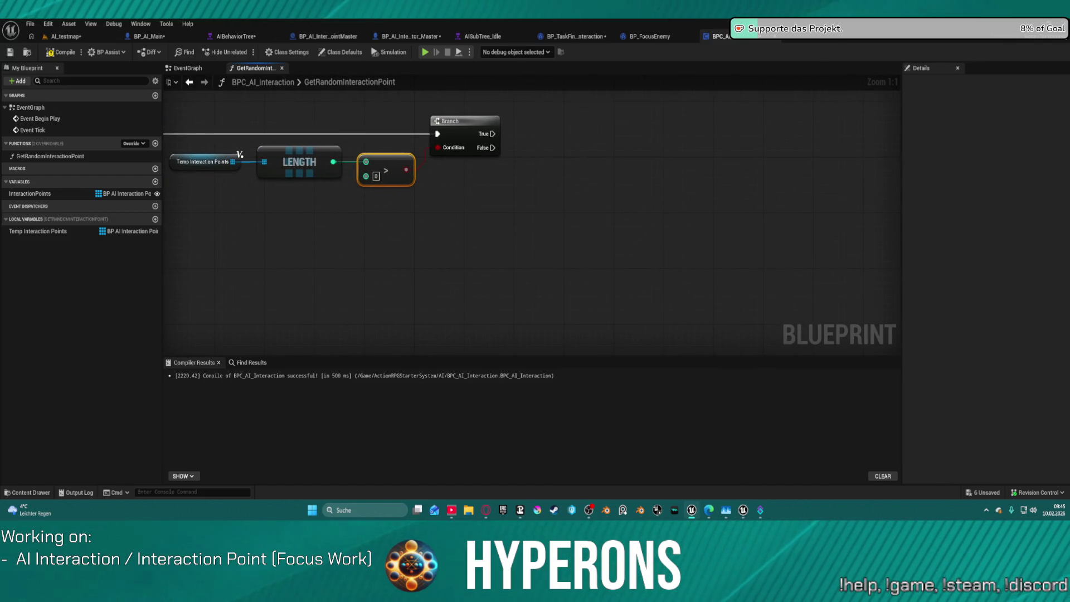
{"action": "mouse_move", "coordinate": [492, 148]}
{"action": "left_mouse_down"}
{"action": "mouse_move", "coordinate": [239, 203]}
{"action": "mouse_move", "coordinate": [359, 203]}
{"action": "mouse_move", "coordinate": [507, 147]}
{"action": "left_mouse_up"}
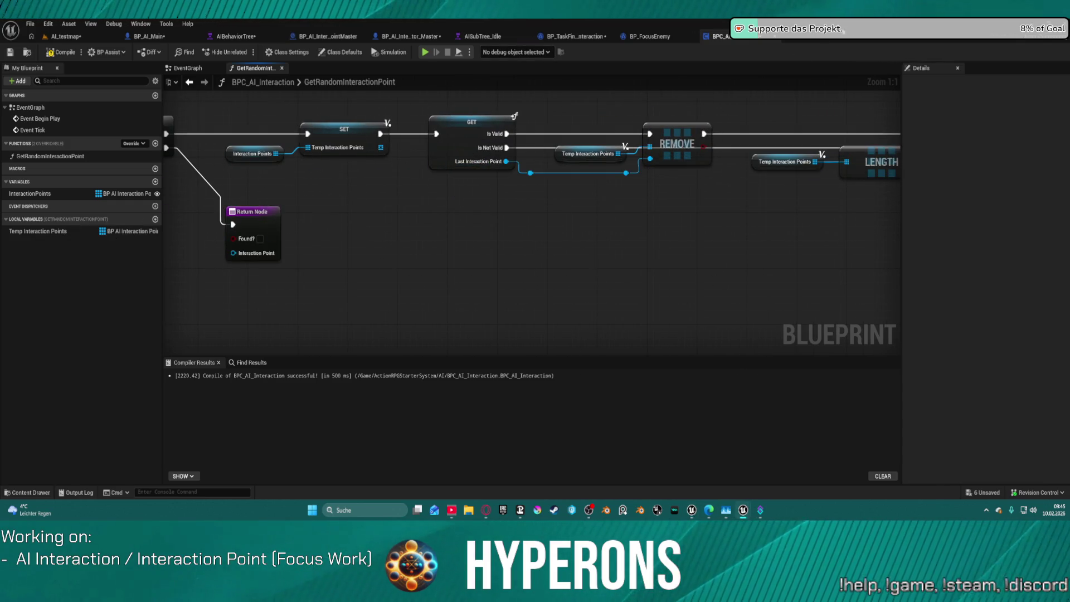
{"action": "mouse_move", "coordinate": [721, 82]}
{"action": "left_mouse_down"}
{"action": "mouse_move", "coordinate": [621, 115]}
{"action": "mouse_move", "coordinate": [203, 136]}
{"action": "left_mouse_up"}
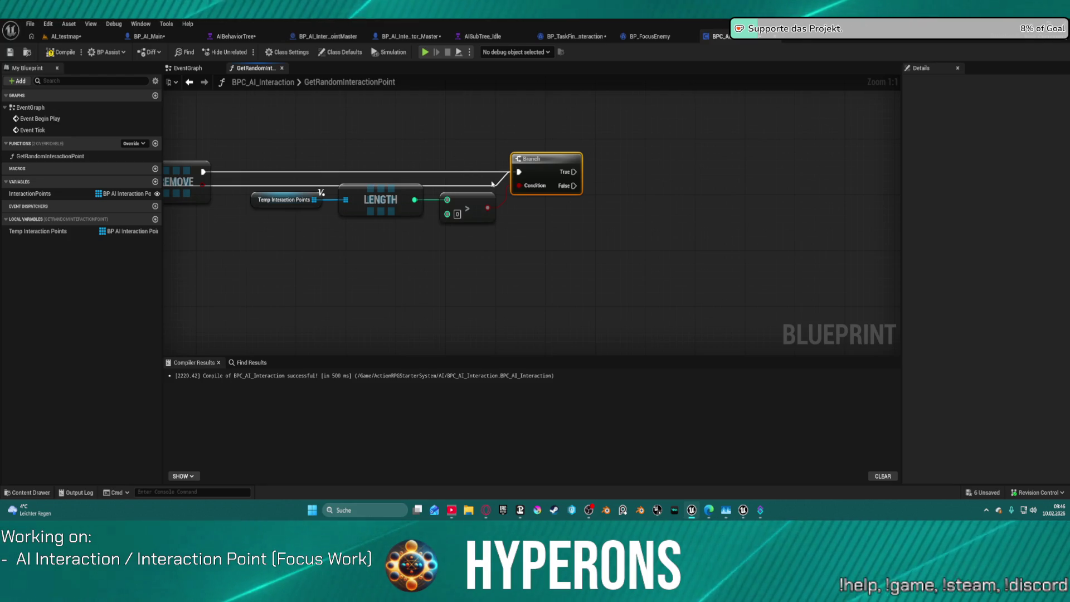
{"action": "mouse_move", "coordinate": [429, 252]}
{"action": "left_mouse_down"}
{"action": "mouse_move", "coordinate": [750, 241]}
{"action": "mouse_move", "coordinate": [594, 219]}
{"action": "left_mouse_up"}
{"action": "key", "text": "ctrl+v"}
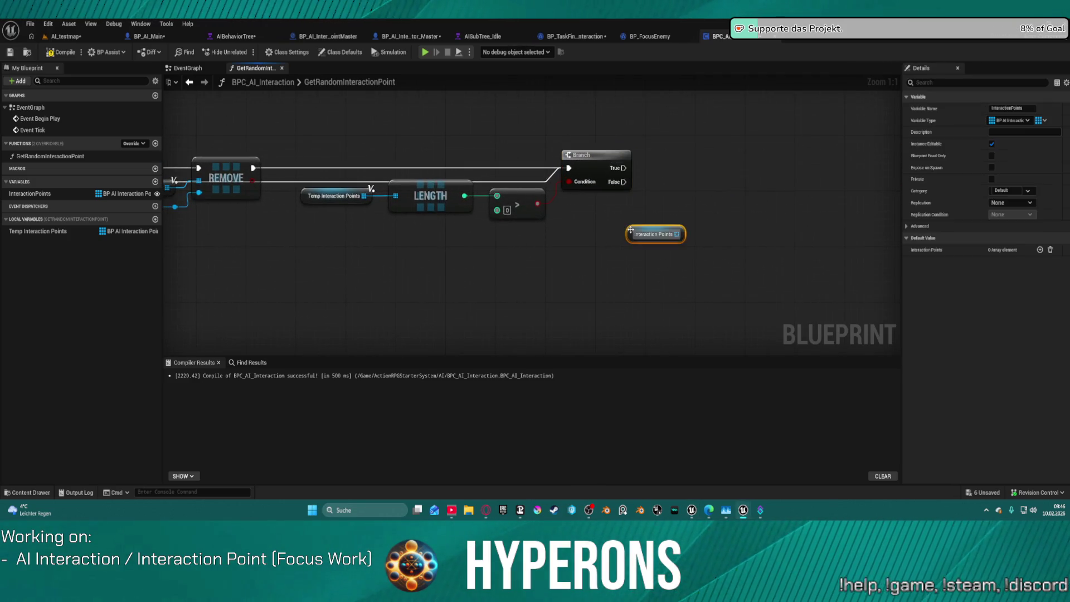
{"action": "left_click", "coordinate": [655, 258]}
{"action": "left_click", "coordinate": [653, 234]}
{"action": "key", "text": "Delete"}
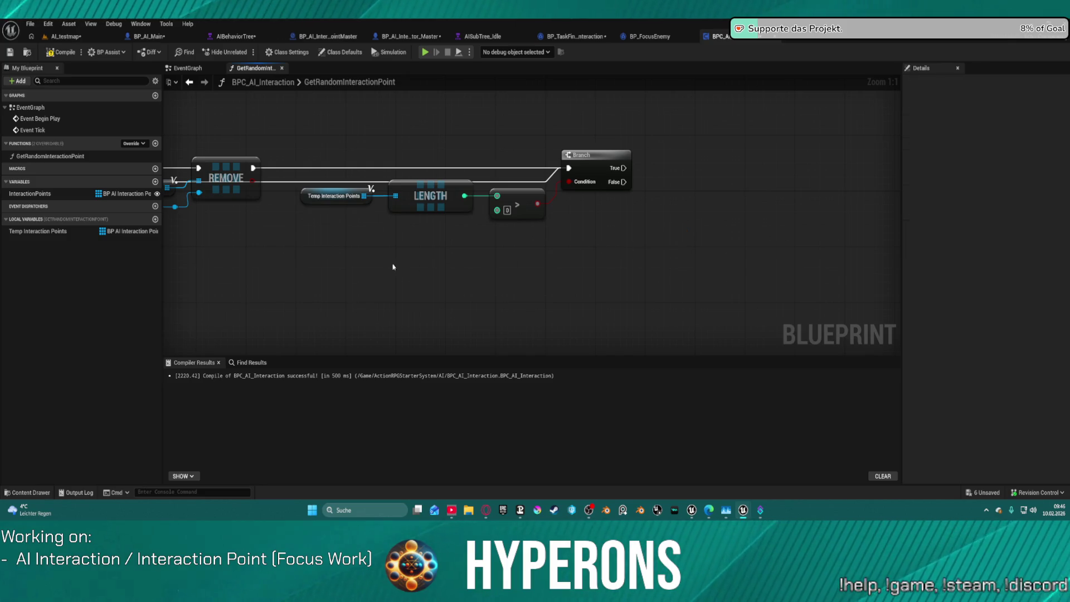
Copy the existing Return Node and connect the new Branch's False output to it.
{"action": "mouse_move", "coordinate": [321, 234]}
{"action": "left_mouse_down"}
{"action": "mouse_move", "coordinate": [336, 234]}
{"action": "mouse_move", "coordinate": [80, 198]}
{"action": "left_mouse_up"}
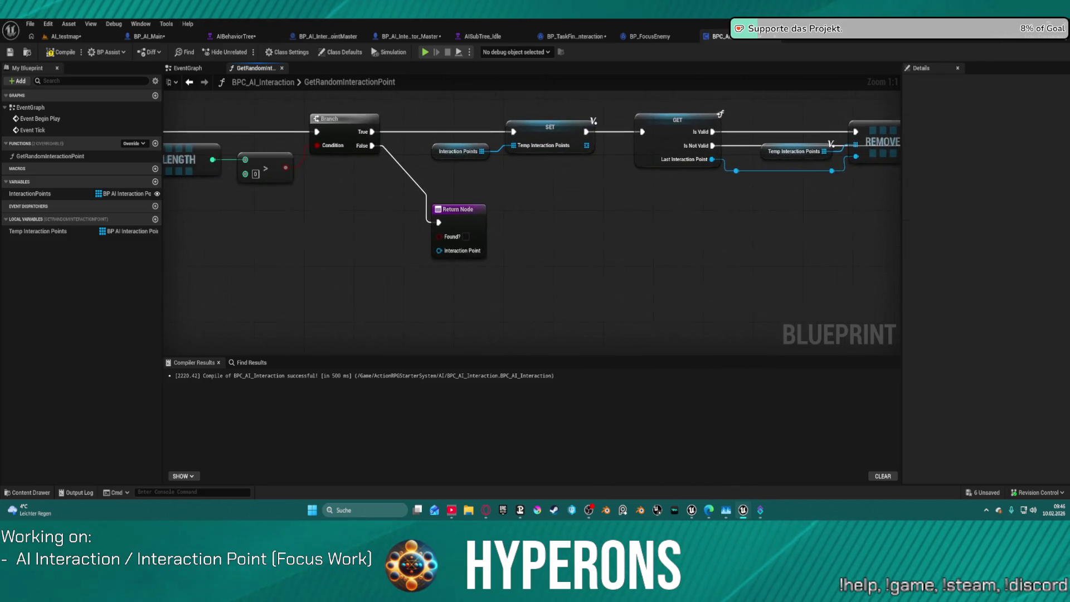
{"action": "left_click", "coordinate": [462, 245]}
{"action": "left_click_drag", "start_coordinate": [700, 242], "coordinate": [353, 219]}
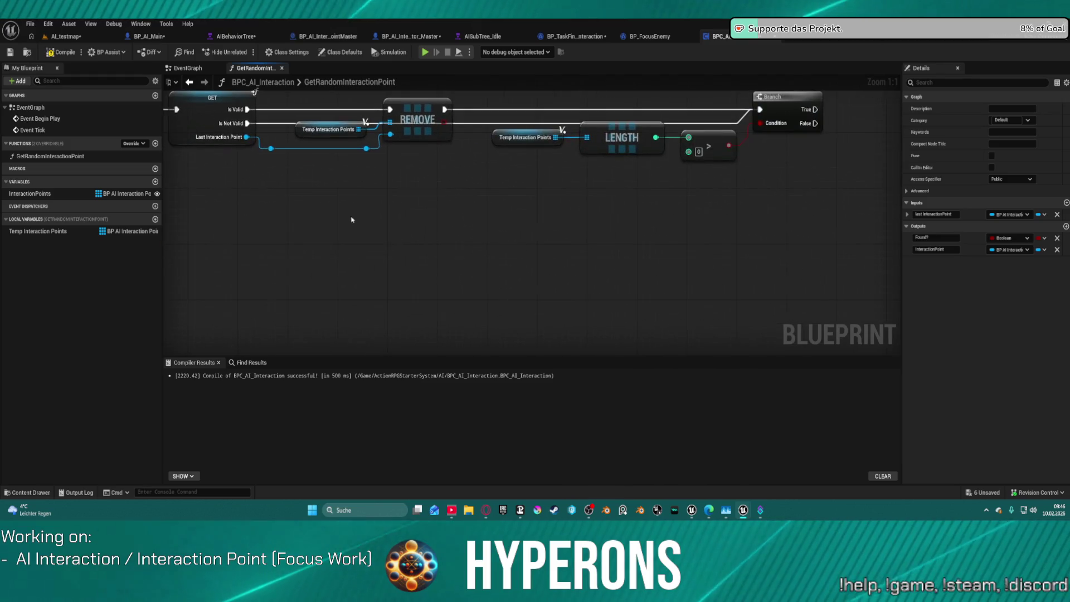
{"action": "left_click_drag", "start_coordinate": [814, 195], "coordinate": [657, 202]}
{"action": "key", "text": "ctrl+v"}
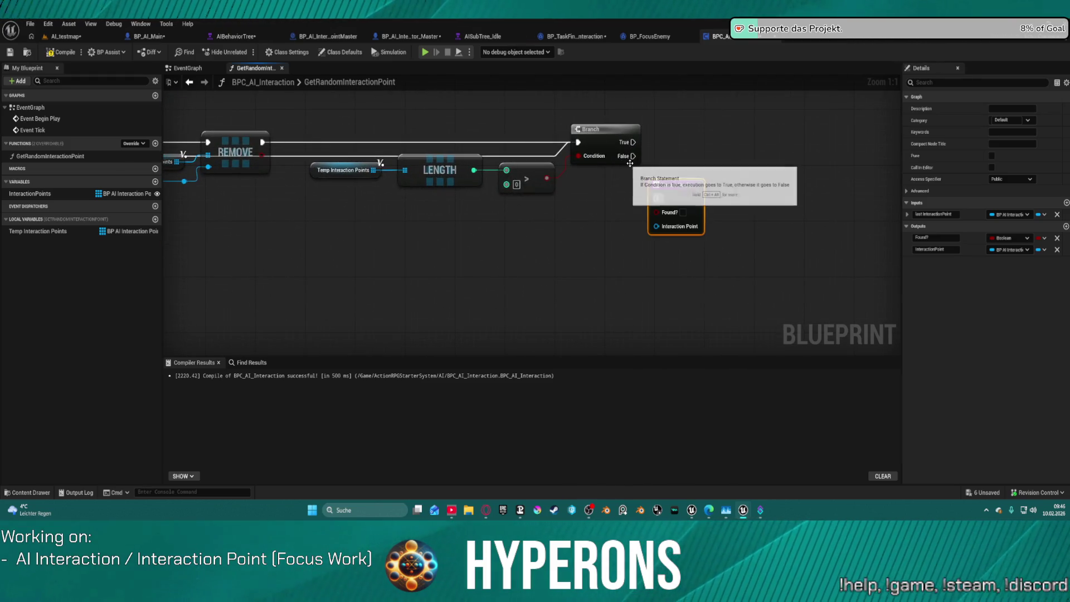
{"action": "mouse_move", "coordinate": [633, 156]}
{"action": "left_mouse_down"}
{"action": "mouse_move", "coordinate": [652, 205]}
{"action": "mouse_move", "coordinate": [679, 181]}
{"action": "left_mouse_up"}
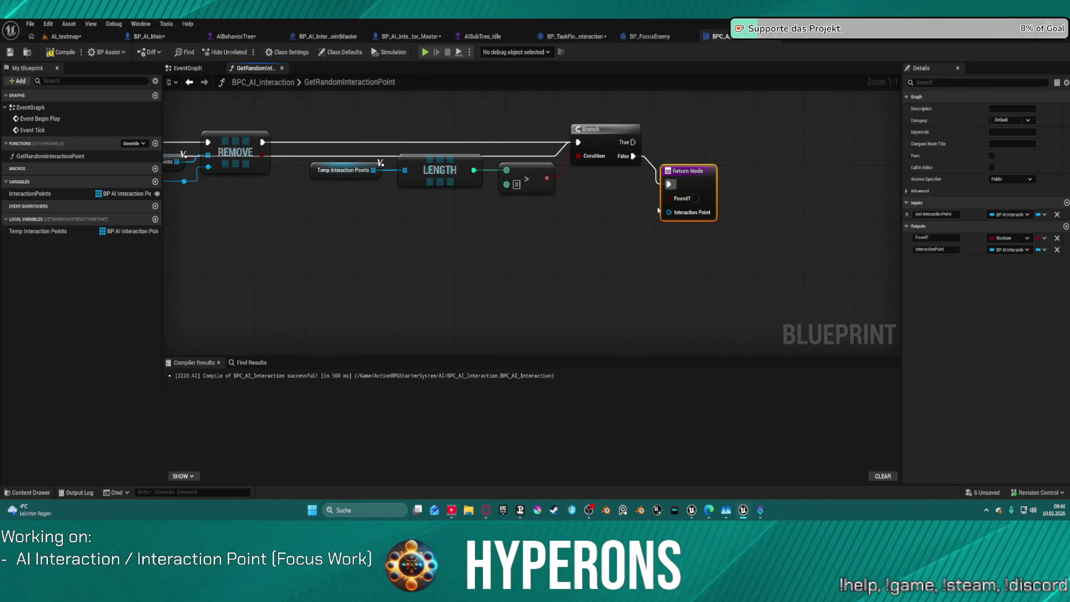
Feed Get Last Interaction Point into the Return Node's Interaction Point.
{"action": "left_click_drag", "start_coordinate": [669, 215], "coordinate": [628, 221]}
{"action": "type", "text": "last"}
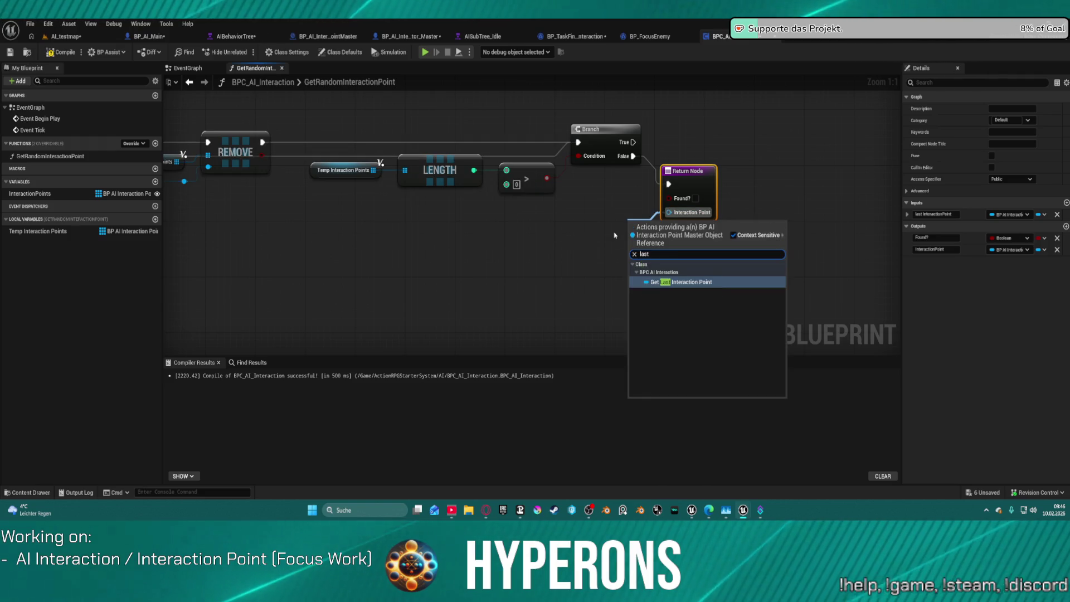
{"action": "key", "text": "Return"}
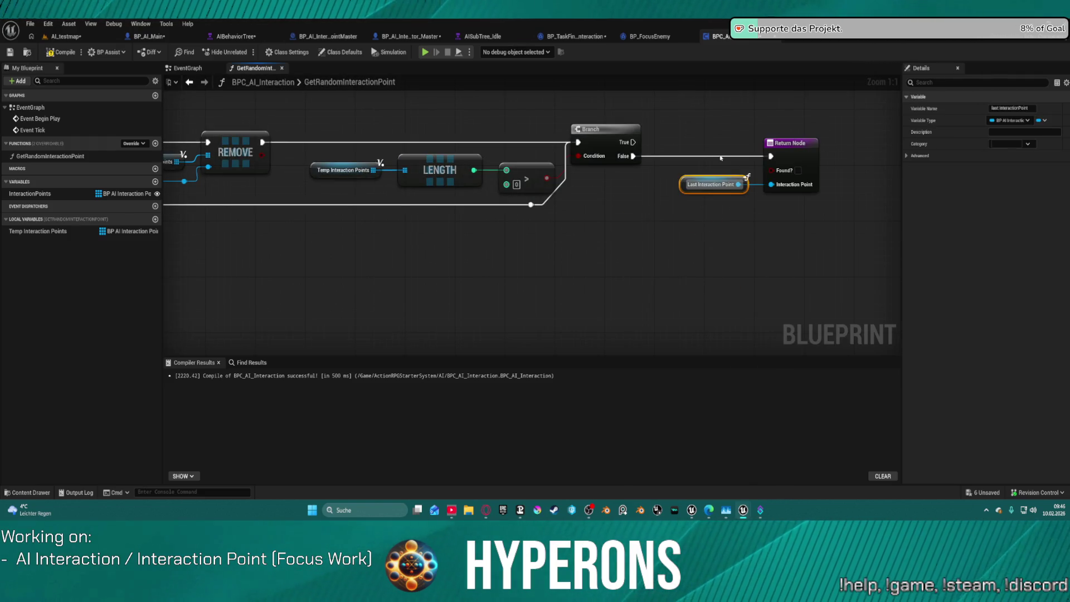
Add a Shuffle on a Temp Interaction Points getter, run from the Branch's True output.
{"action": "left_click_drag", "start_coordinate": [705, 124], "coordinate": [483, 124]}
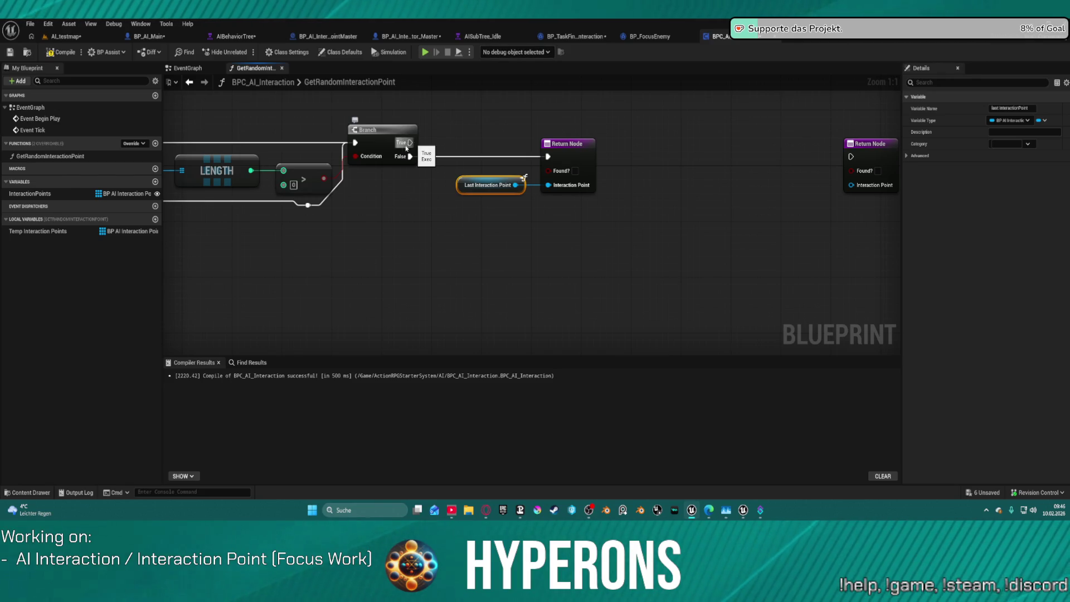
{"action": "mouse_move", "coordinate": [50, 232]}
{"action": "left_mouse_down"}
{"action": "mouse_move", "coordinate": [468, 101]}
{"action": "mouse_move", "coordinate": [456, 99]}
{"action": "mouse_move", "coordinate": [575, 111]}
{"action": "left_mouse_up"}
{"action": "left_click", "coordinate": [490, 110]}
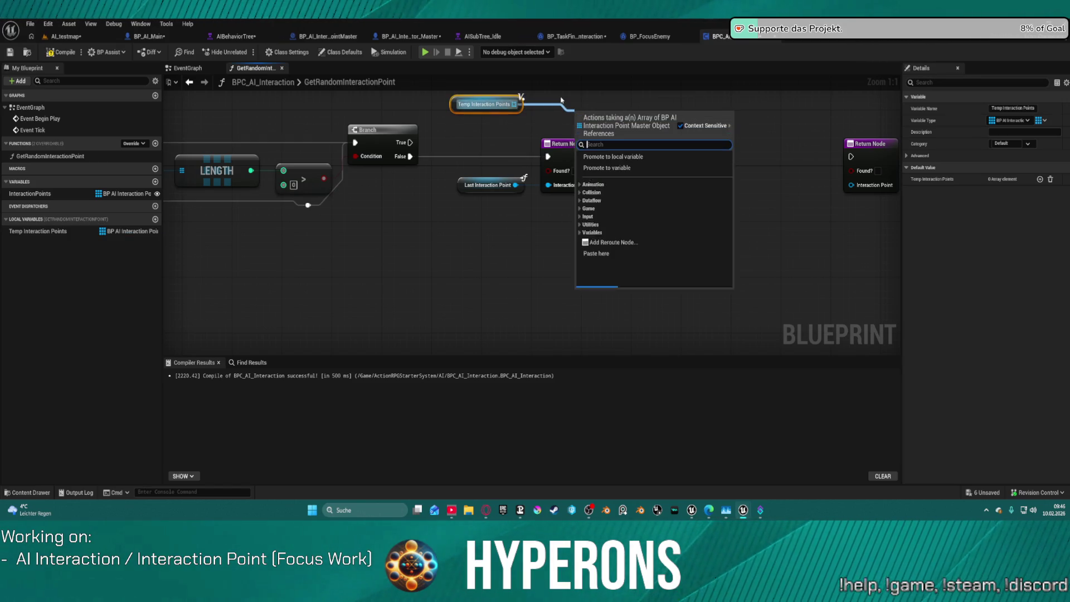
{"action": "type", "text": "shuf"}
{"action": "key", "text": "Return"}
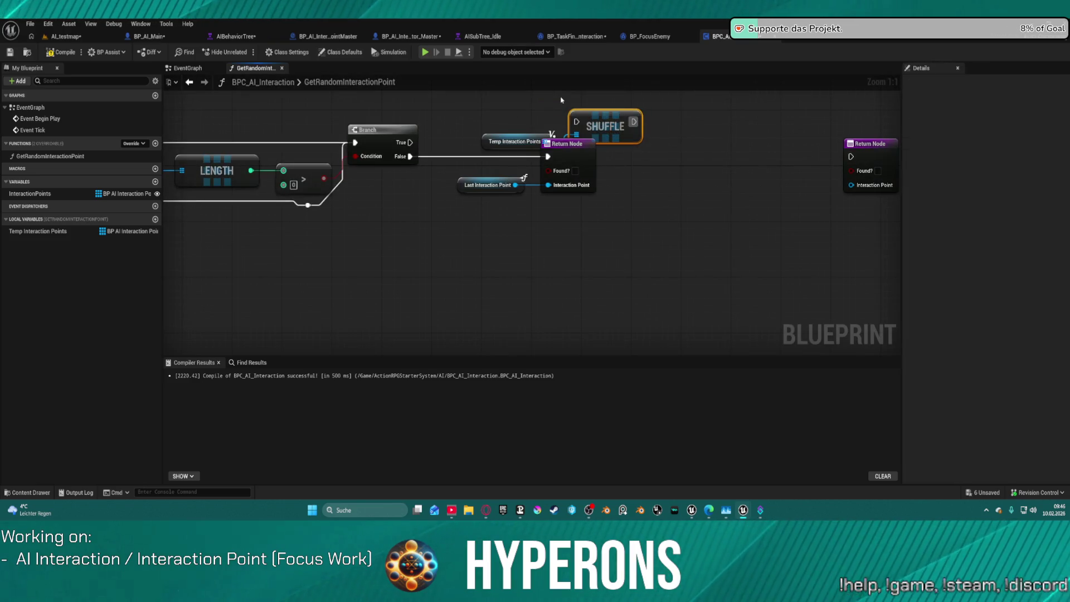
{"action": "mouse_move", "coordinate": [571, 114]}
{"action": "left_mouse_down"}
{"action": "mouse_move", "coordinate": [552, 137]}
{"action": "mouse_move", "coordinate": [410, 143]}
{"action": "left_mouse_up"}
{"action": "key", "text": "f"}
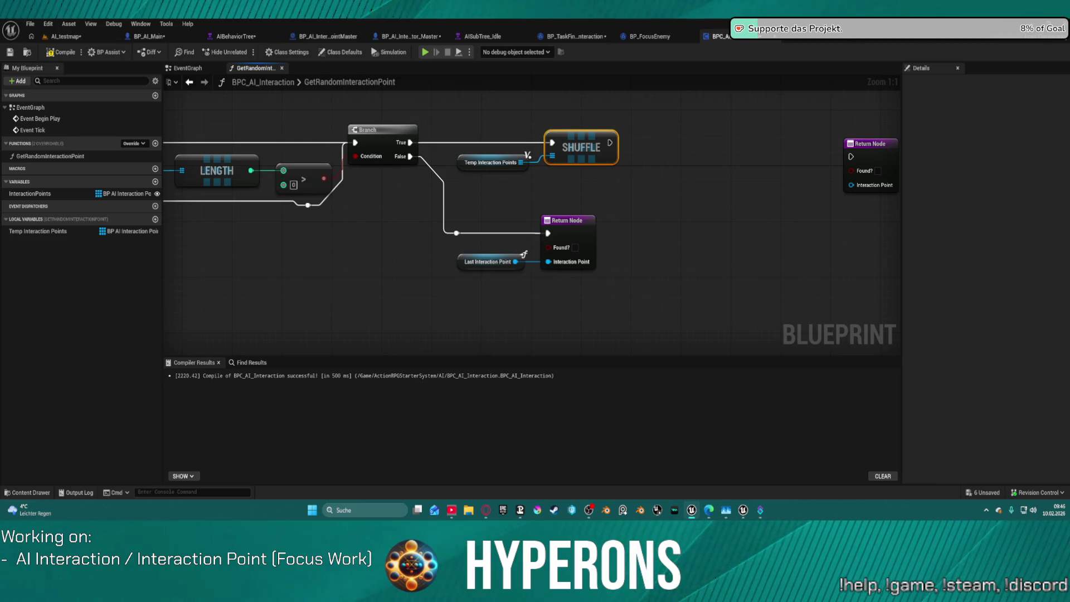
{"action": "left_click_drag", "start_coordinate": [568, 110], "coordinate": [729, 116]}
Add a For Each Loop over Temp Interaction Points, executed right after the Shuffle.
{"action": "left_click_drag", "start_coordinate": [681, 170], "coordinate": [841, 184]}
{"action": "type", "text": "for a"}
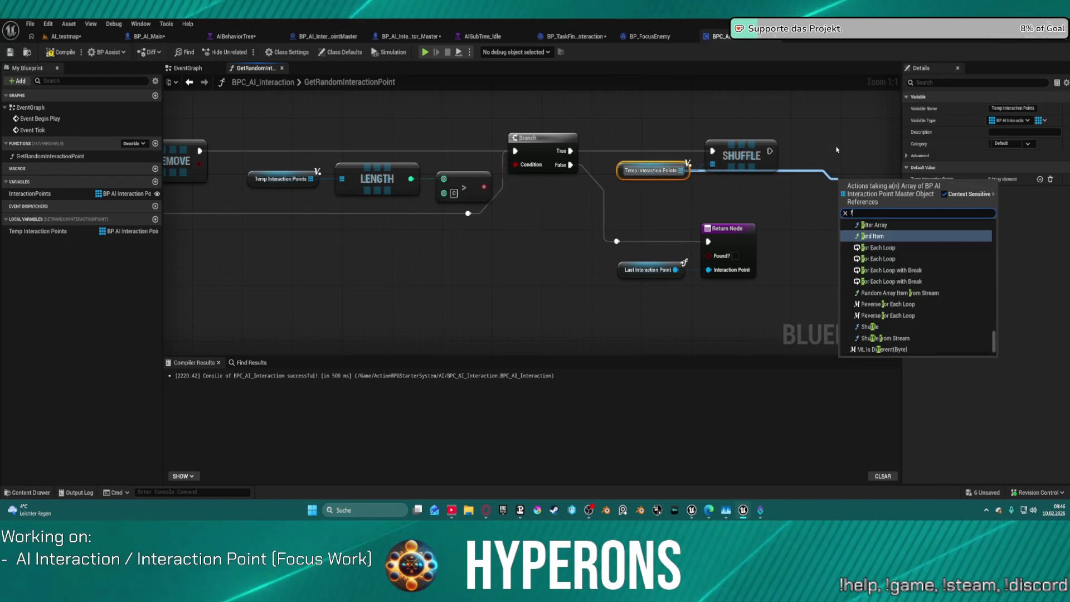
{"action": "key", "text": "Return"}
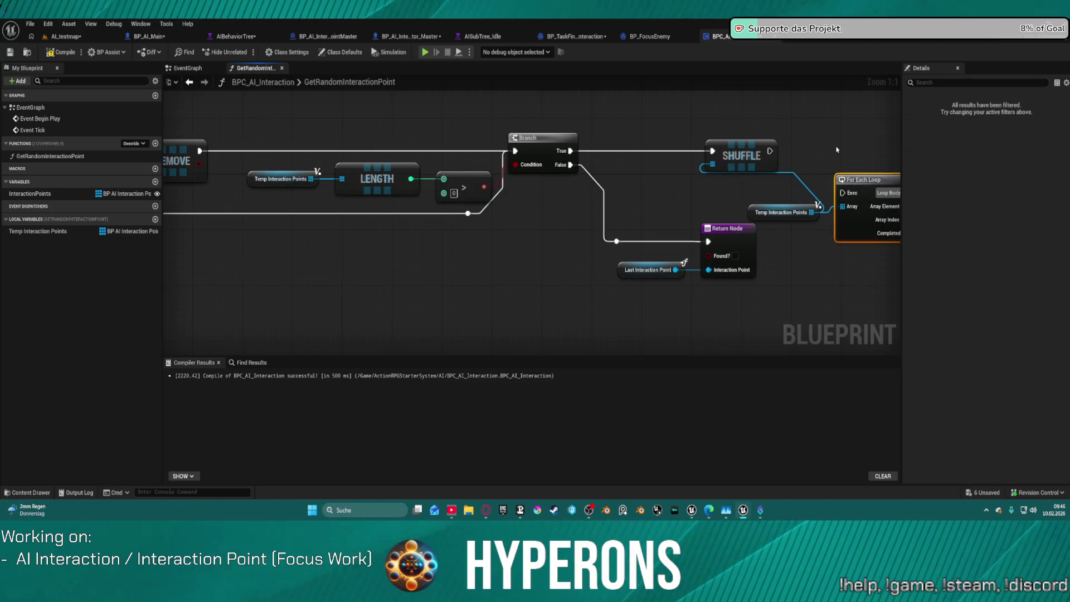
{"action": "left_click_drag", "start_coordinate": [857, 194], "coordinate": [770, 151]}
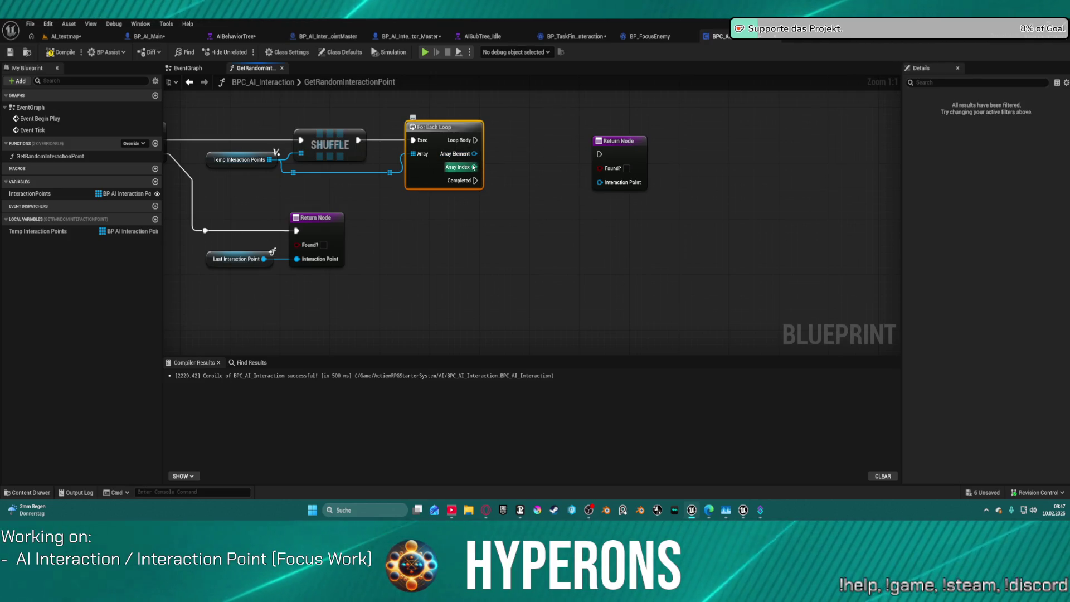
{"action": "left_click", "coordinate": [405, 38]}
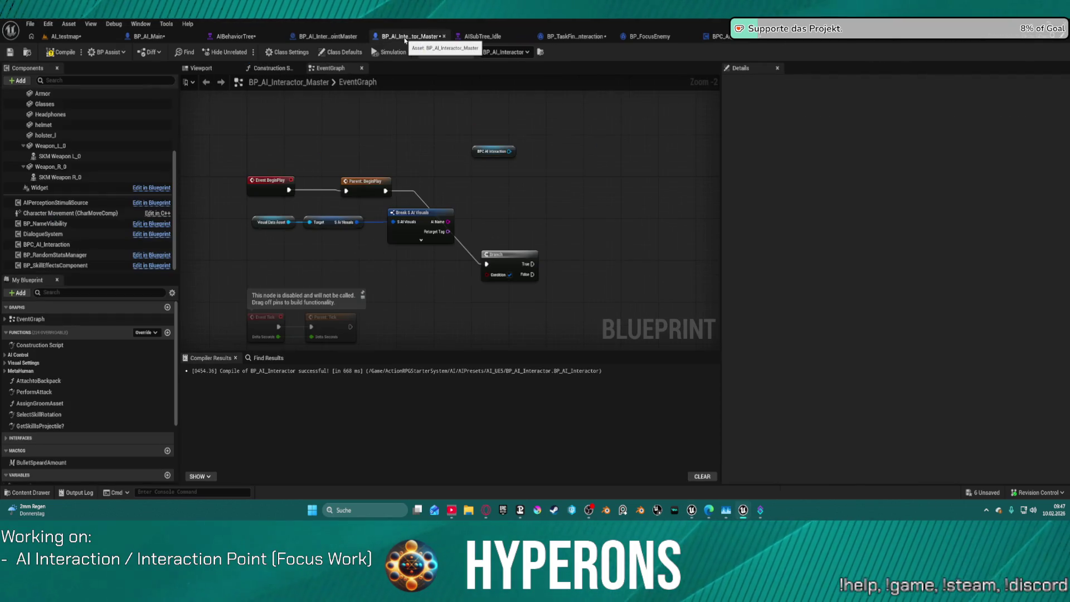
Look through BP_TaskFindInteraction, then bring up the BP_AI_InteractionPointMaster blueprint.
{"action": "left_click", "coordinate": [574, 36]}
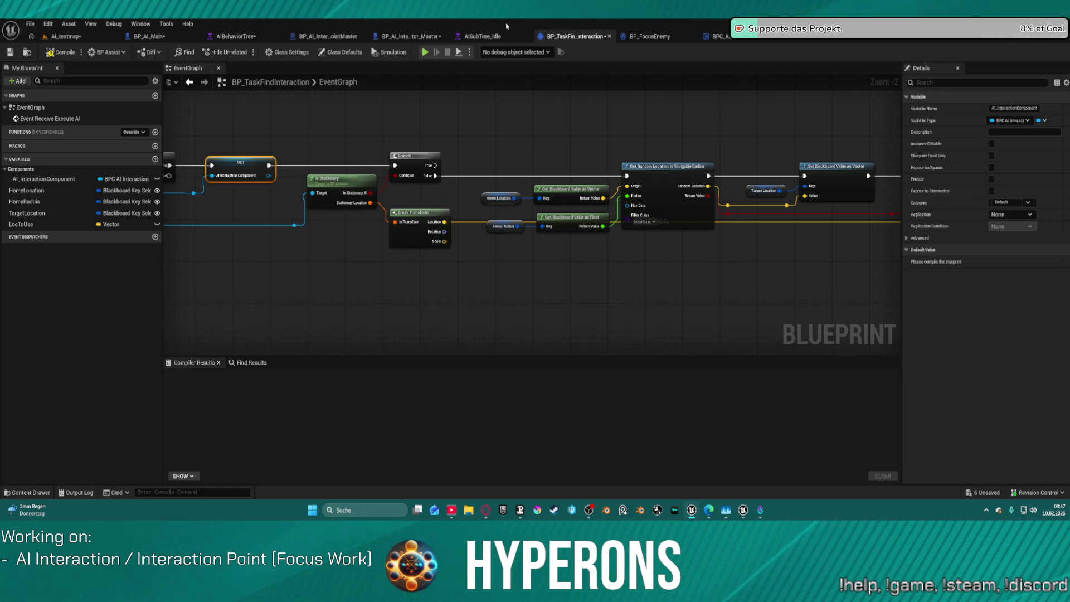
{"action": "left_click", "coordinate": [410, 37]}
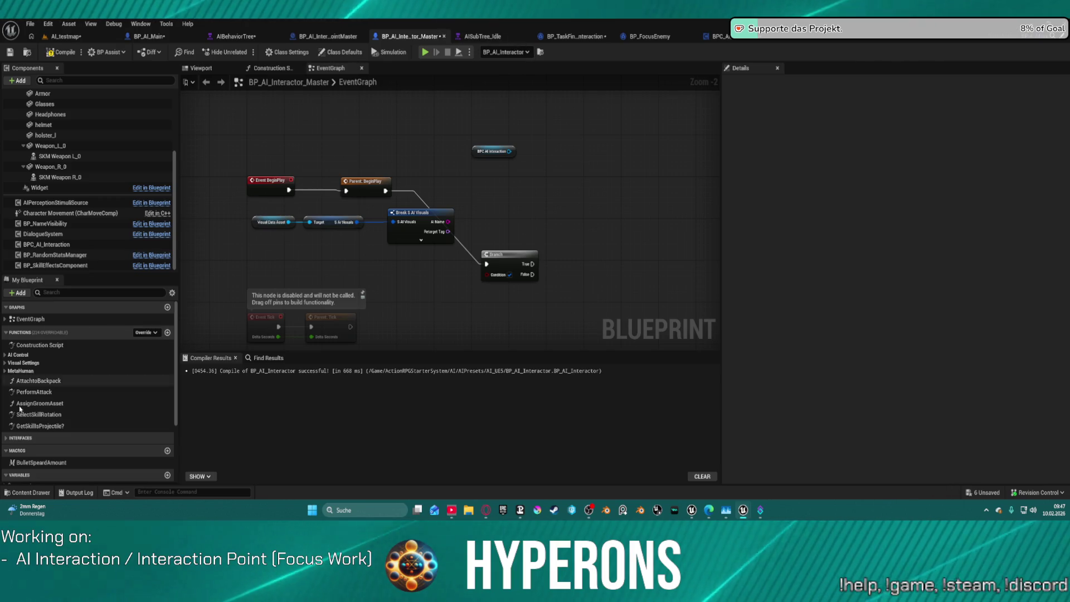
{"action": "left_click", "coordinate": [328, 36]}
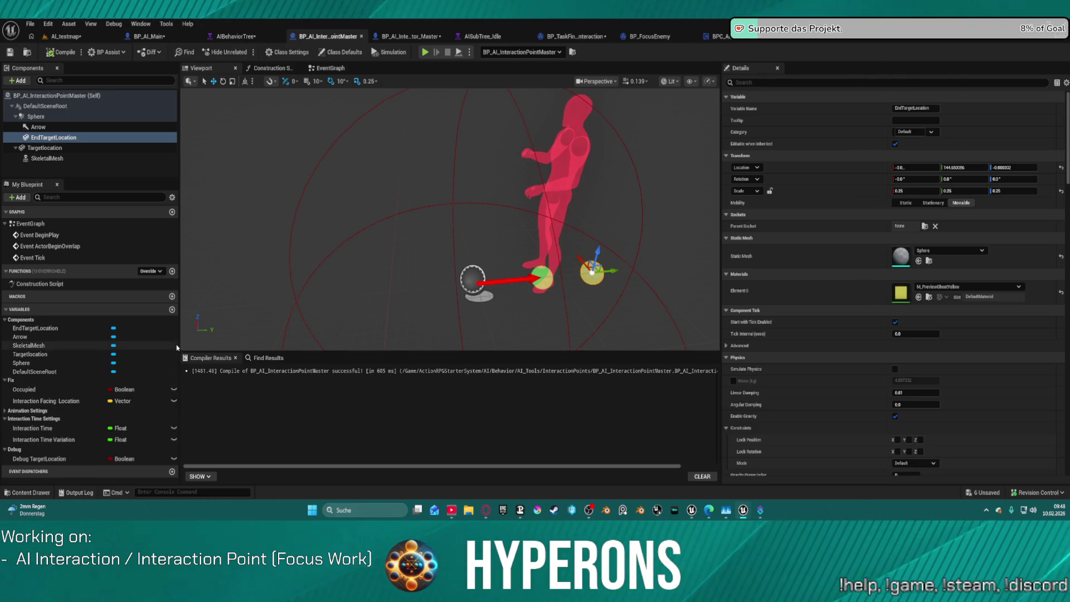
Inspect the Sphere component's 200 radius, then go back to BP_TaskFindInteraction.
{"action": "left_click", "coordinate": [3, 410]}
{"action": "scroll", "coordinate": [81, 428], "scroll_direction": "down", "scroll_amount": 2}
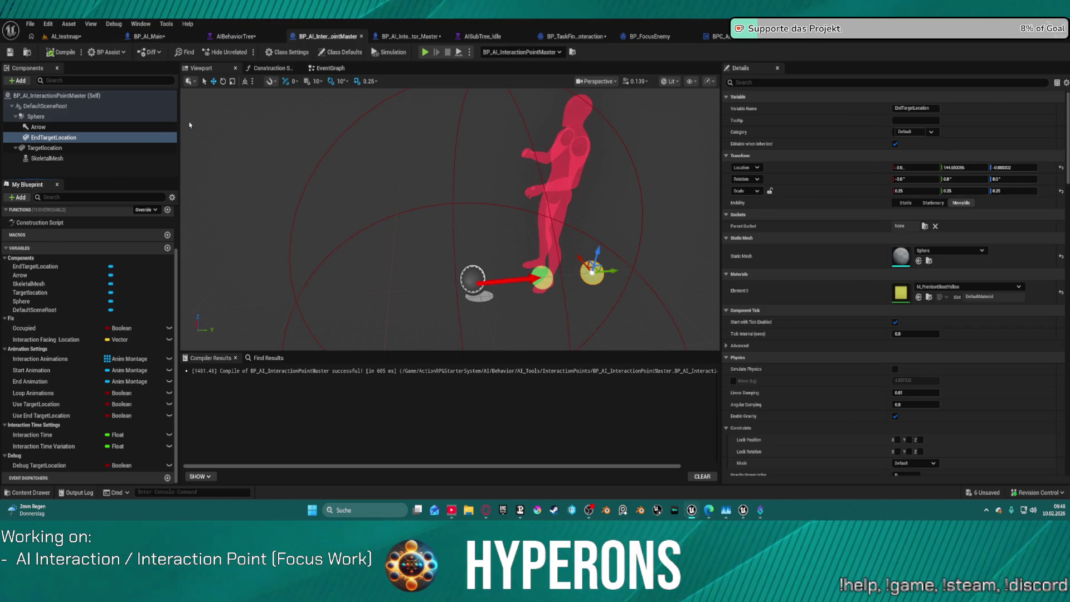
{"action": "left_click", "coordinate": [107, 118]}
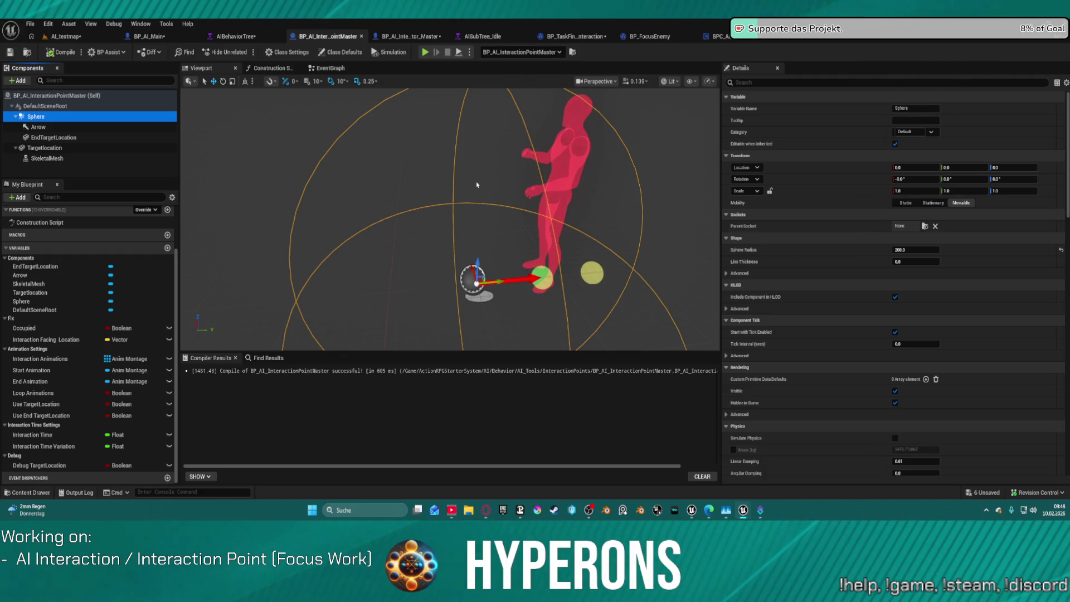
{"action": "mouse_move", "coordinate": [516, 219]}
{"action": "left_mouse_down"}
{"action": "mouse_move", "coordinate": [445, 226]}
{"action": "mouse_move", "coordinate": [446, 208]}
{"action": "left_mouse_up"}
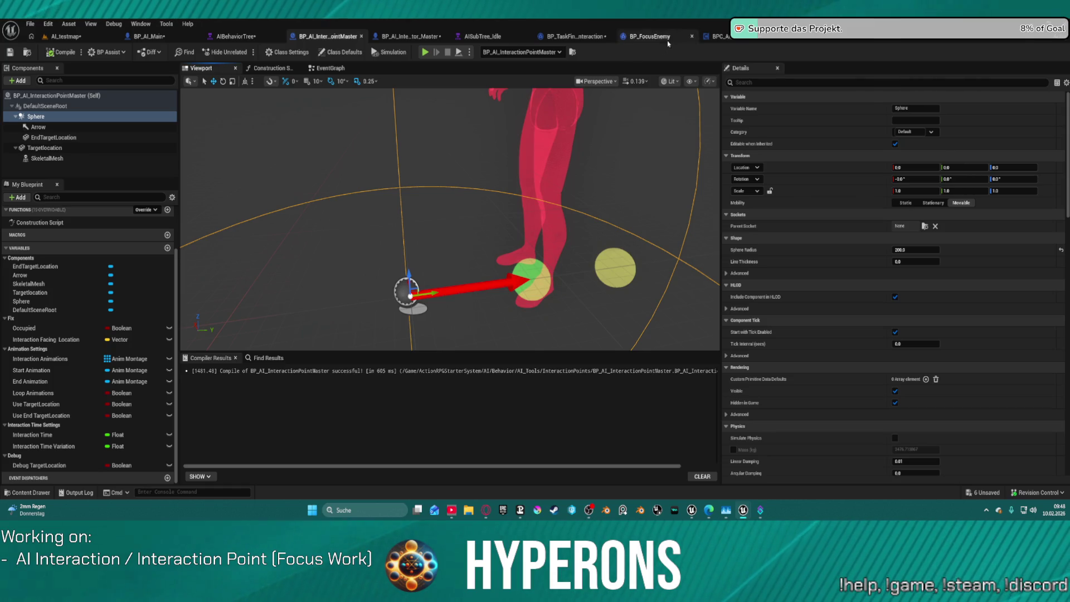
{"action": "left_click", "coordinate": [595, 37]}
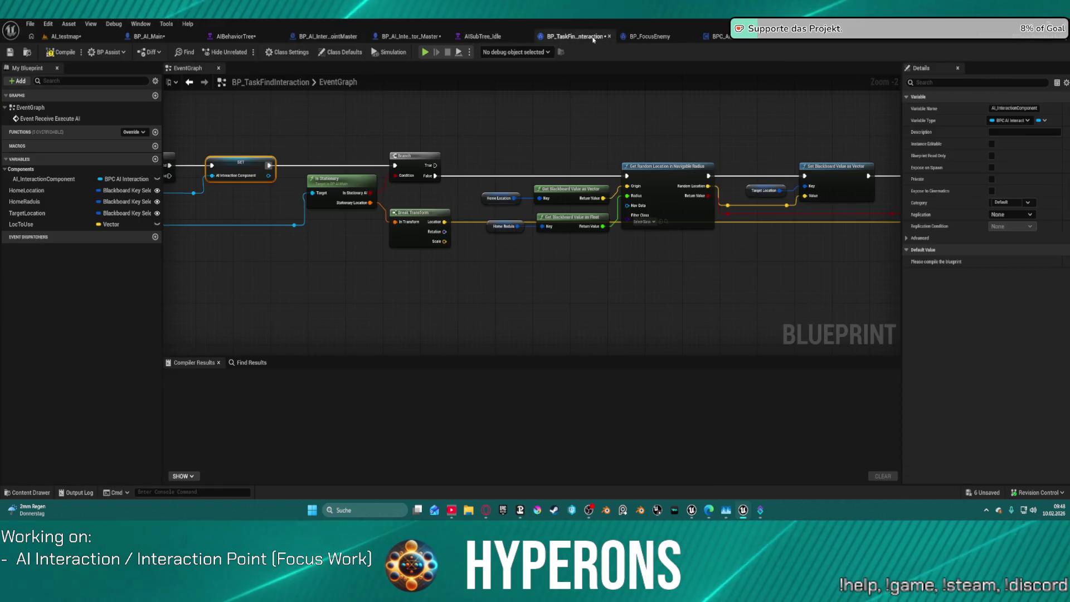
Return to GetRandomInteractionPoint and move the unused Return Node further right.
{"action": "left_click", "coordinate": [725, 37]}
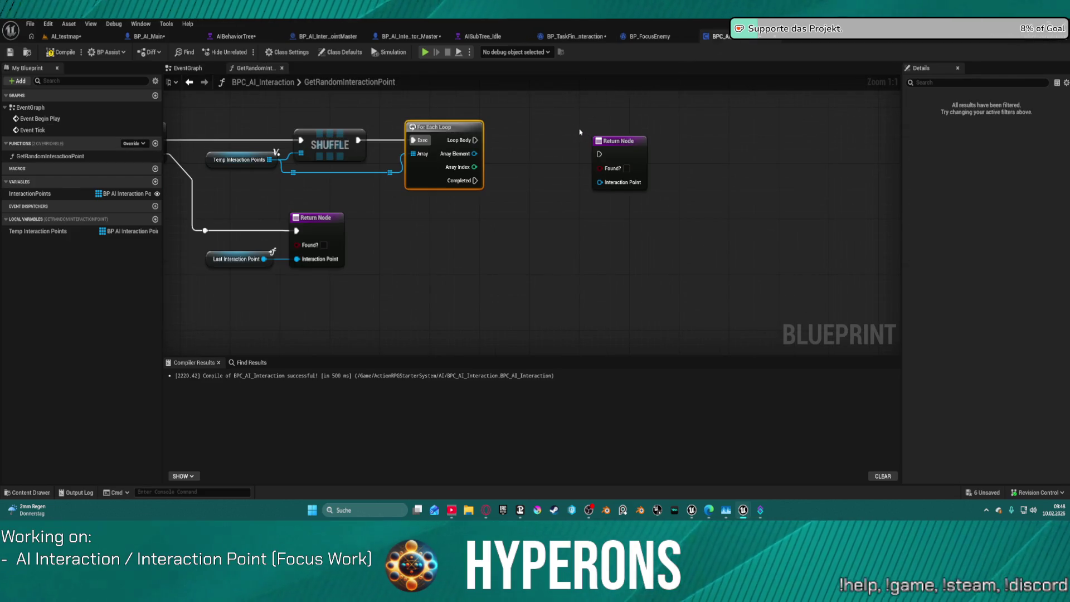
{"action": "left_click_drag", "start_coordinate": [621, 145], "coordinate": [765, 118]}
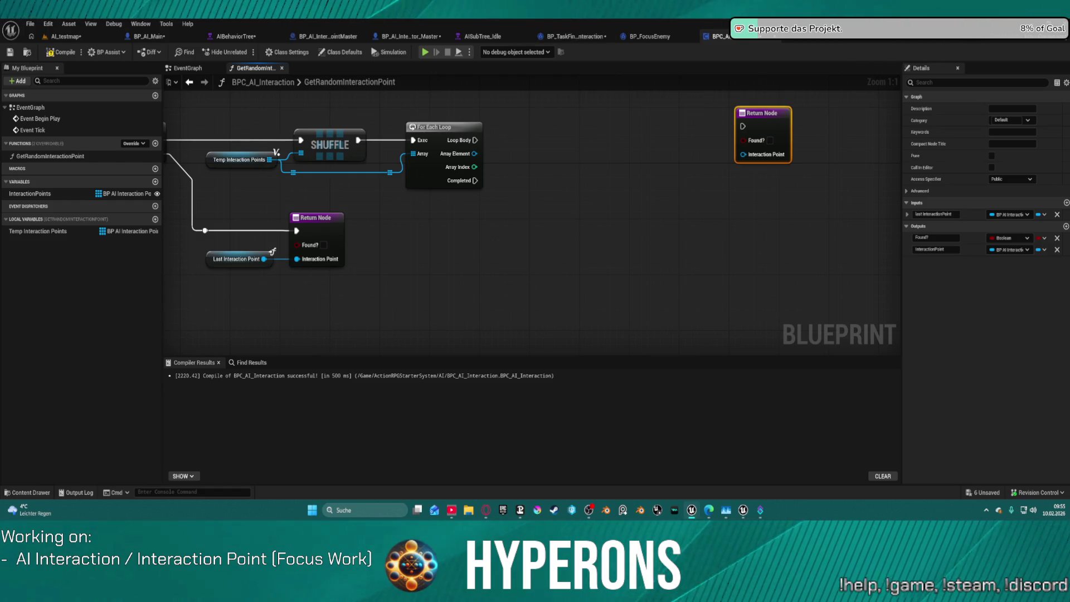
{"action": "key", "text": "alt+Tab"}
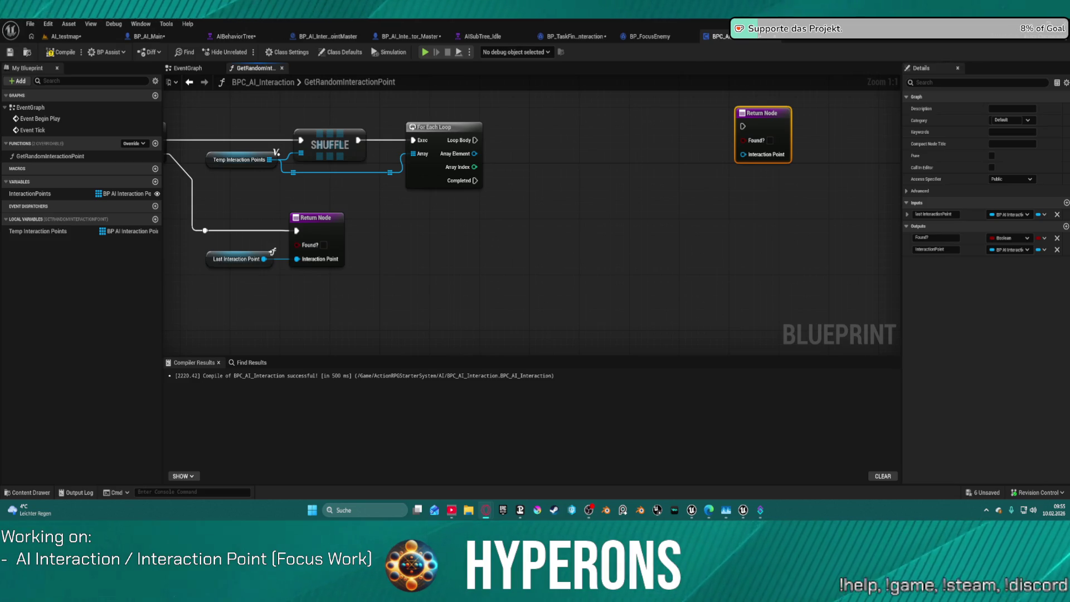
{"action": "mouse_move", "coordinate": [609, 260]}
{"action": "left_mouse_down"}
{"action": "mouse_move", "coordinate": [593, 239]}
{"action": "mouse_move", "coordinate": [366, 199]}
{"action": "left_mouse_up"}
Pan across the SET, LENGTH, Branch, Shuffle and loop nodes, then go to BP_TaskFindInteraction.
{"action": "mouse_move", "coordinate": [662, 210]}
{"action": "left_mouse_down"}
{"action": "mouse_move", "coordinate": [693, 278]}
{"action": "mouse_move", "coordinate": [215, 248]}
{"action": "left_mouse_up"}
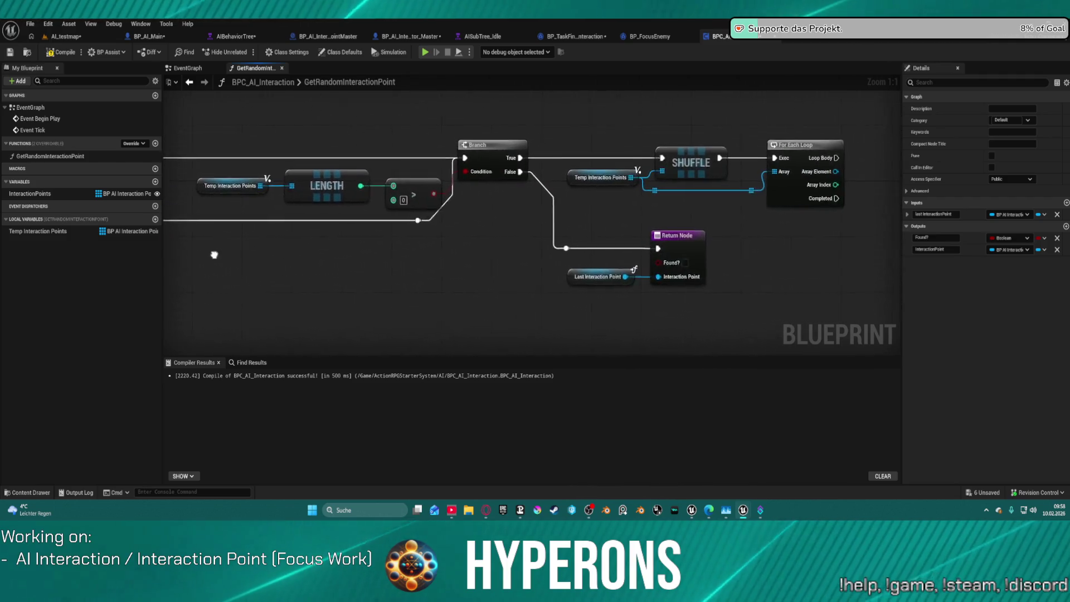
{"action": "left_click_drag", "start_coordinate": [898, 155], "coordinate": [711, 133]}
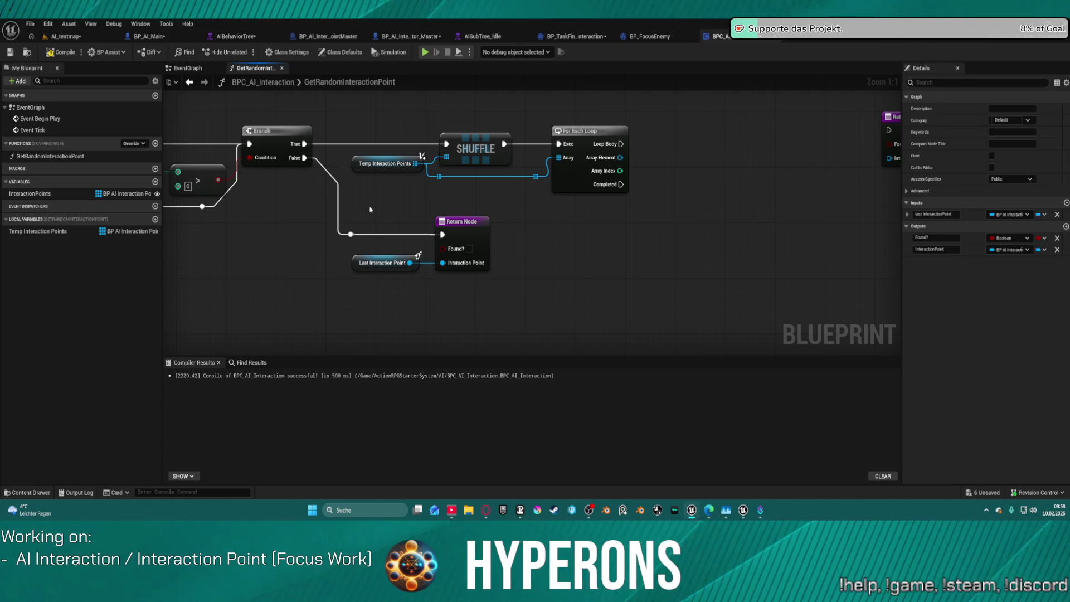
{"action": "mouse_move", "coordinate": [396, 206]}
{"action": "left_mouse_down"}
{"action": "mouse_move", "coordinate": [894, 217]}
{"action": "mouse_move", "coordinate": [390, 251]}
{"action": "mouse_move", "coordinate": [922, 267]}
{"action": "left_mouse_up"}
{"action": "mouse_move", "coordinate": [857, 207]}
{"action": "left_mouse_down"}
{"action": "mouse_move", "coordinate": [1003, 207]}
{"action": "mouse_move", "coordinate": [816, 204]}
{"action": "left_mouse_up"}
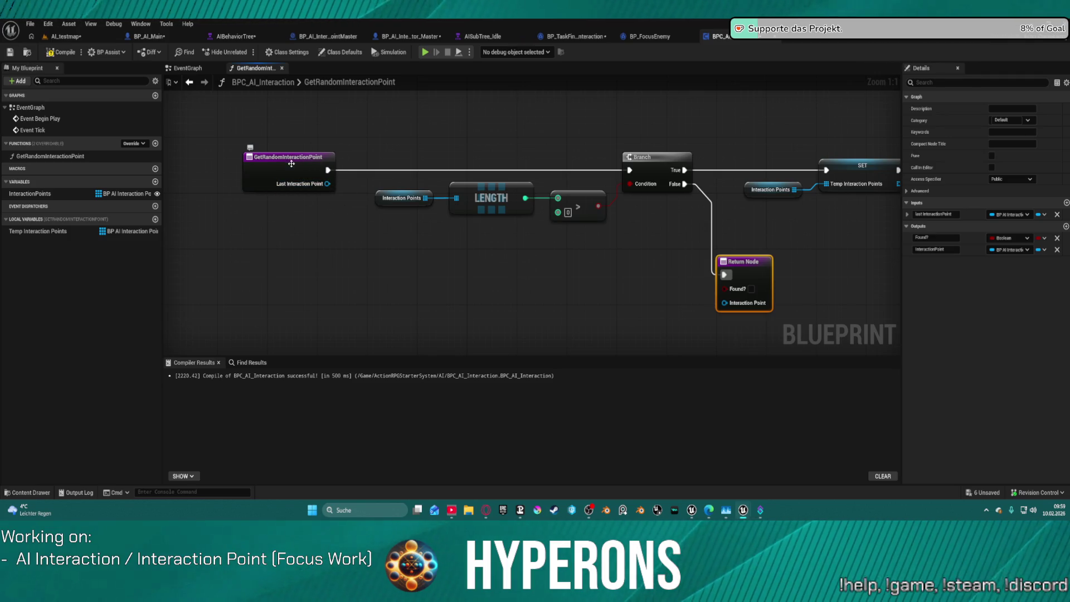
{"action": "left_click", "coordinate": [587, 37]}
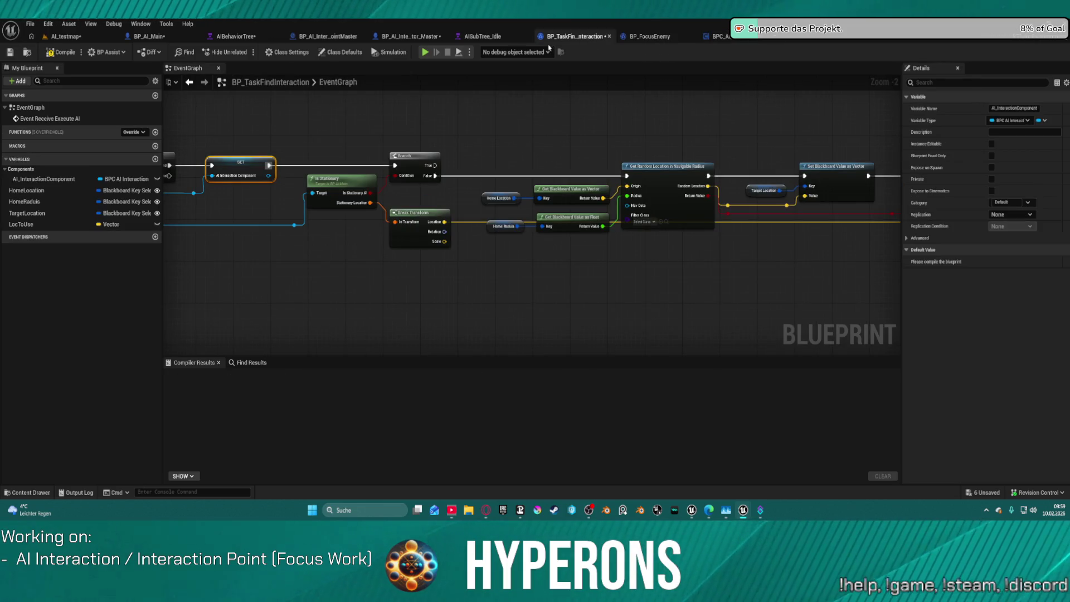
Call Get Random Interaction Point on AI_InteractionComponent from the Branch's True output.
{"action": "left_click_drag", "start_coordinate": [435, 165], "coordinate": [522, 114]}
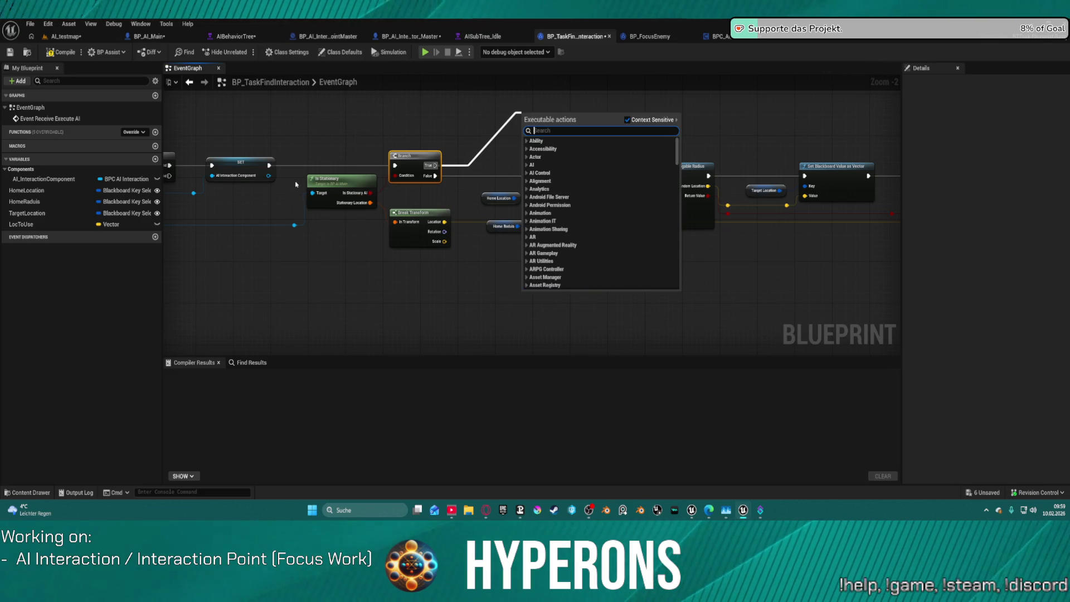
{"action": "mouse_move", "coordinate": [112, 179]}
{"action": "left_mouse_down"}
{"action": "mouse_move", "coordinate": [475, 118]}
{"action": "mouse_move", "coordinate": [552, 132]}
{"action": "mouse_move", "coordinate": [520, 122]}
{"action": "left_mouse_up"}
{"action": "left_click", "coordinate": [511, 133]}
{"action": "type", "text": "find"}
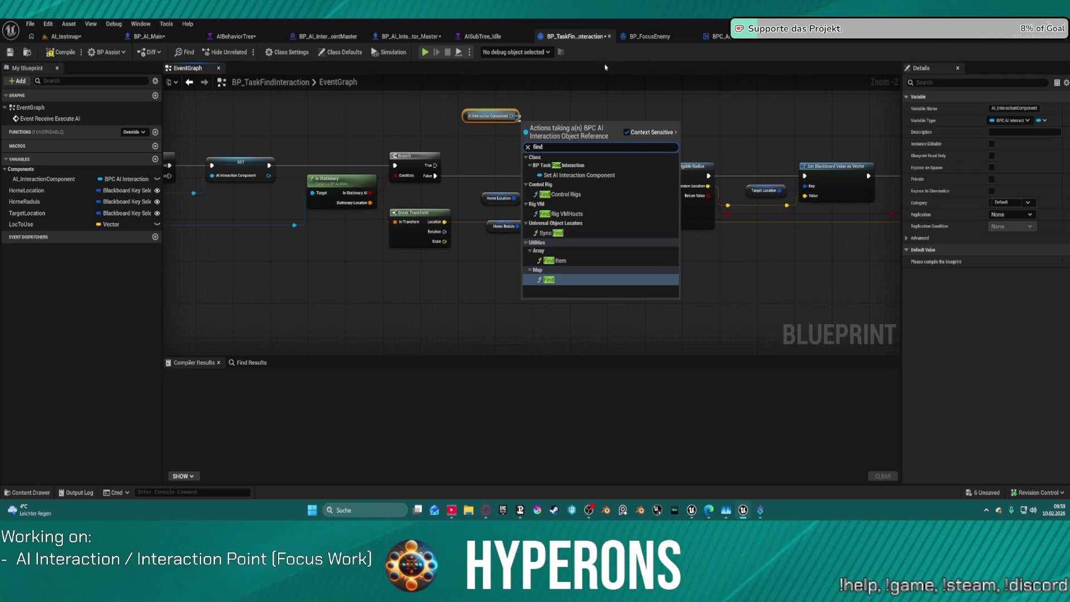
{"action": "key", "text": "BackSpace"}
{"action": "key", "text": "BackSpace"}
{"action": "key", "text": "BackSpace"}
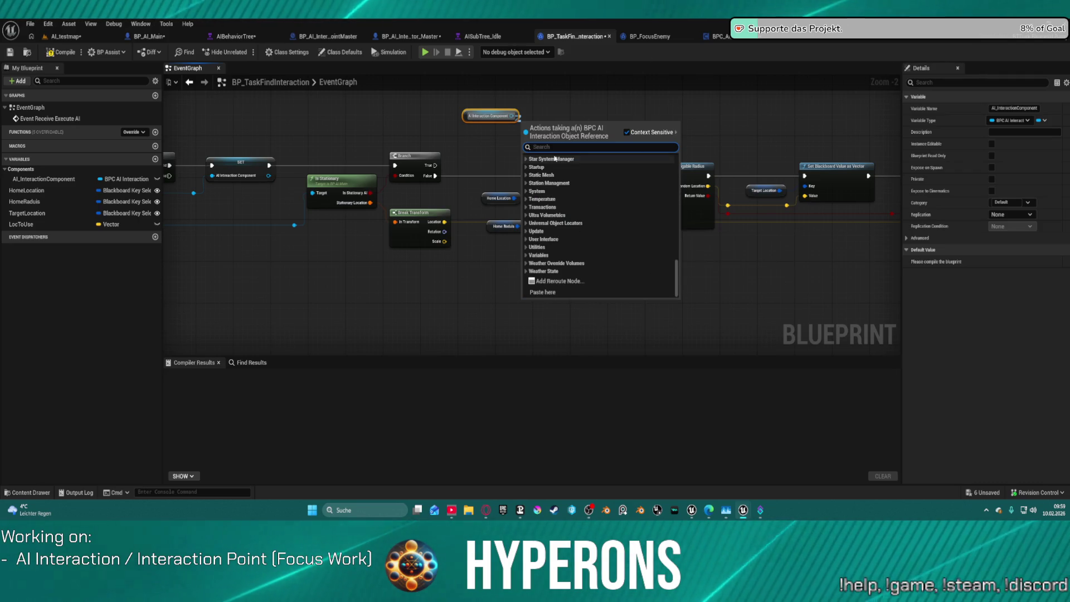
{"action": "type", "text": "rando"}
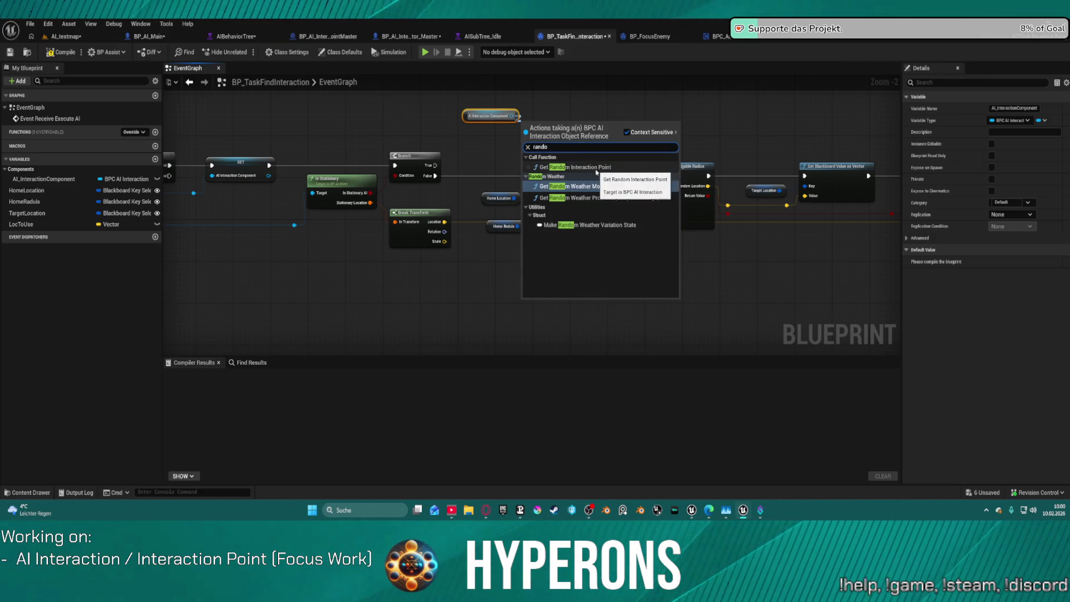
{"action": "left_click", "coordinate": [595, 167]}
{"action": "left_click_drag", "start_coordinate": [472, 155], "coordinate": [490, 111]}
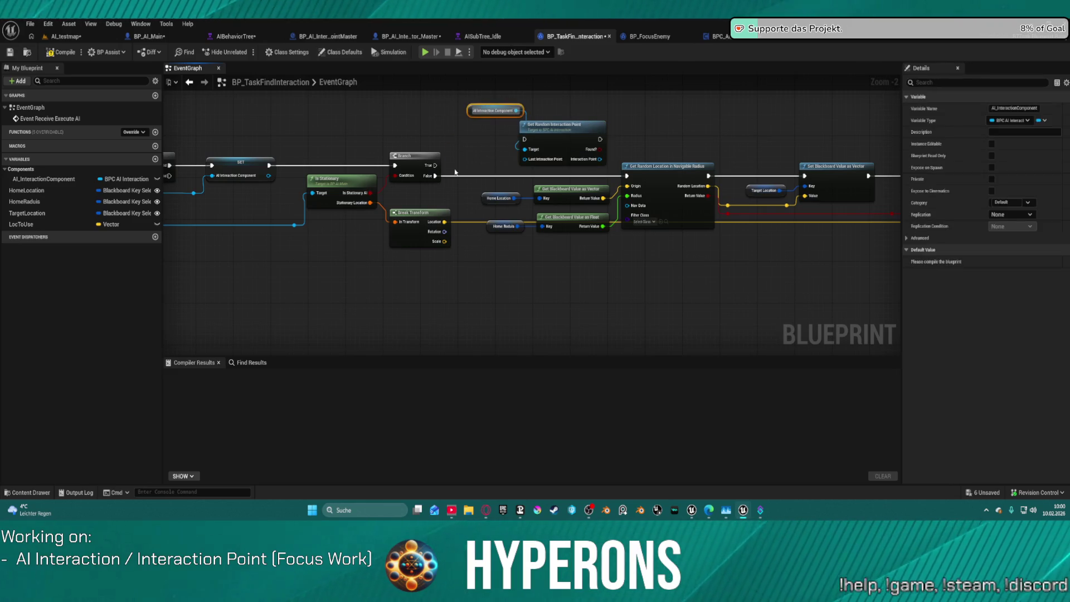
{"action": "mouse_move", "coordinate": [439, 165]}
{"action": "left_mouse_down"}
{"action": "mouse_move", "coordinate": [459, 189]}
{"action": "mouse_move", "coordinate": [524, 139]}
{"action": "left_mouse_up"}
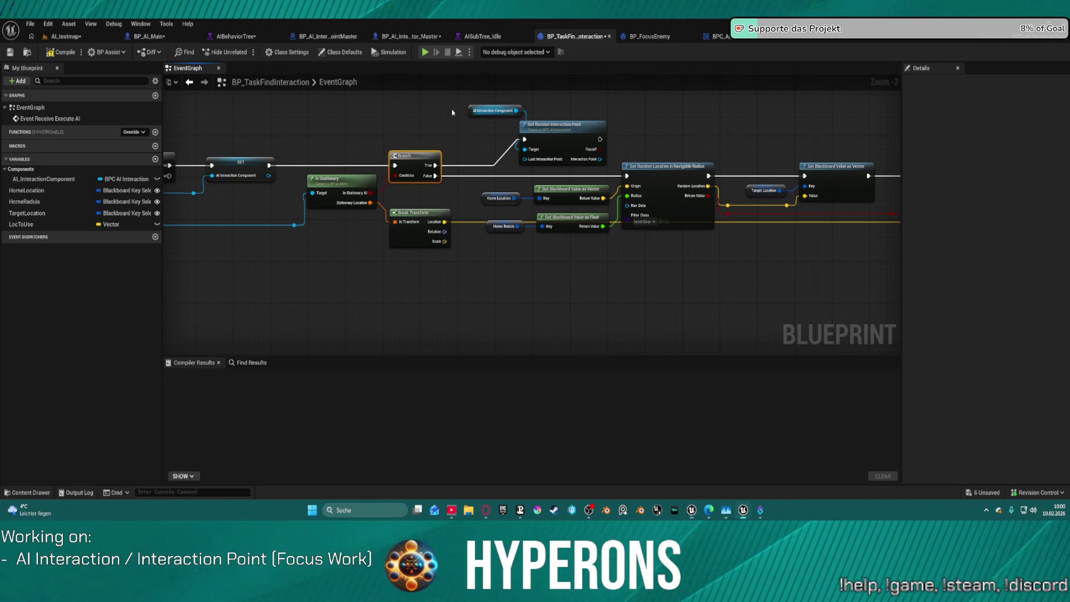
Shift the AI Interaction Component node left and browse its 'interaction' actions without adding one.
{"action": "left_click_drag", "start_coordinate": [504, 111], "coordinate": [394, 106]}
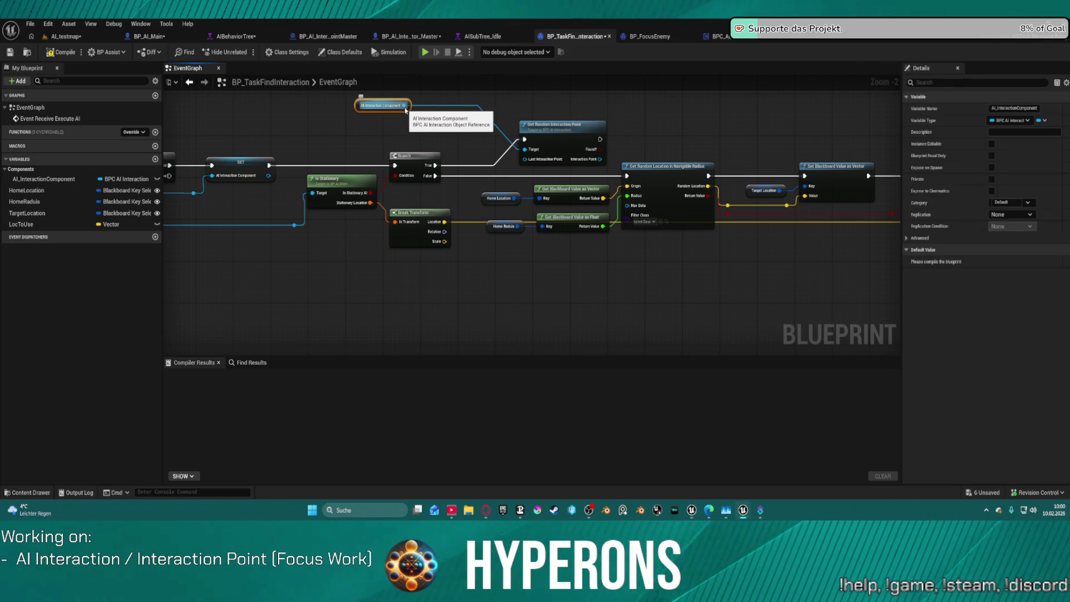
{"action": "left_click_drag", "start_coordinate": [404, 105], "coordinate": [438, 146]}
{"action": "type", "text": "inter"}
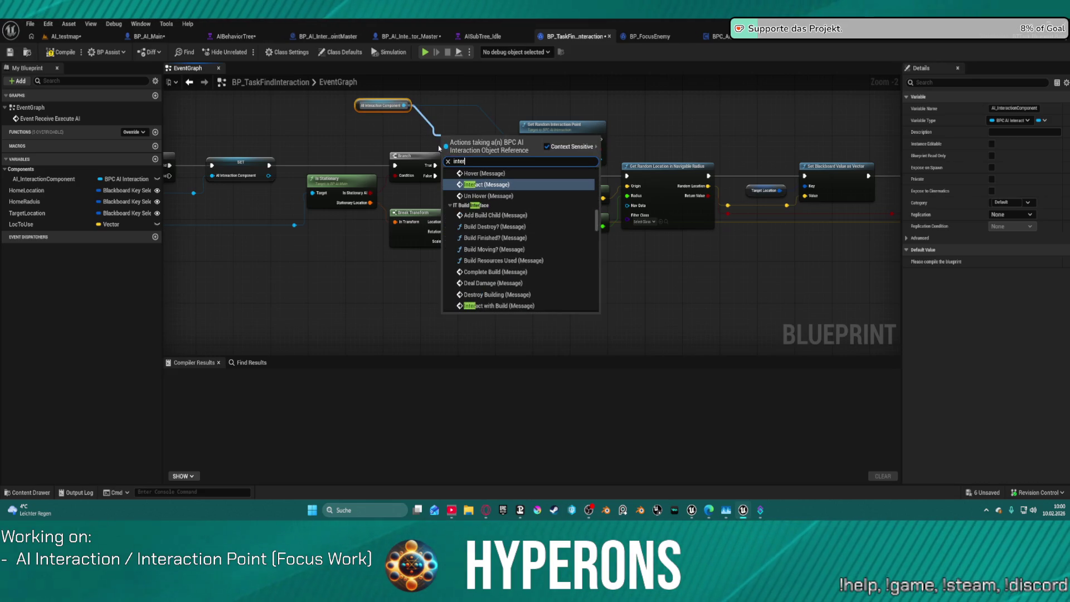
{"action": "type", "text": "action"}
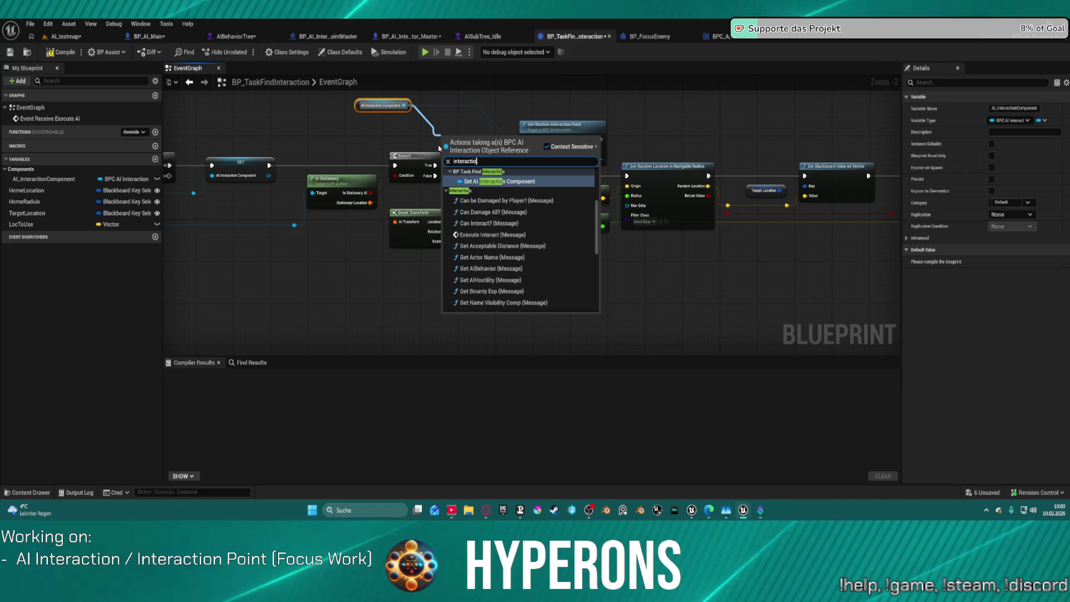
{"action": "scroll", "coordinate": [538, 288], "scroll_direction": "down", "scroll_amount": 8}
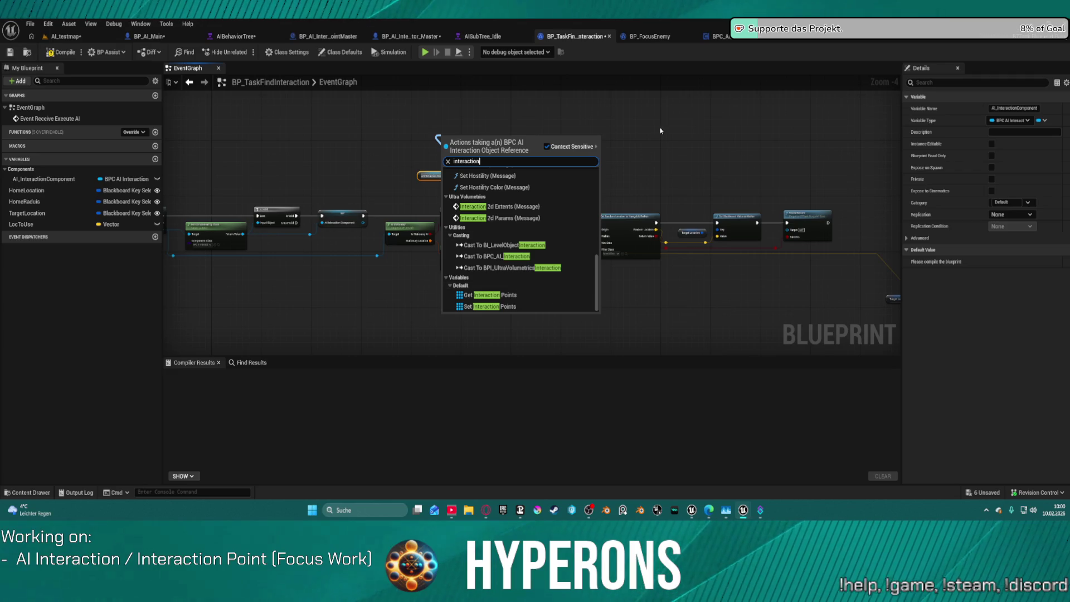
{"action": "left_click", "coordinate": [662, 112]}
{"action": "scroll", "coordinate": [595, 129], "scroll_direction": "up", "scroll_amount": 1}
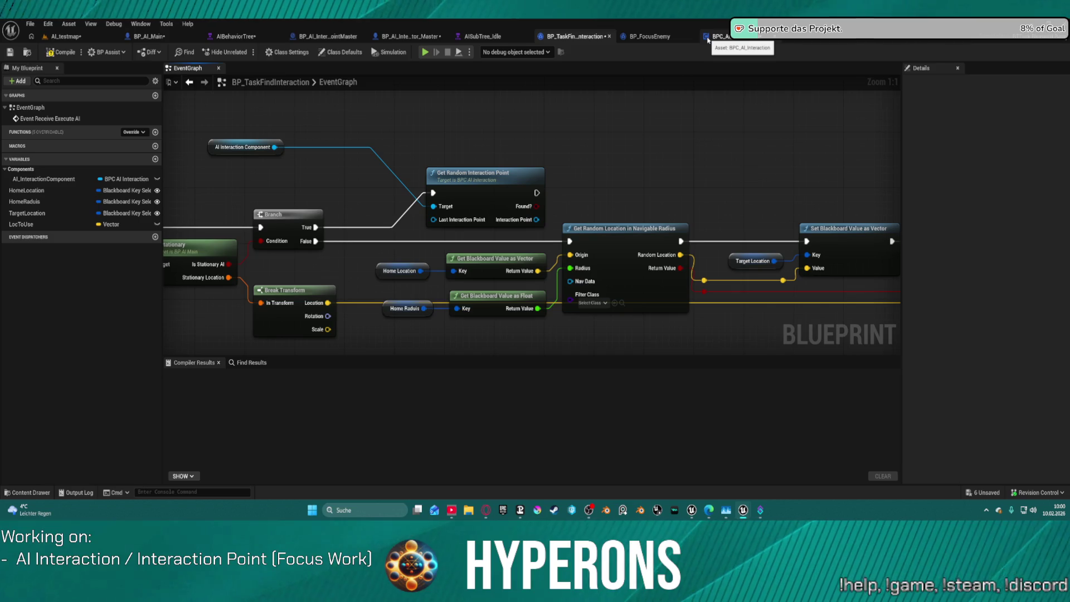
Cycle through the open blueprint tabs to BPC_AI_Interaction's GetRandomInteractionPoint graph.
{"action": "left_click", "coordinate": [394, 36]}
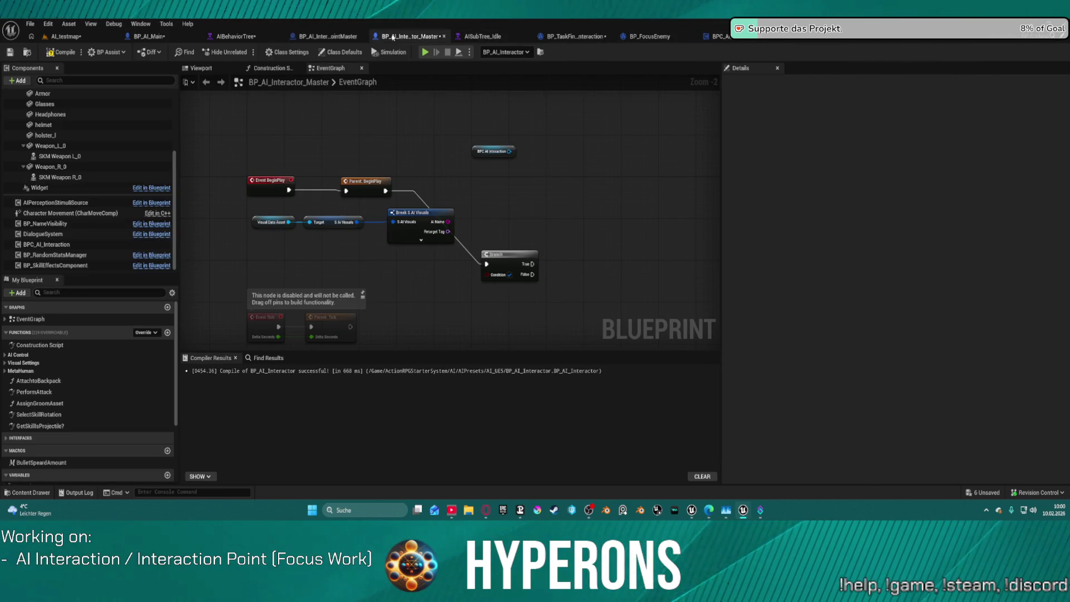
{"action": "left_click", "coordinate": [320, 36]}
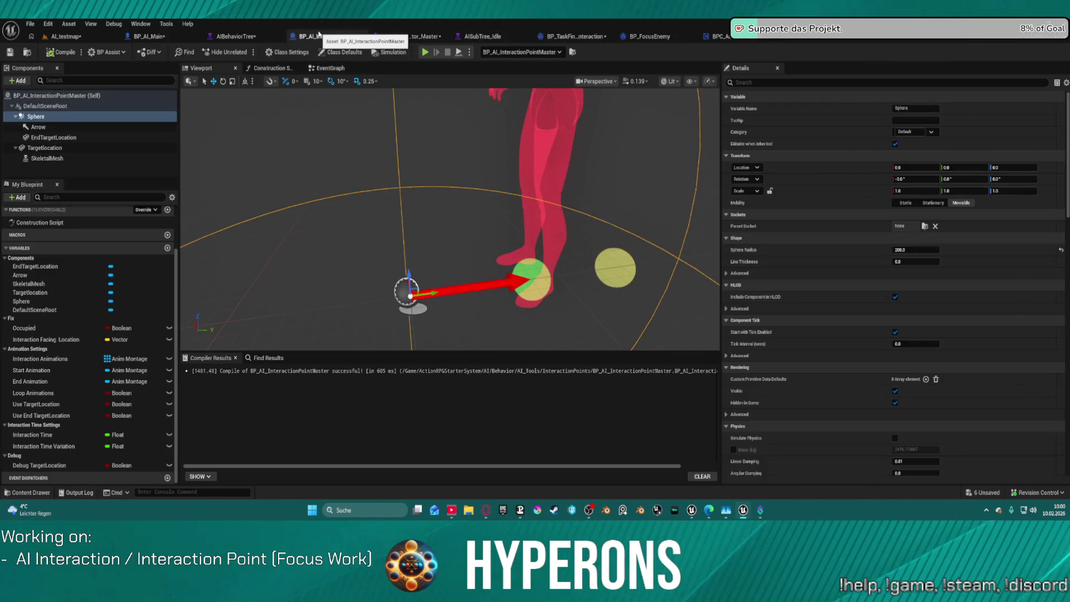
{"action": "left_click", "coordinate": [424, 36]}
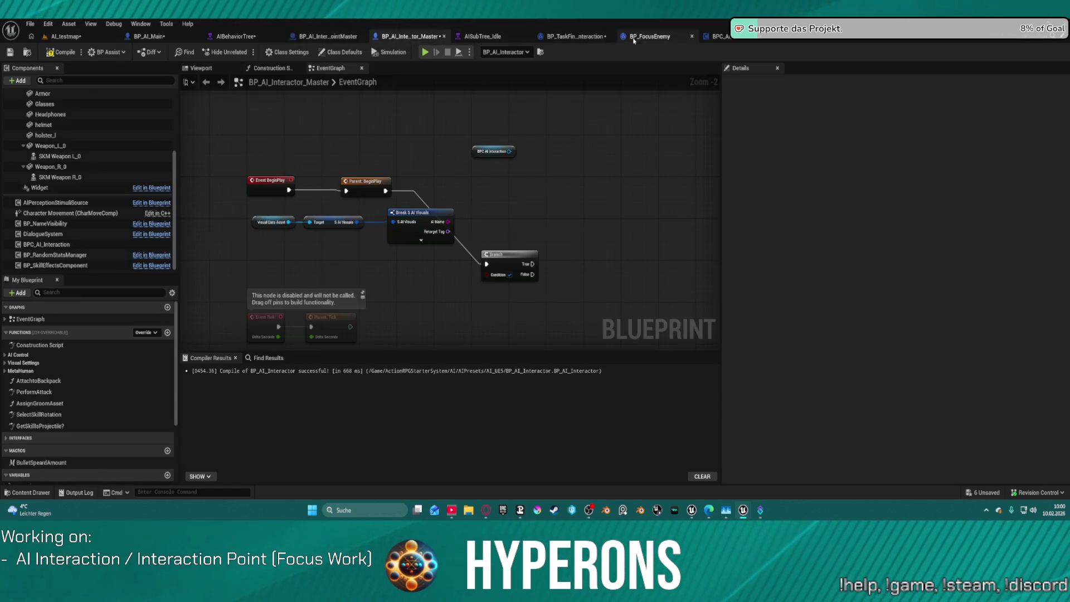
{"action": "left_click", "coordinate": [640, 38]}
{"action": "left_click", "coordinate": [725, 37]}
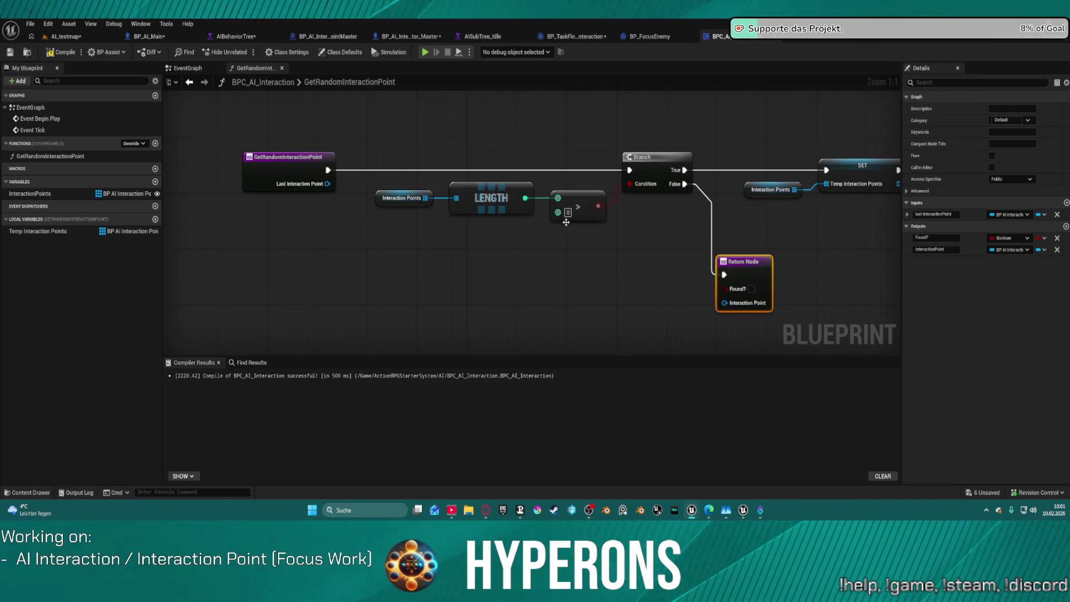
{"action": "left_click_drag", "start_coordinate": [718, 247], "coordinate": [169, 266]}
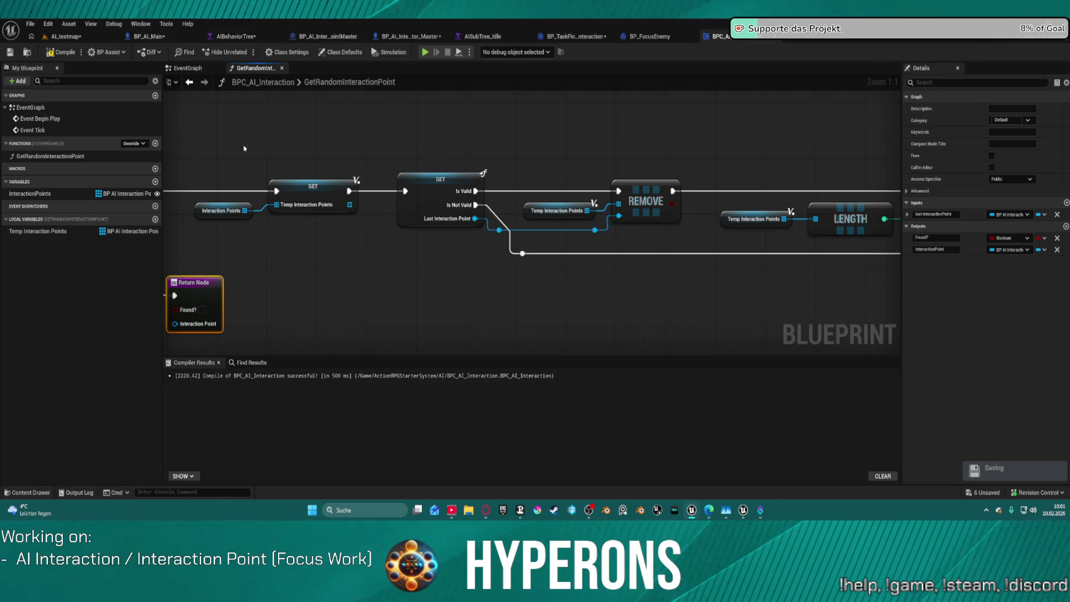
{"action": "left_click", "coordinate": [58, 195]}
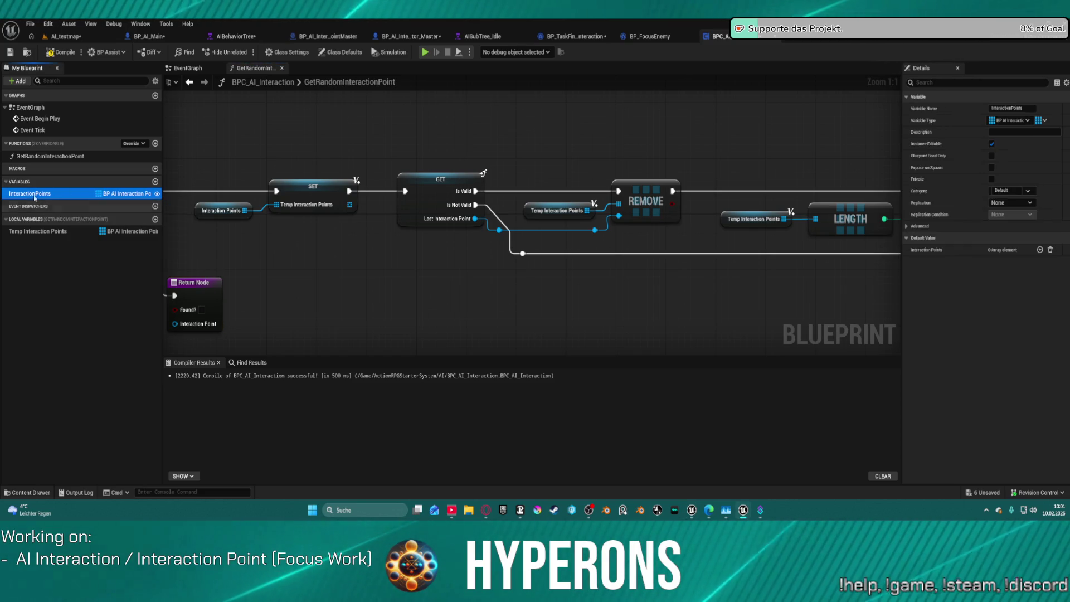
Duplicate InteractionPoints into a single-value UsedInteractionPoint variable and compile.
{"action": "right_click", "coordinate": [35, 195]}
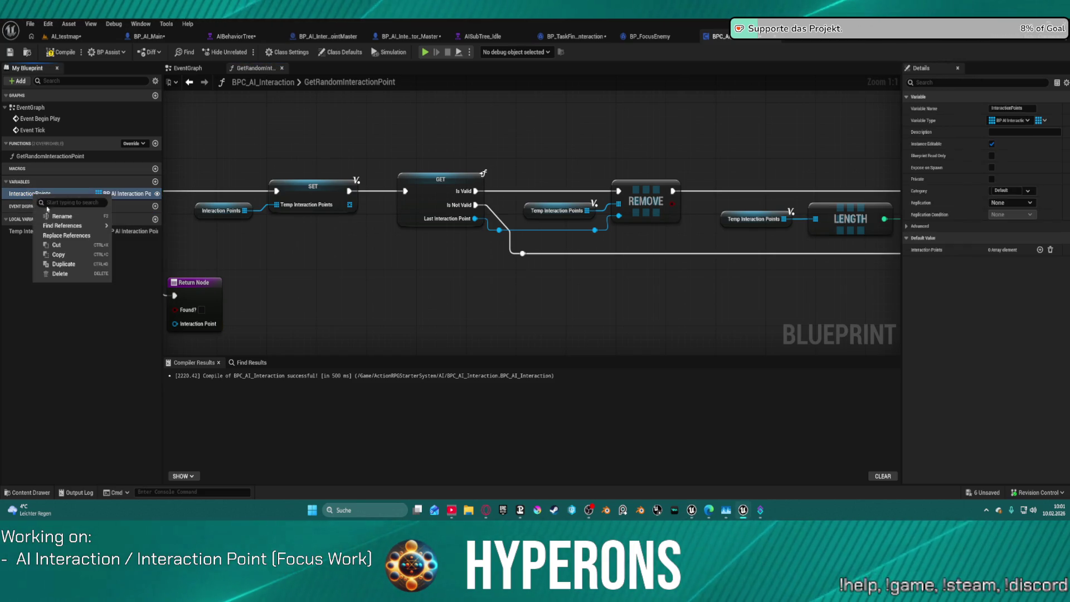
{"action": "left_click", "coordinate": [64, 263]}
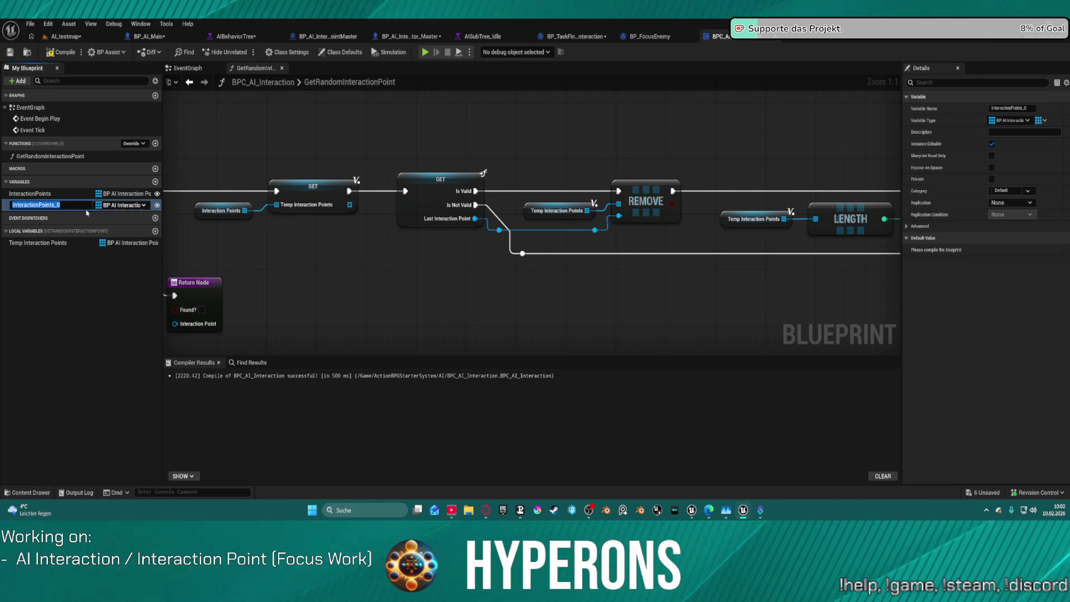
{"action": "left_click", "coordinate": [99, 205]}
{"action": "left_click", "coordinate": [109, 214]}
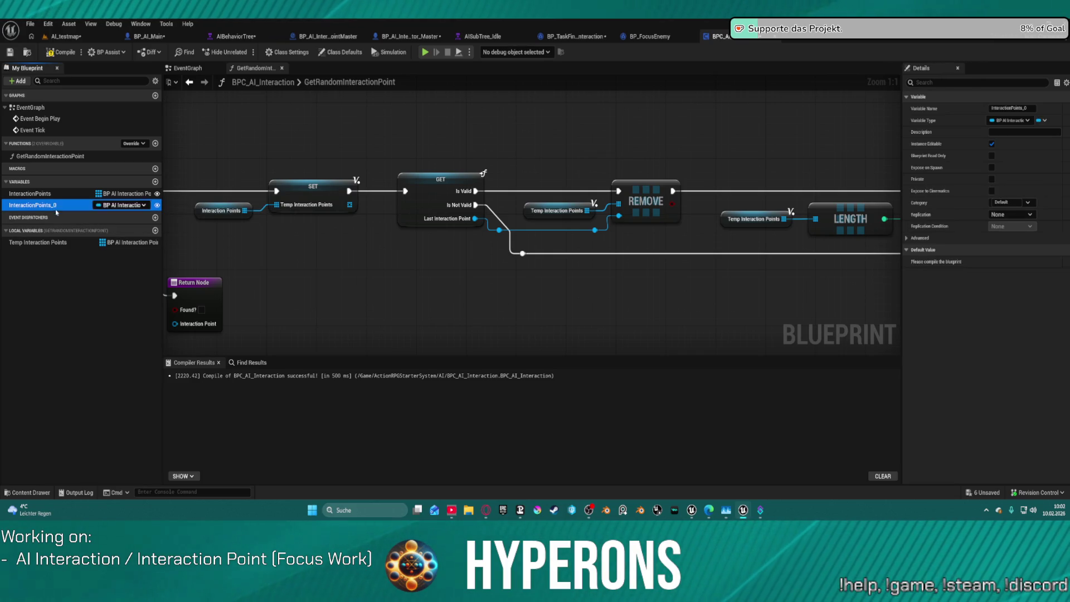
{"action": "type", "text": "InteractionPoint"}
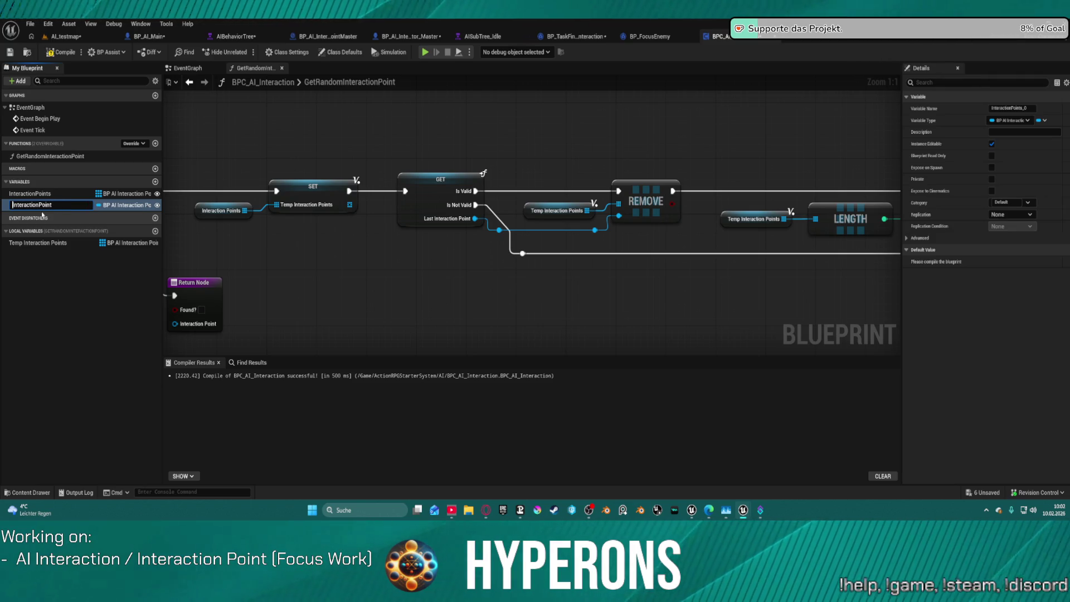
{"action": "type", "text": "Used"}
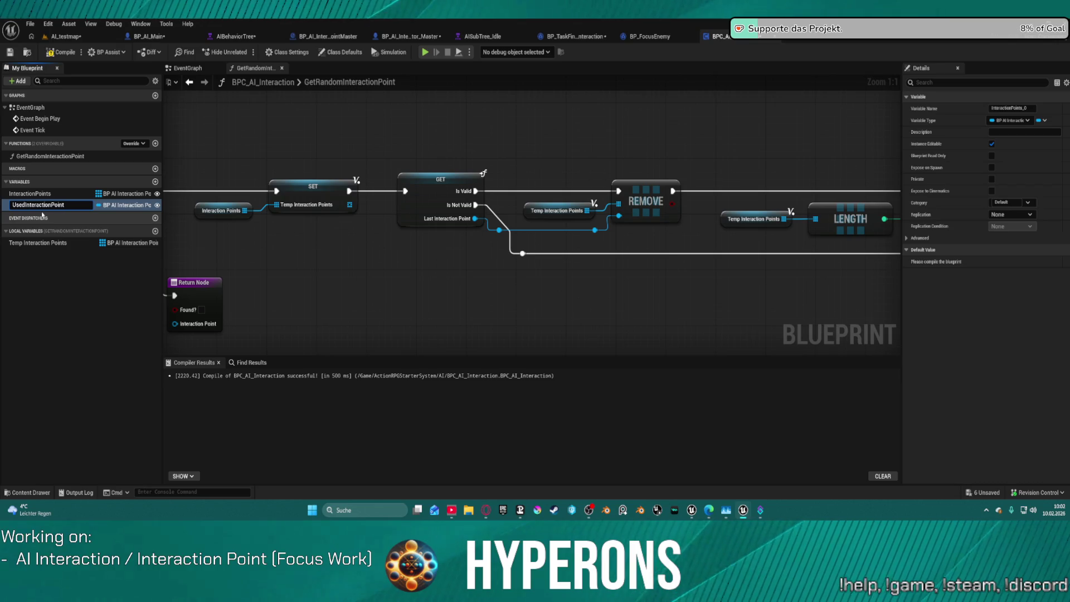
{"action": "key", "text": "Return"}
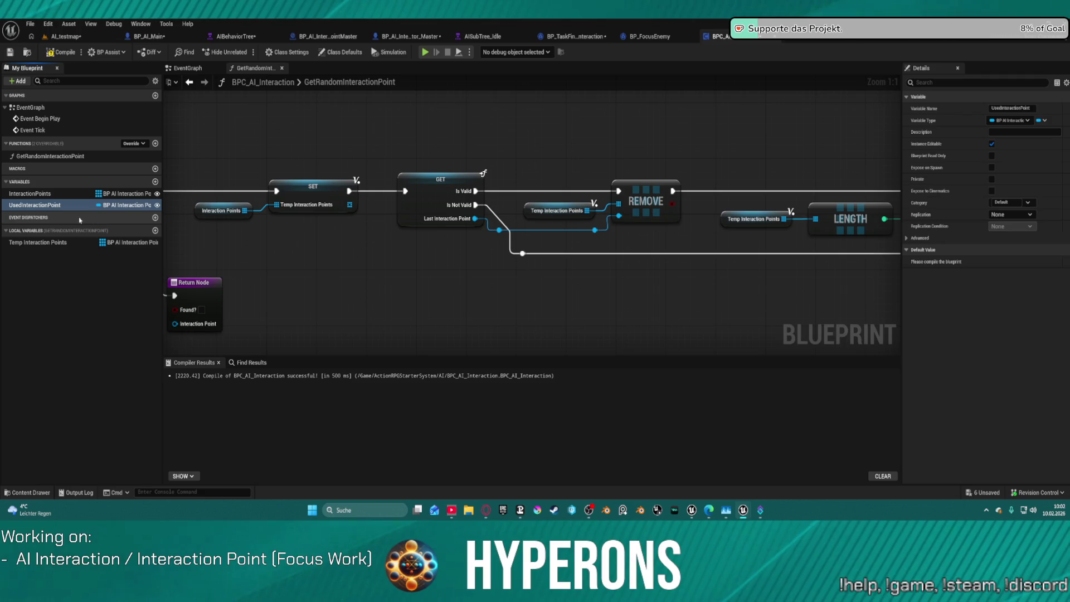
{"action": "left_click", "coordinate": [65, 52]}
{"action": "left_click", "coordinate": [574, 36]}
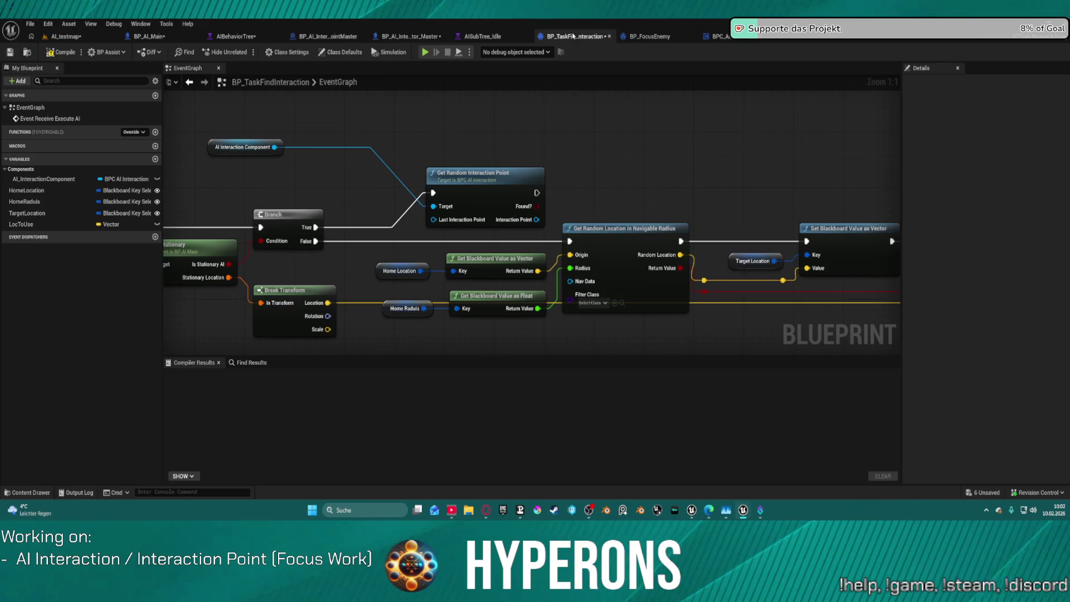
Wire the component's Get Used Interaction Point into Last Interaction Point and tidy the nodes.
{"action": "left_click_drag", "start_coordinate": [274, 147], "coordinate": [290, 175]}
{"action": "type", "text": "used"}
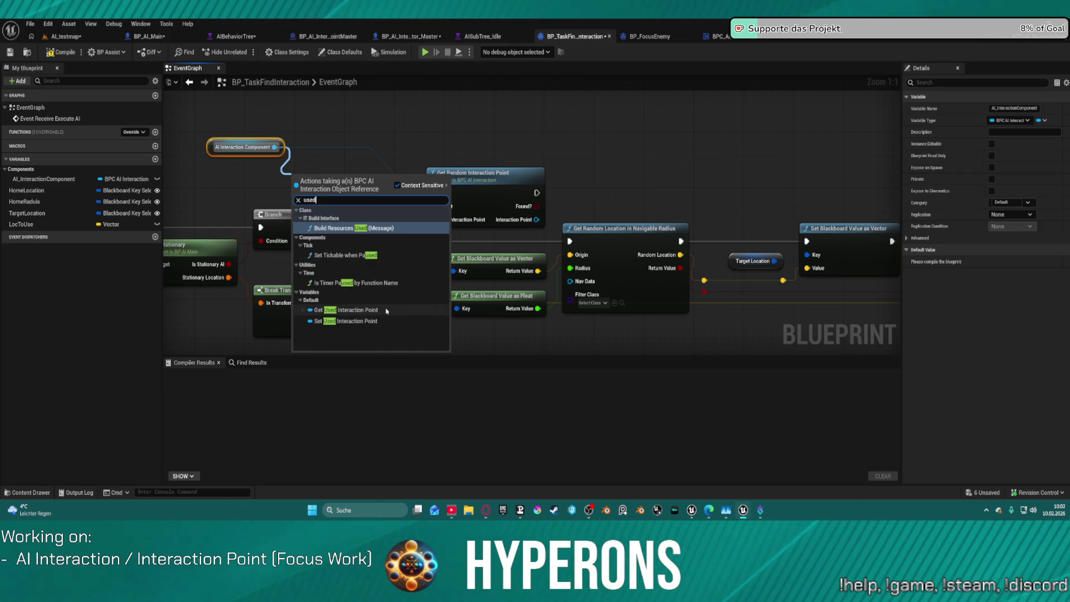
{"action": "left_click", "coordinate": [346, 309]}
{"action": "left_click_drag", "start_coordinate": [570, 292], "coordinate": [473, 277]}
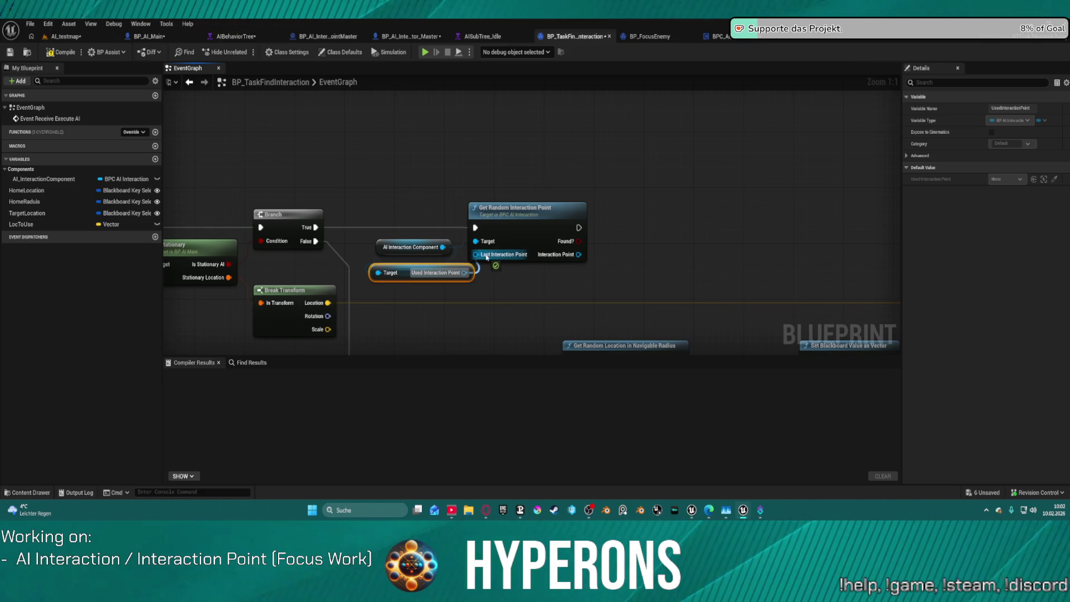
{"action": "left_click", "coordinate": [399, 241]}
{"action": "left_click_drag", "start_coordinate": [399, 240], "coordinate": [356, 215]}
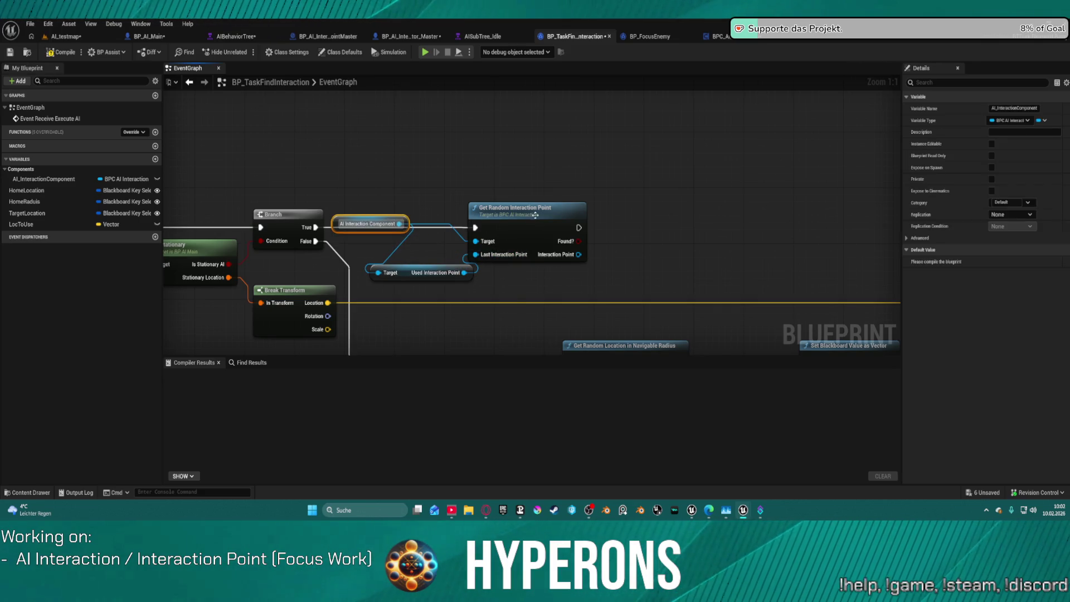
{"action": "key", "text": "f"}
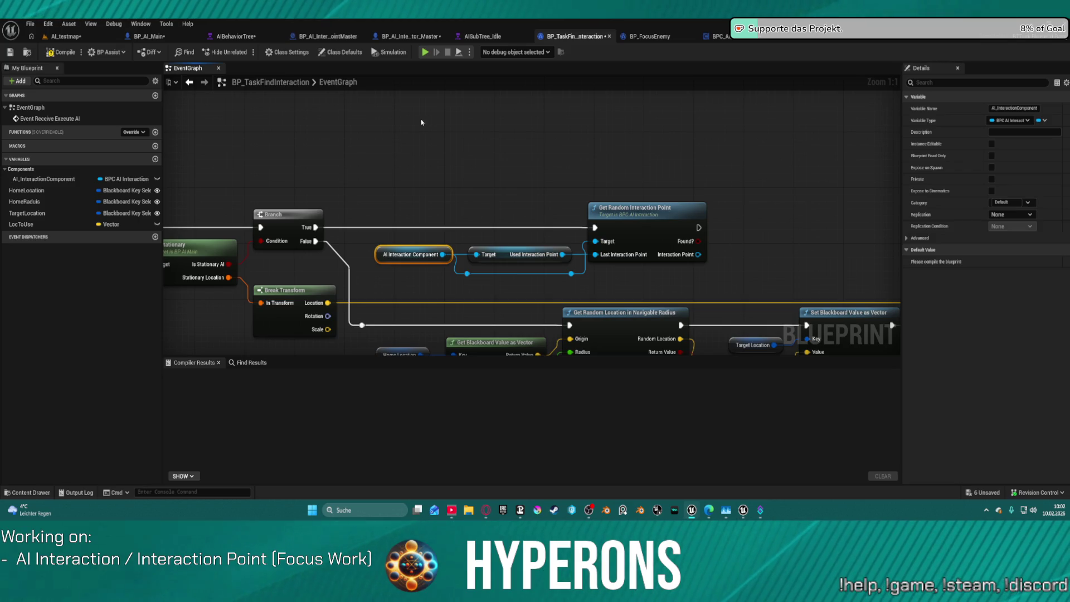
{"action": "double_click", "coordinate": [337, 82]}
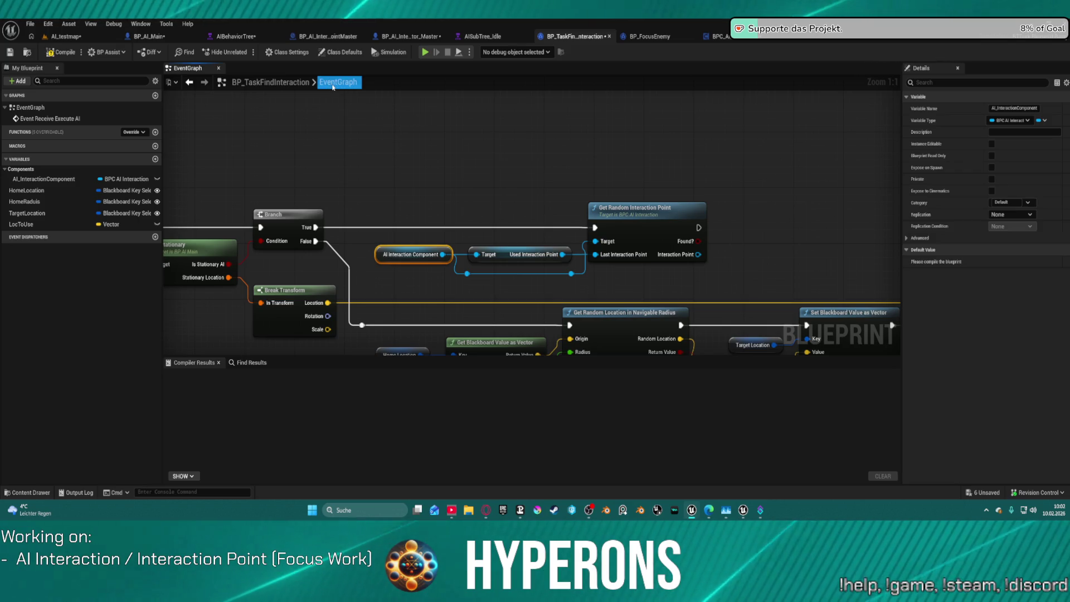
{"action": "left_click", "coordinate": [716, 36]}
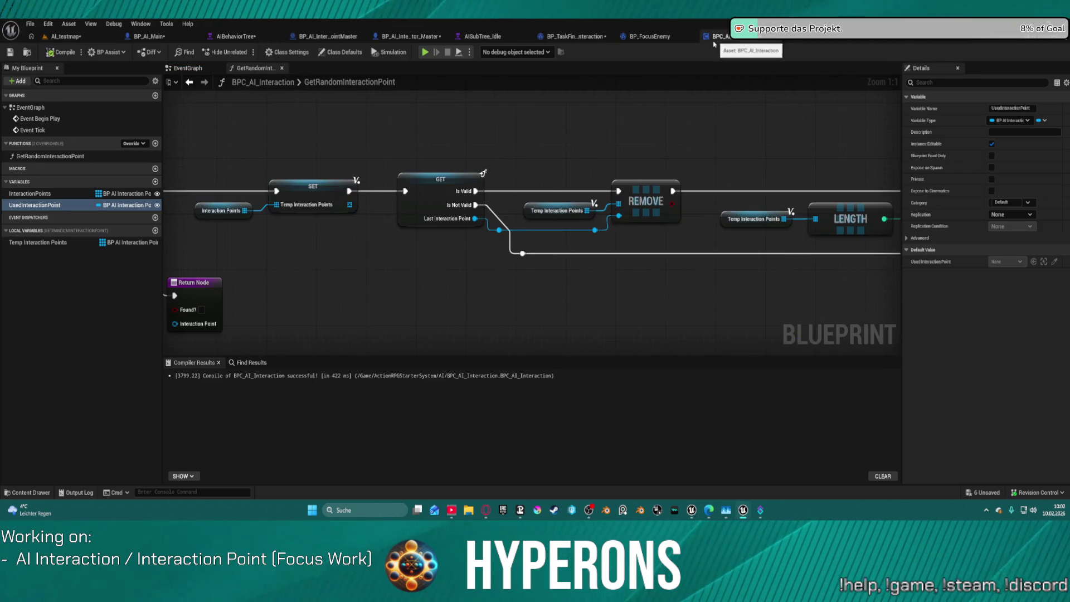
{"action": "scroll", "coordinate": [365, 118], "scroll_direction": "down", "scroll_amount": 4}
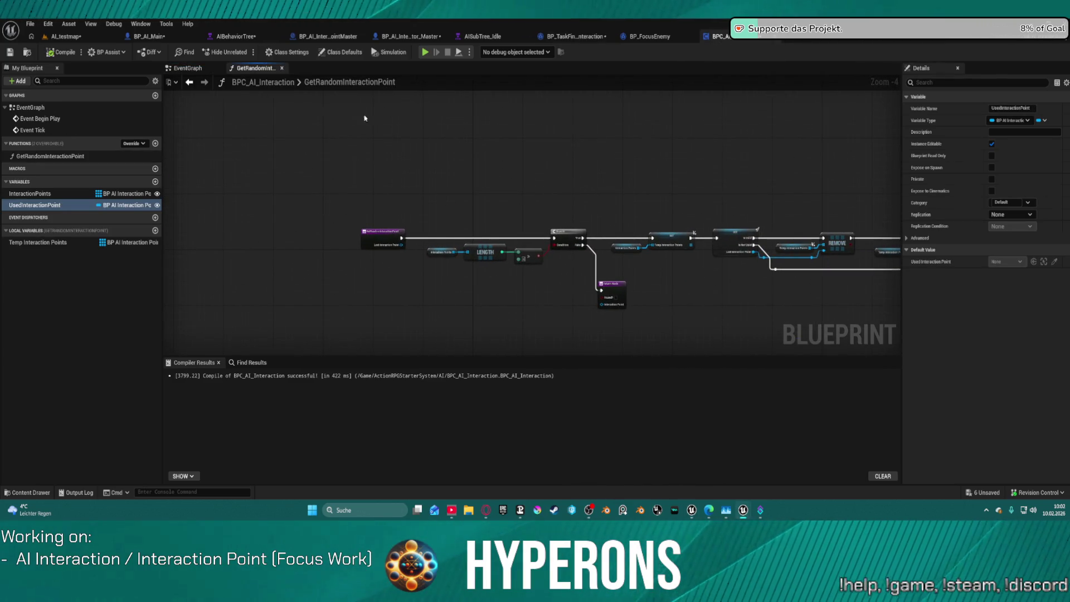
{"action": "left_click", "coordinate": [237, 83]}
{"action": "mouse_move", "coordinate": [276, 204]}
{"action": "left_mouse_down"}
{"action": "mouse_move", "coordinate": [335, 205]}
{"action": "mouse_move", "coordinate": [222, 177]}
{"action": "mouse_move", "coordinate": [374, 203]}
{"action": "left_mouse_up"}
{"action": "type", "text": "get ow"}
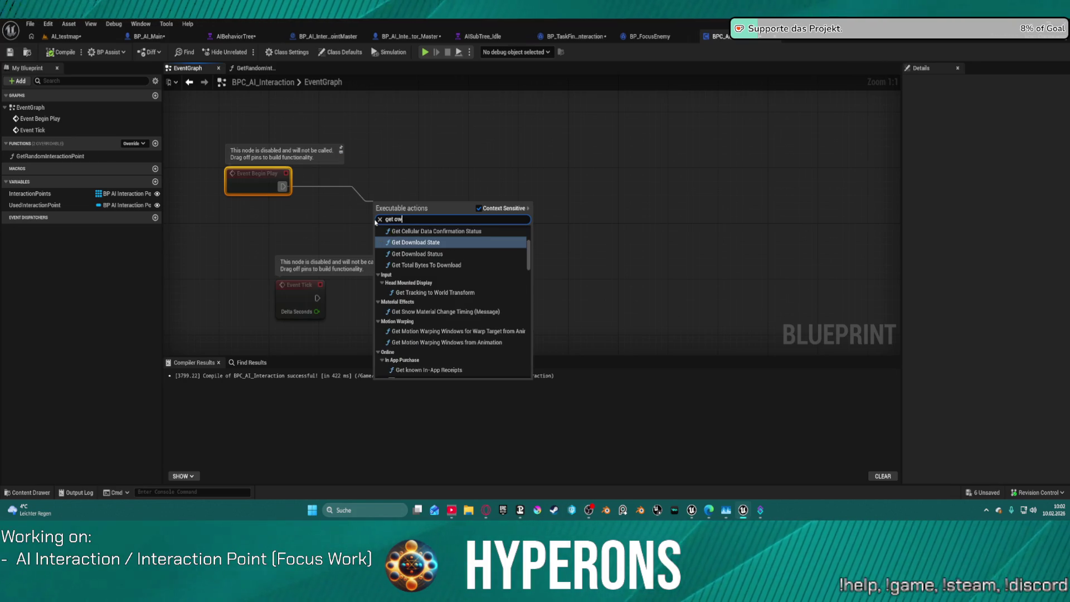
{"action": "type", "text": "ner"}
{"action": "left_click", "coordinate": [398, 174]}
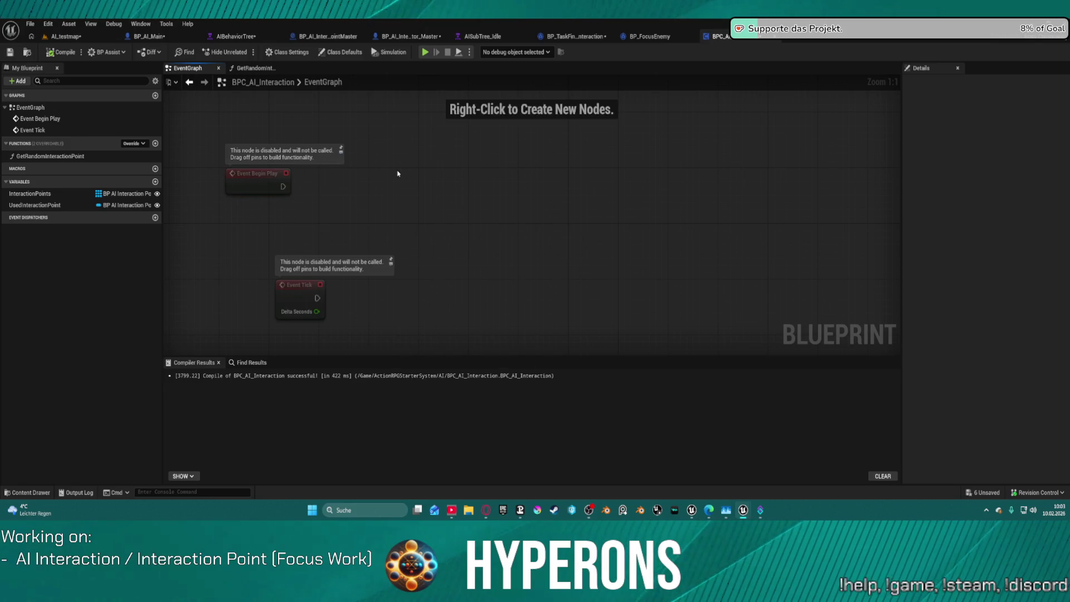
{"action": "left_click_drag", "start_coordinate": [283, 177], "coordinate": [346, 149]}
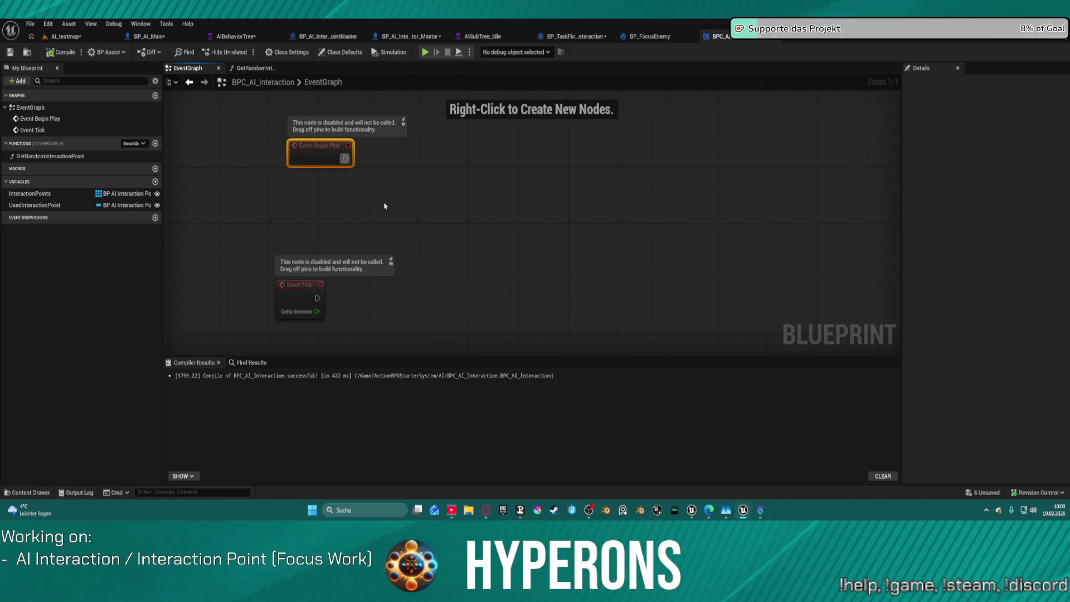
{"action": "left_click_drag", "start_coordinate": [332, 161], "coordinate": [289, 160]}
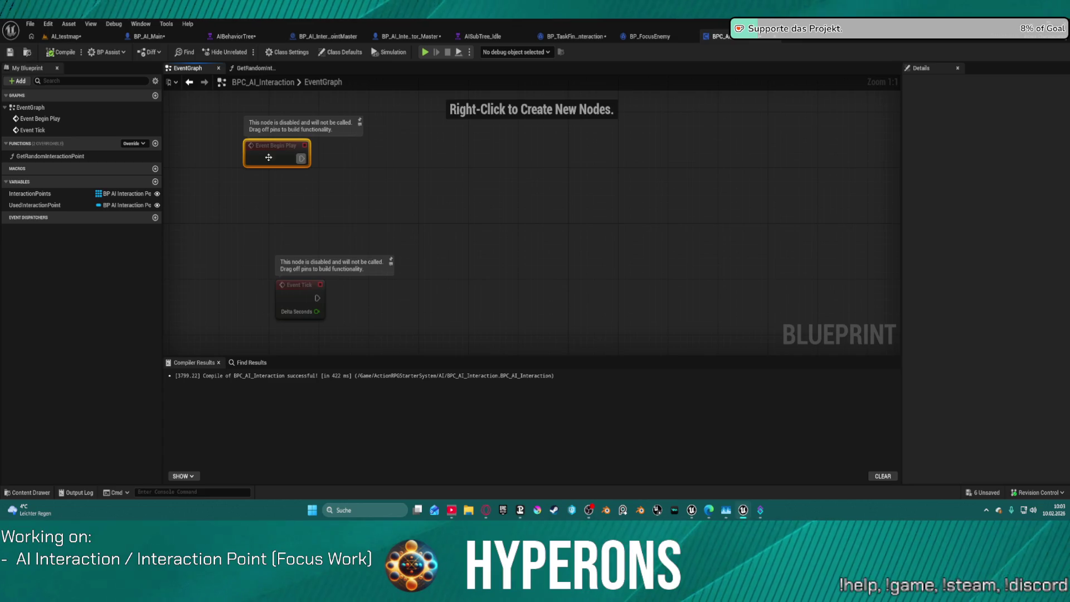
{"action": "left_click_drag", "start_coordinate": [301, 163], "coordinate": [313, 170]}
{"action": "right_click", "coordinate": [326, 201]}
{"action": "type", "text": "owner"}
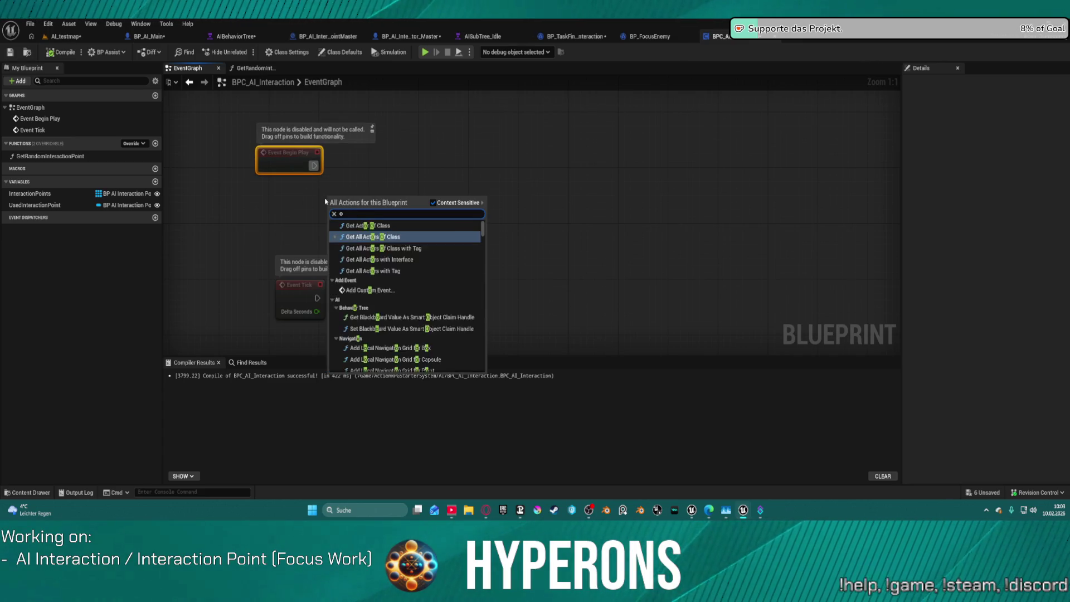
{"action": "key", "text": "Return"}
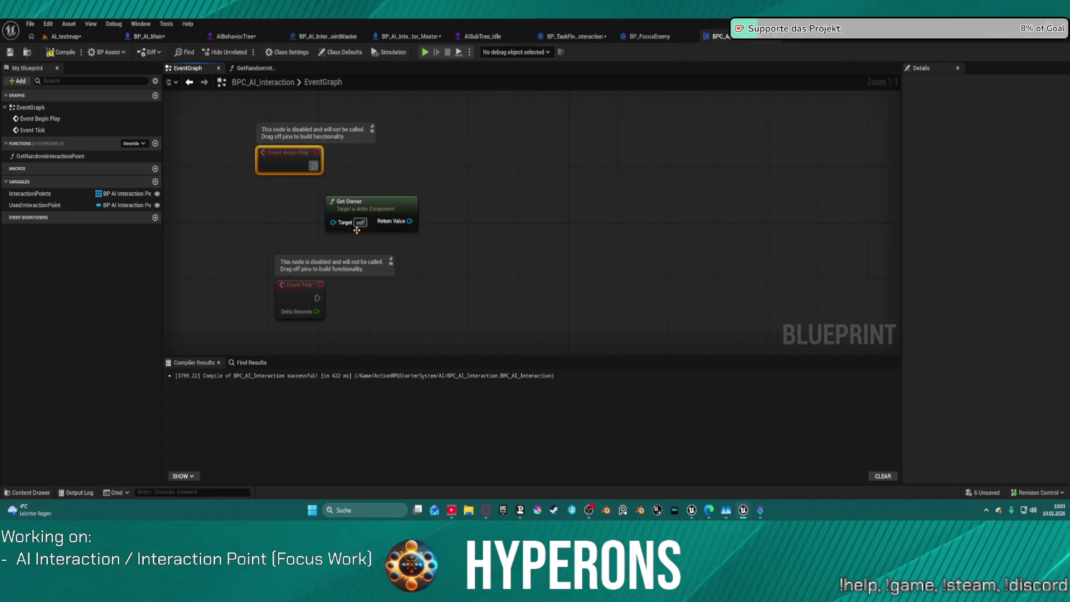
{"action": "left_click_drag", "start_coordinate": [410, 221], "coordinate": [400, 168]}
{"action": "left_click", "coordinate": [400, 173]}
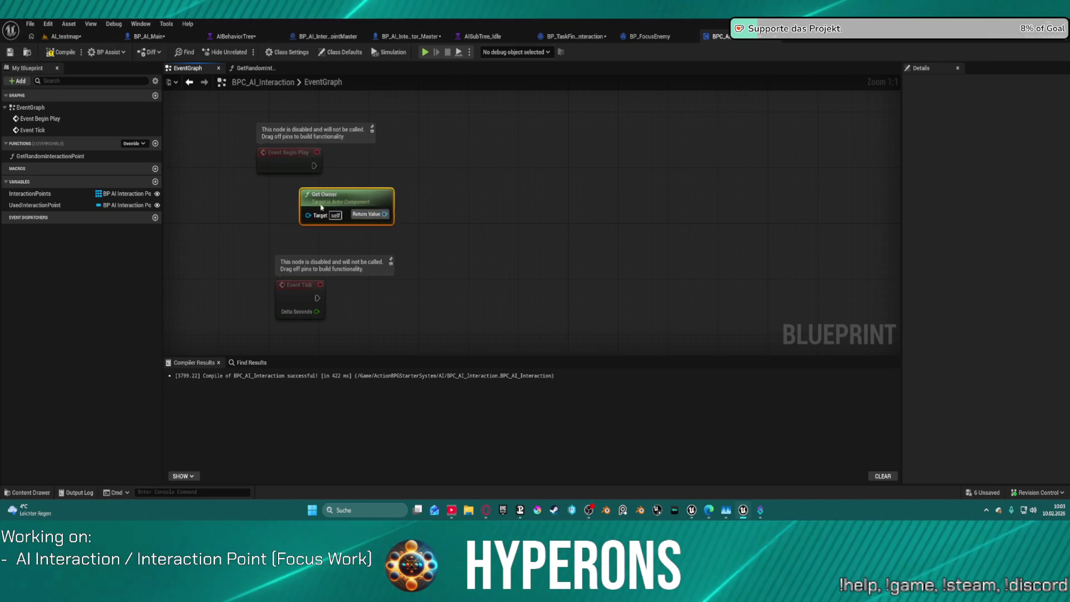
{"action": "left_click_drag", "start_coordinate": [362, 201], "coordinate": [300, 195]}
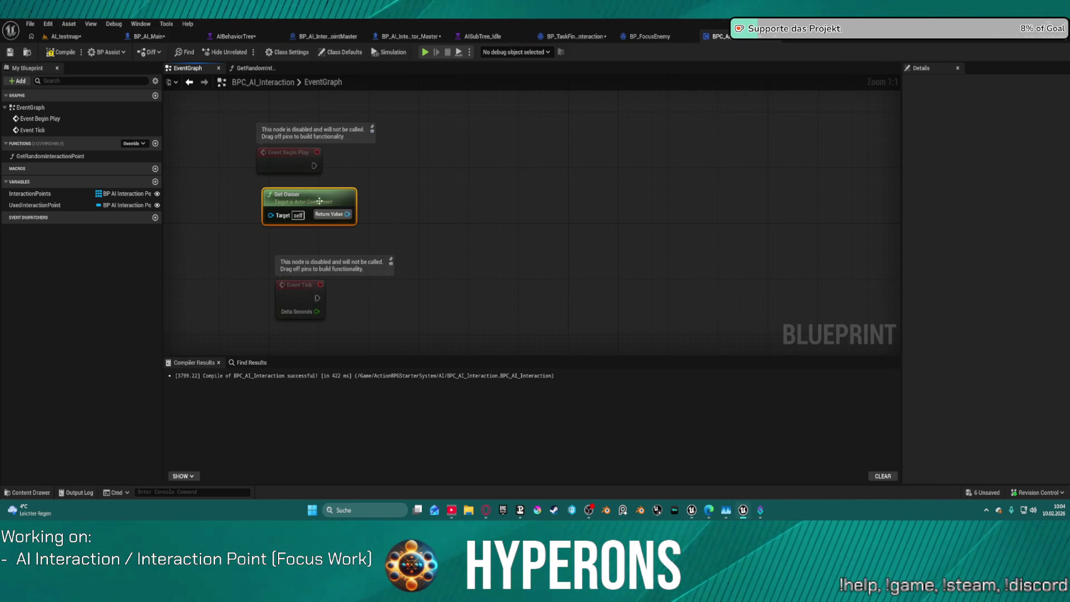
{"action": "key", "text": "Delete"}
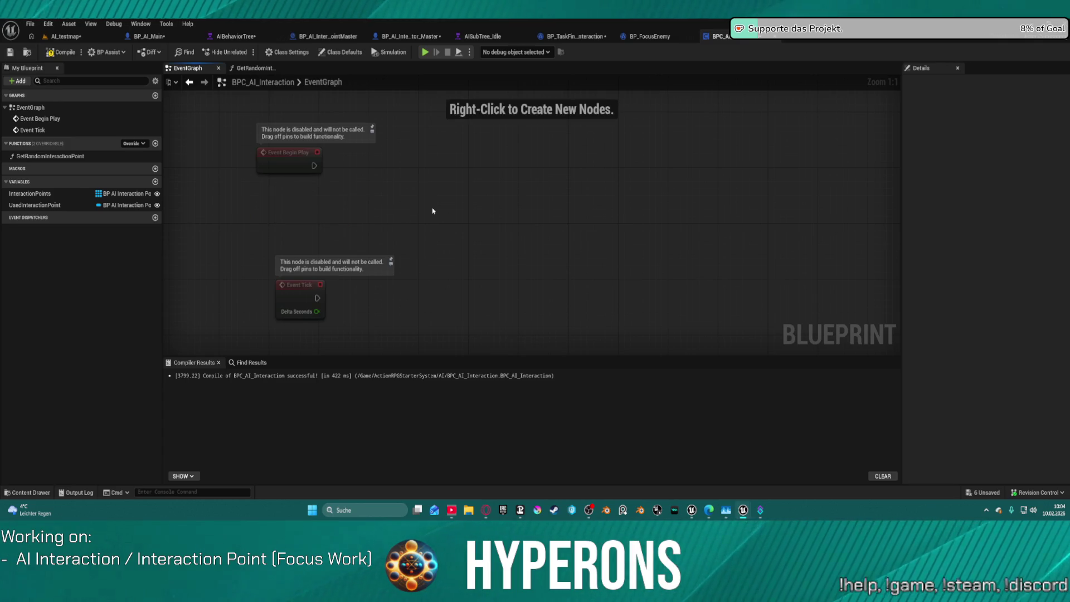
Create an AIController variable typed as a BP AIMain Controller Object Reference, plus another new variable.
{"action": "left_click", "coordinate": [155, 182]}
{"action": "type", "text": "AI Controller"}
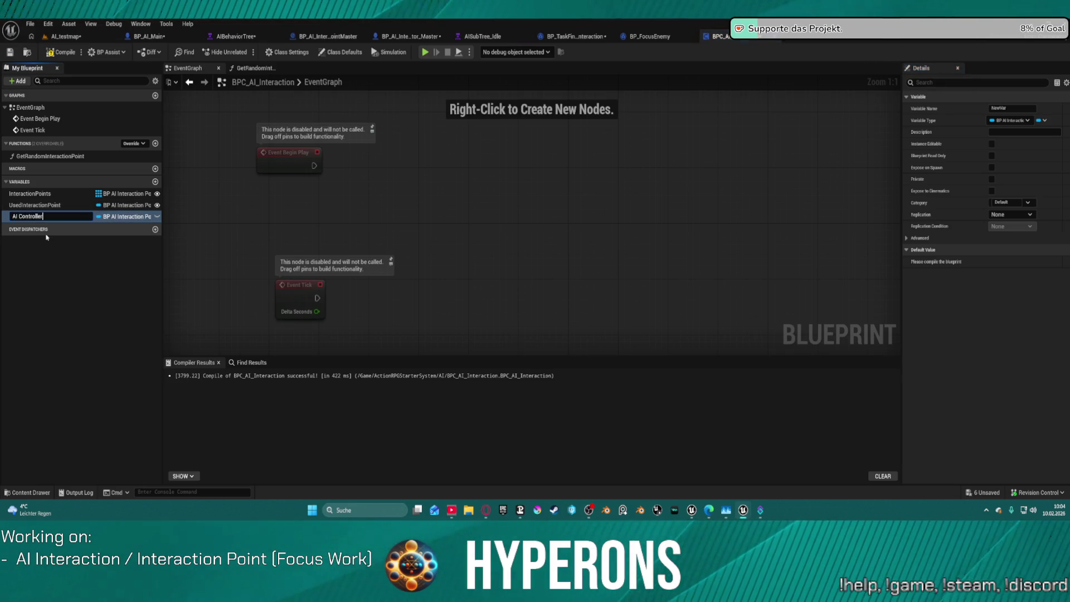
{"action": "key", "text": "Return"}
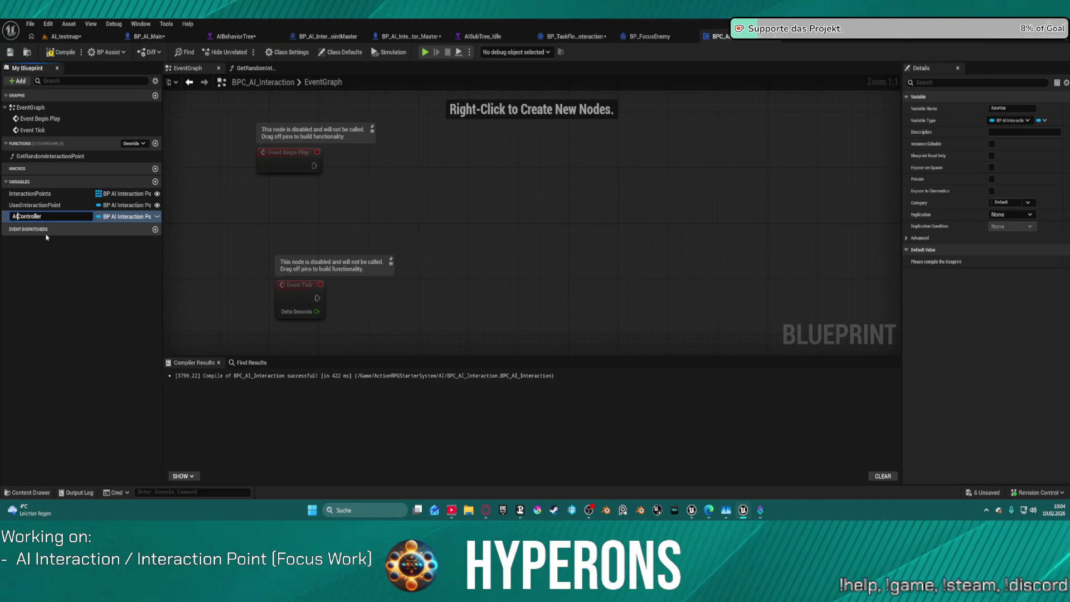
{"action": "key", "text": "Return"}
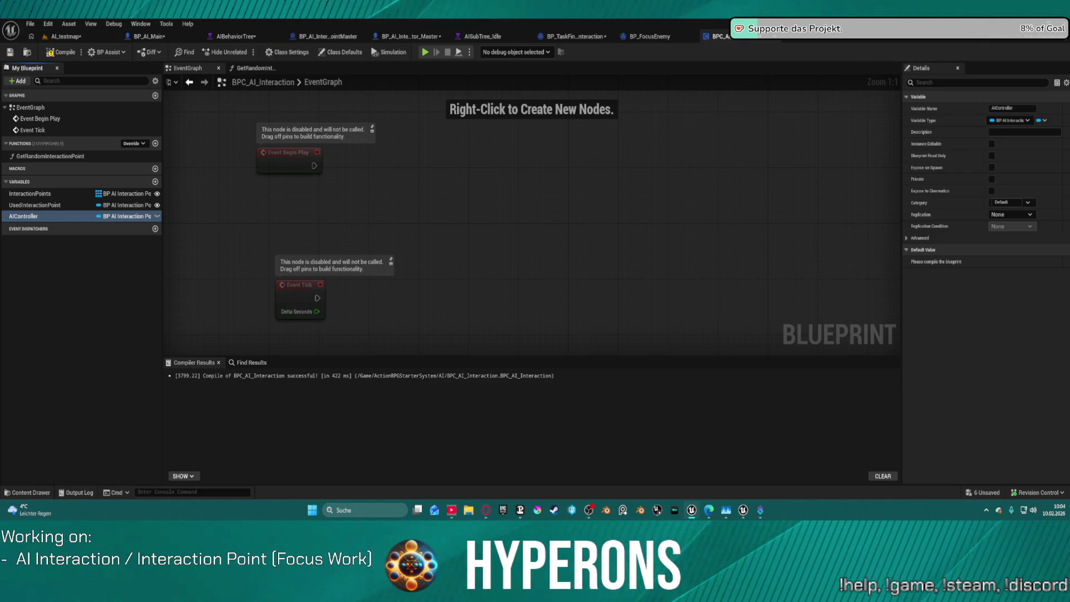
{"action": "left_click", "coordinate": [139, 217]}
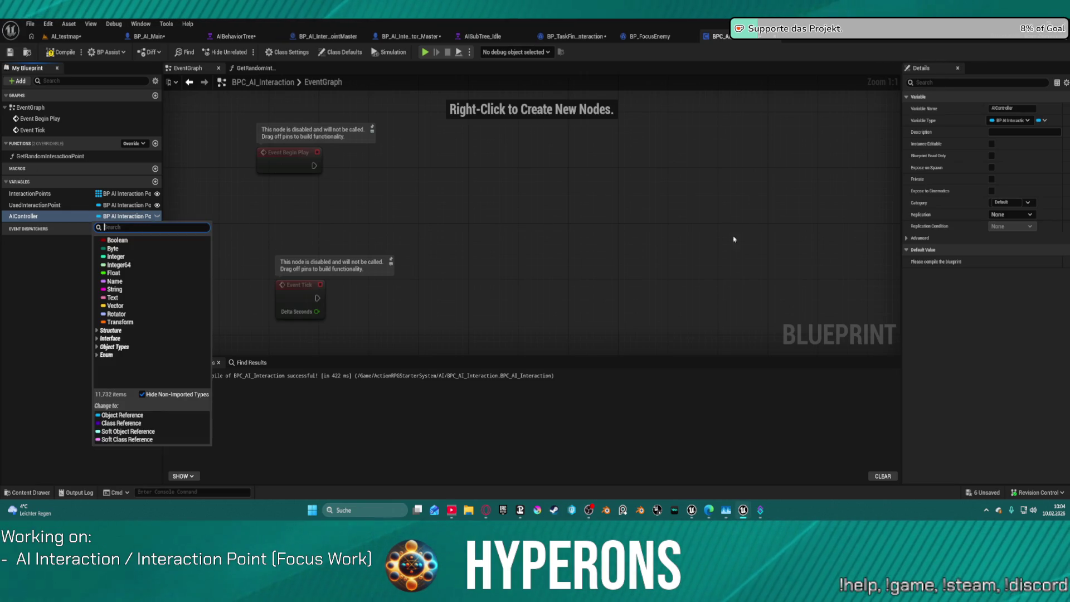
{"action": "type", "text": "ai controller"}
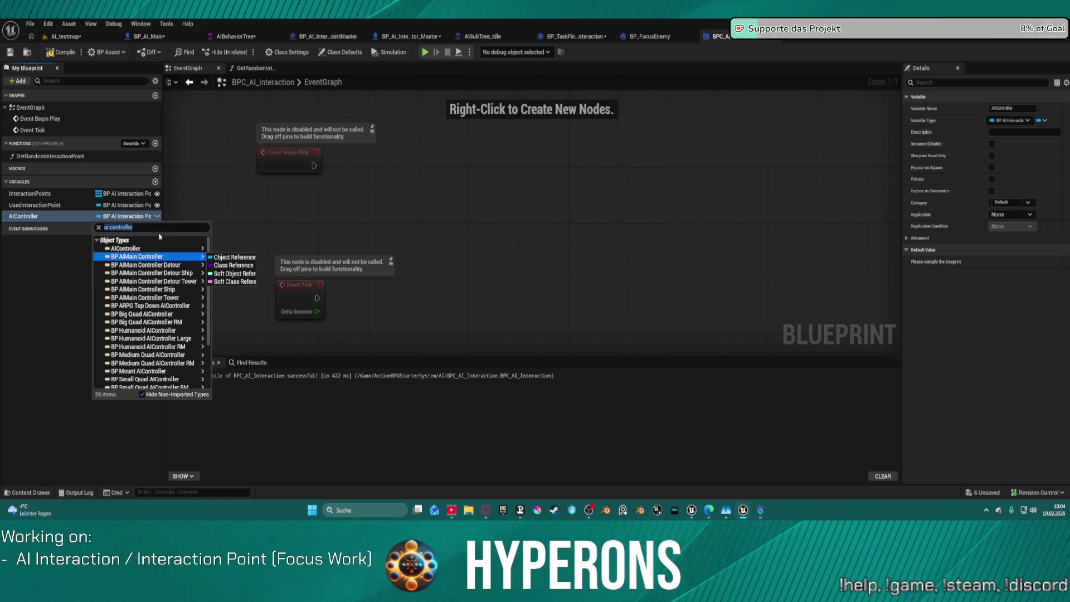
{"action": "mouse_move", "coordinate": [162, 258]}
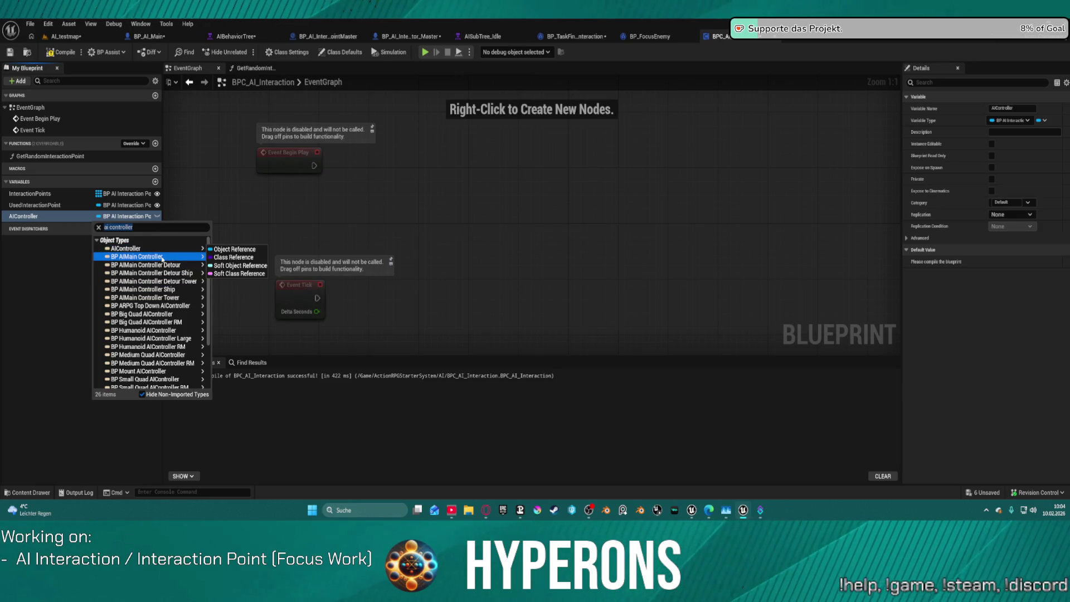
{"action": "left_click", "coordinate": [234, 249]}
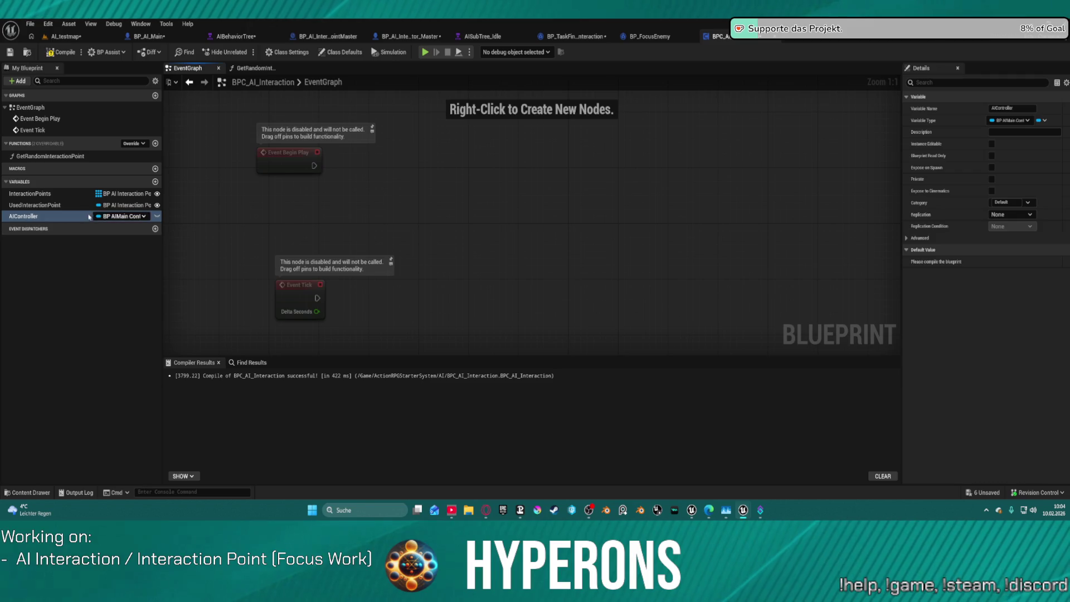
{"action": "left_click", "coordinate": [156, 182]}
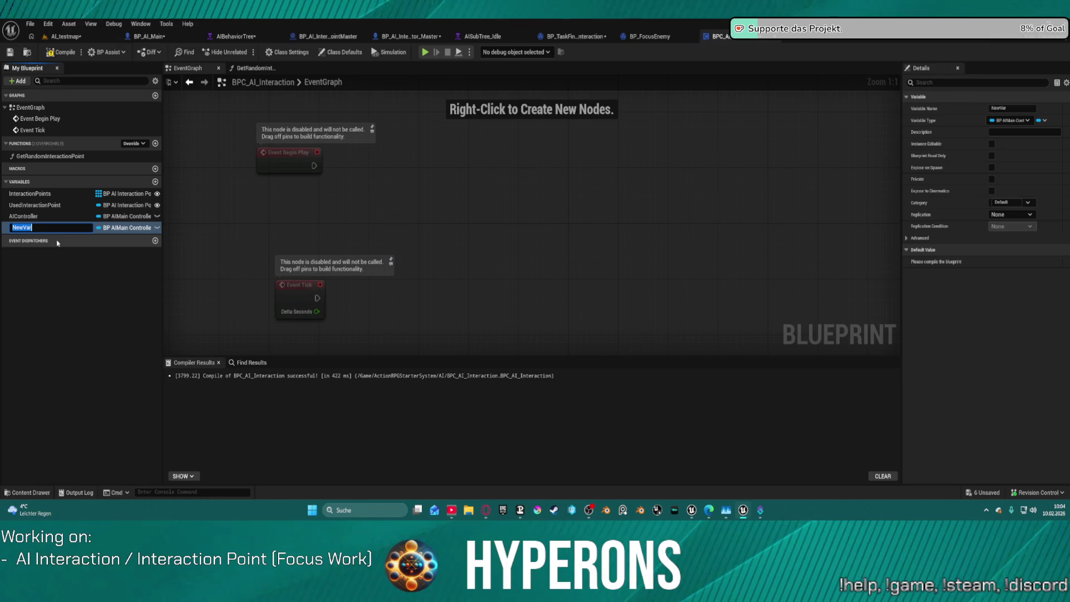
Name the second variable AI Character and make it a BP AI Main object reference.
{"action": "type", "text": "AI Character"}
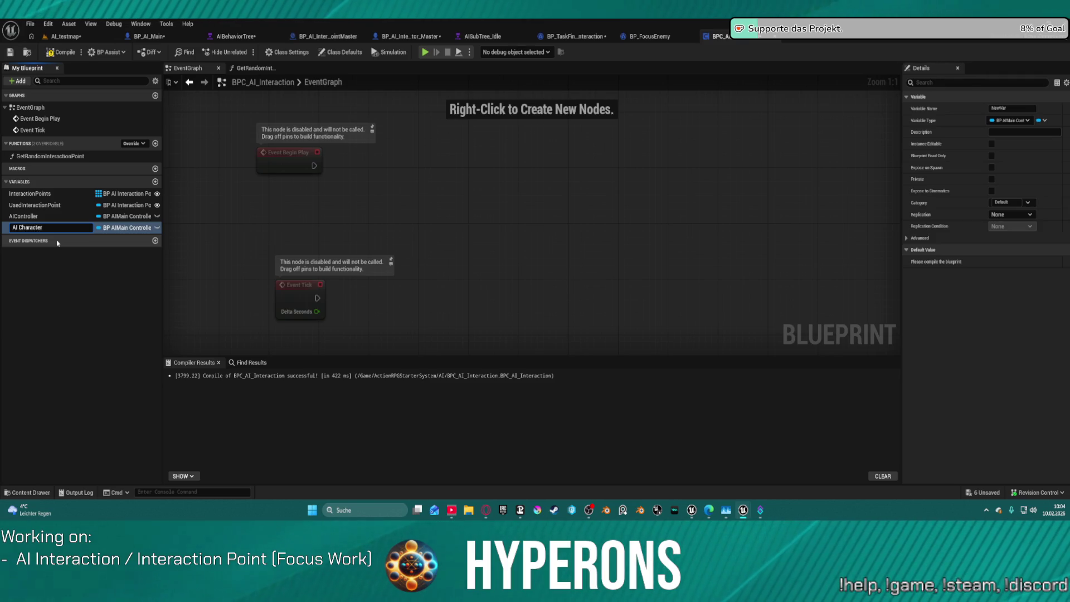
{"action": "key", "text": "Return"}
{"action": "left_click", "coordinate": [127, 227]}
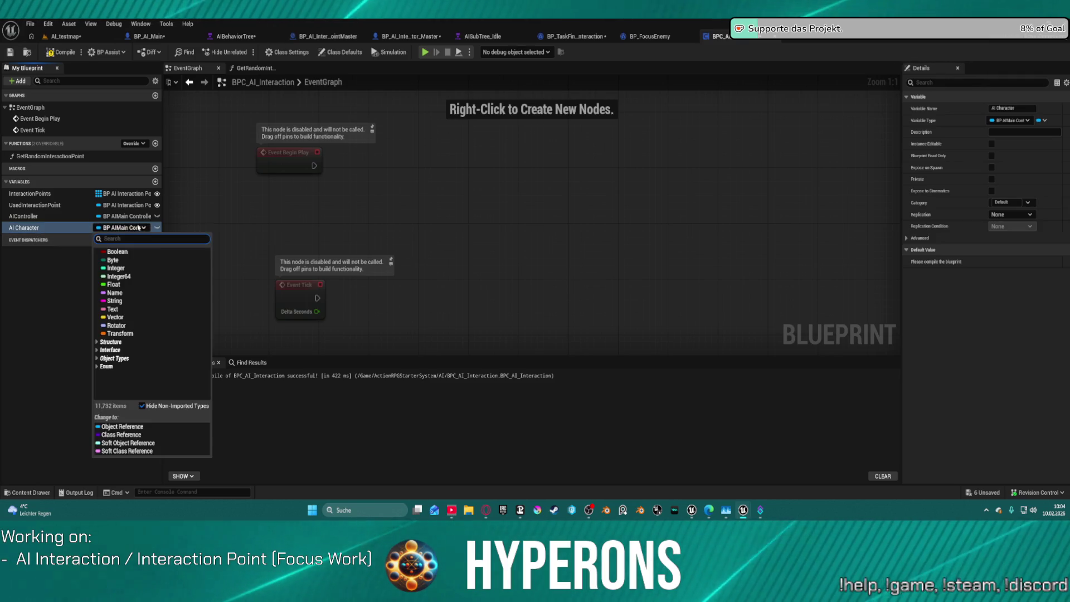
{"action": "type", "text": "BP"}
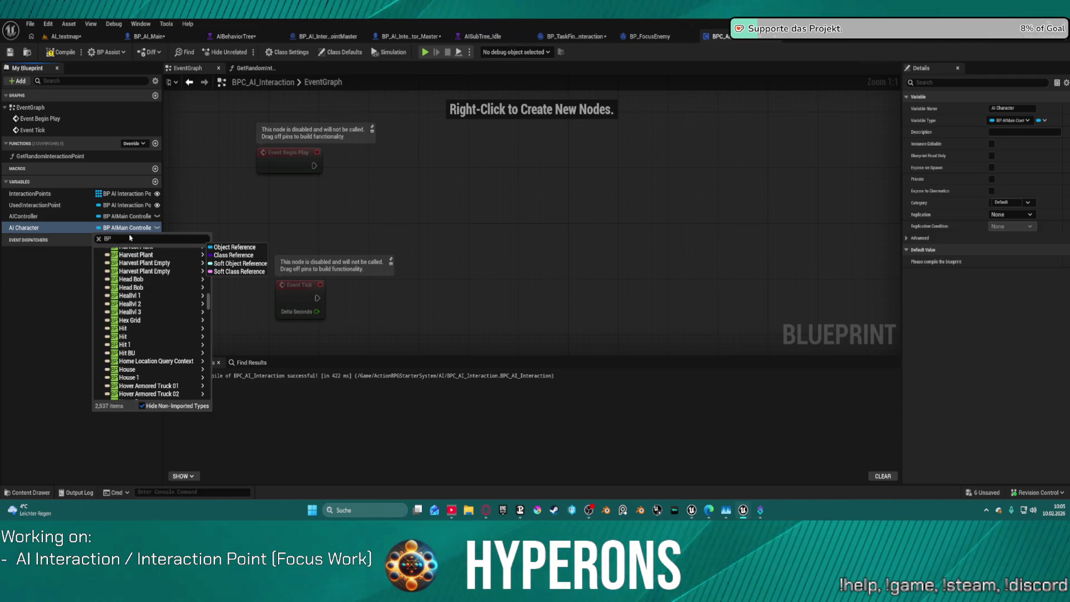
{"action": "type", "text": " ai mai"}
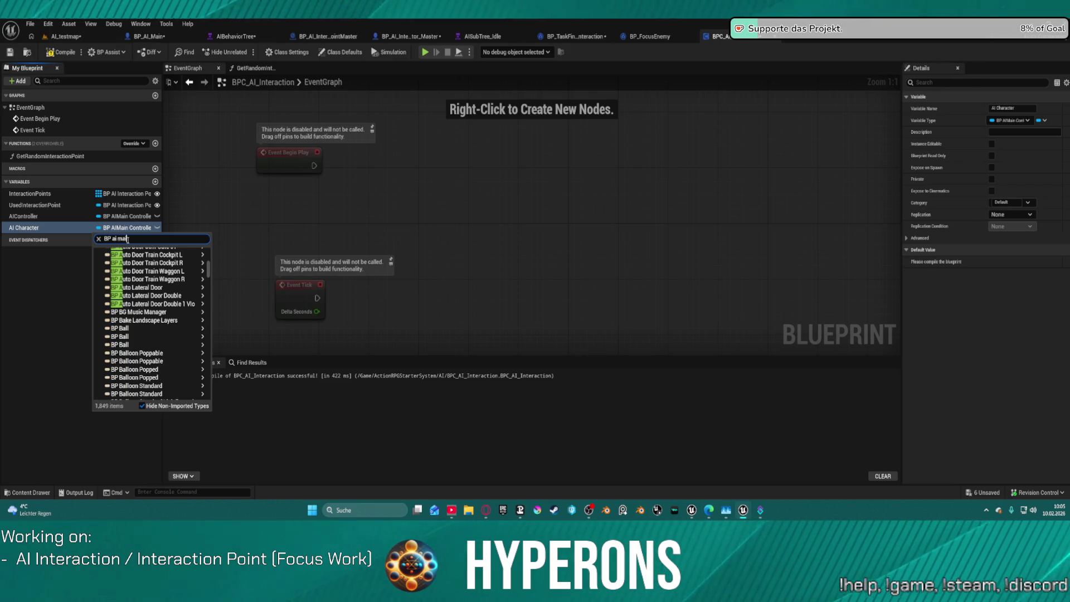
{"action": "type", "text": "n"}
{"action": "mouse_move", "coordinate": [129, 275]}
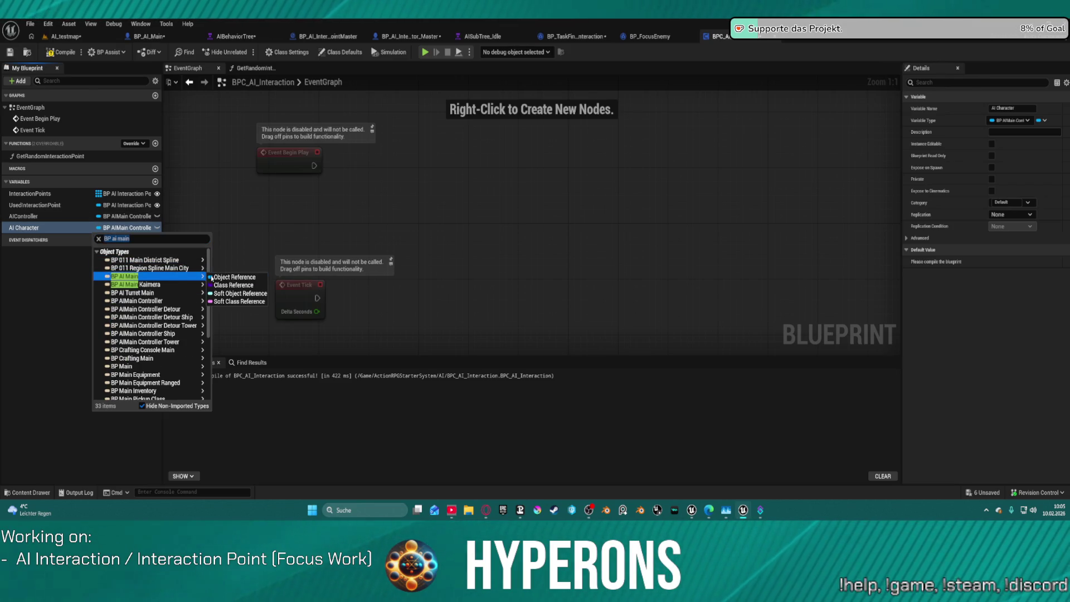
{"action": "left_click", "coordinate": [220, 279]}
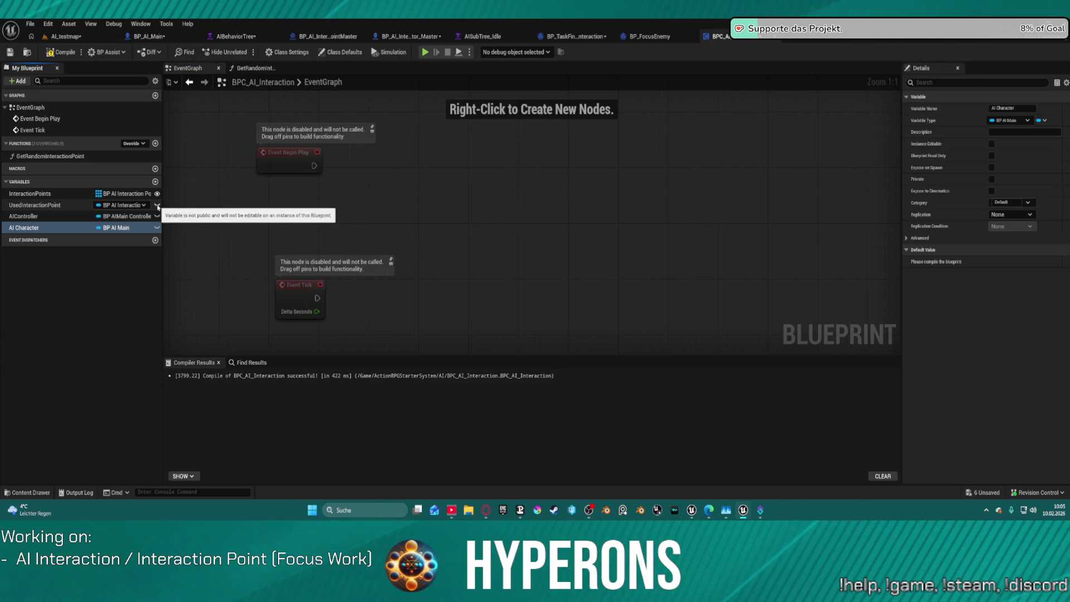
{"action": "left_click_drag", "start_coordinate": [61, 205], "coordinate": [34, 205]}
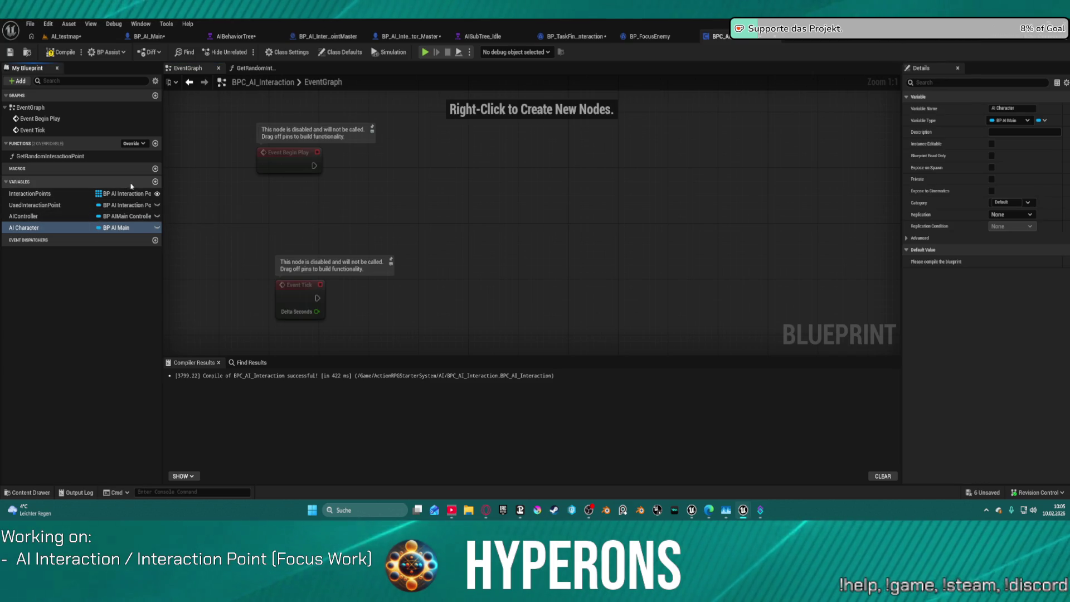
File InteractionPoints and UsedInteractionPoint under a new Interaction category.
{"action": "left_click", "coordinate": [44, 205]}
{"action": "left_click", "coordinate": [56, 198]}
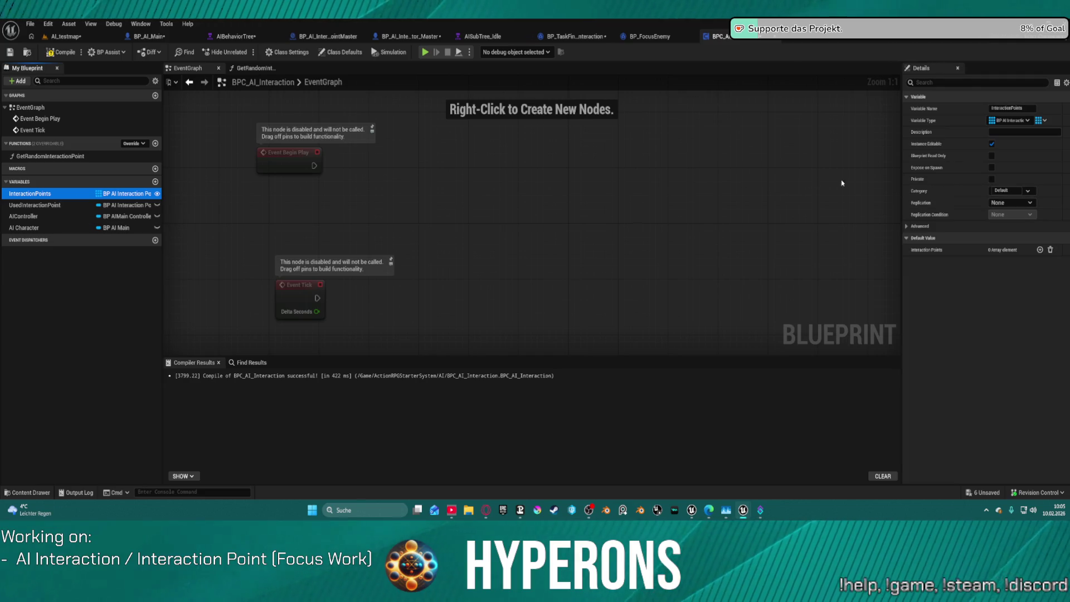
{"action": "left_click", "coordinate": [998, 191]}
{"action": "type", "text": "Interaction"}
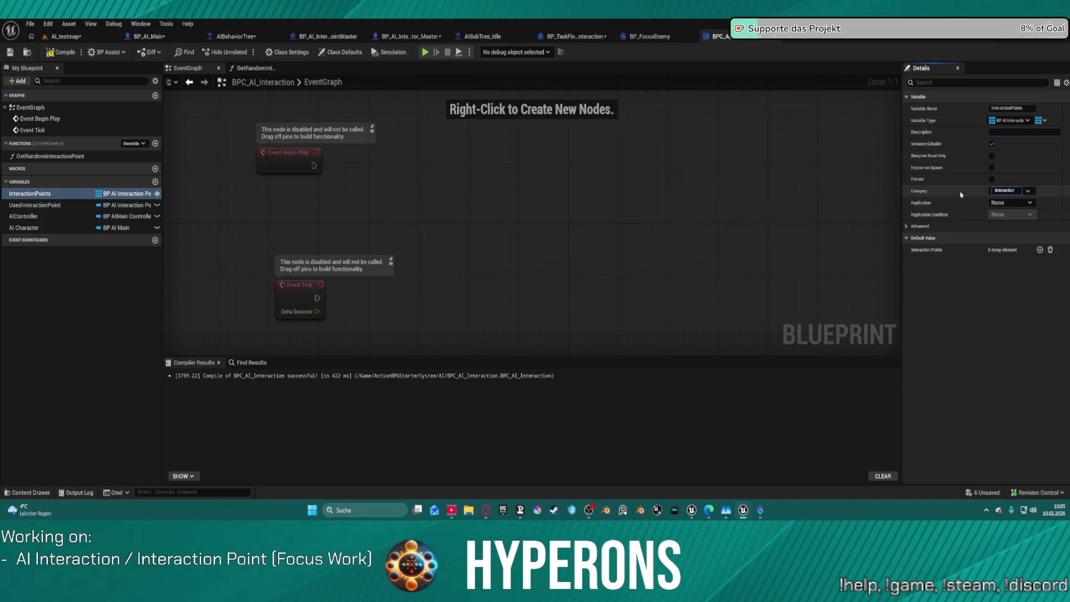
{"action": "key", "text": "Return"}
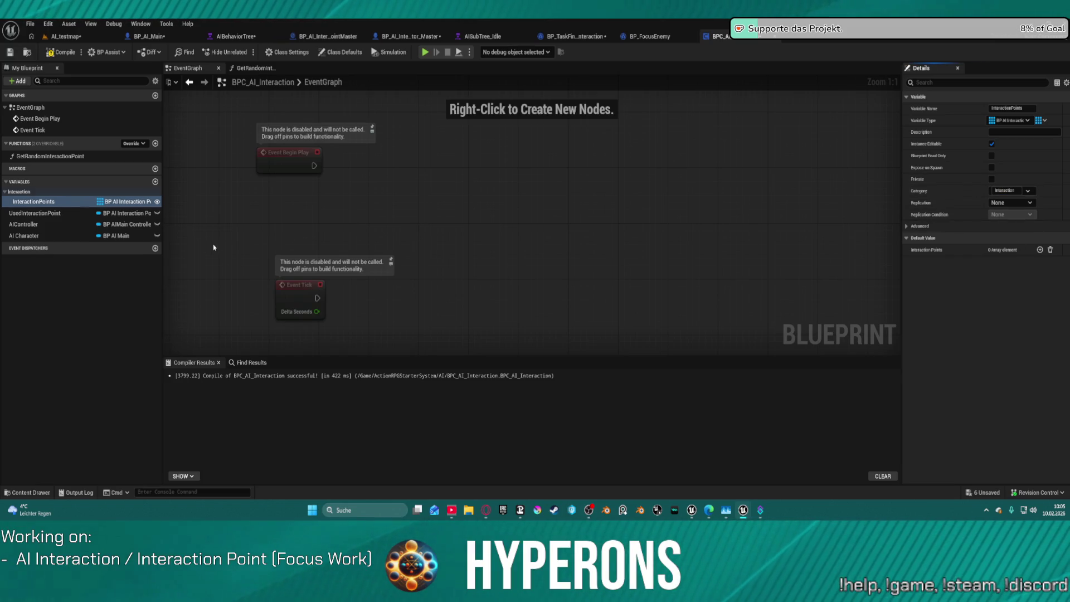
{"action": "left_click", "coordinate": [61, 213]}
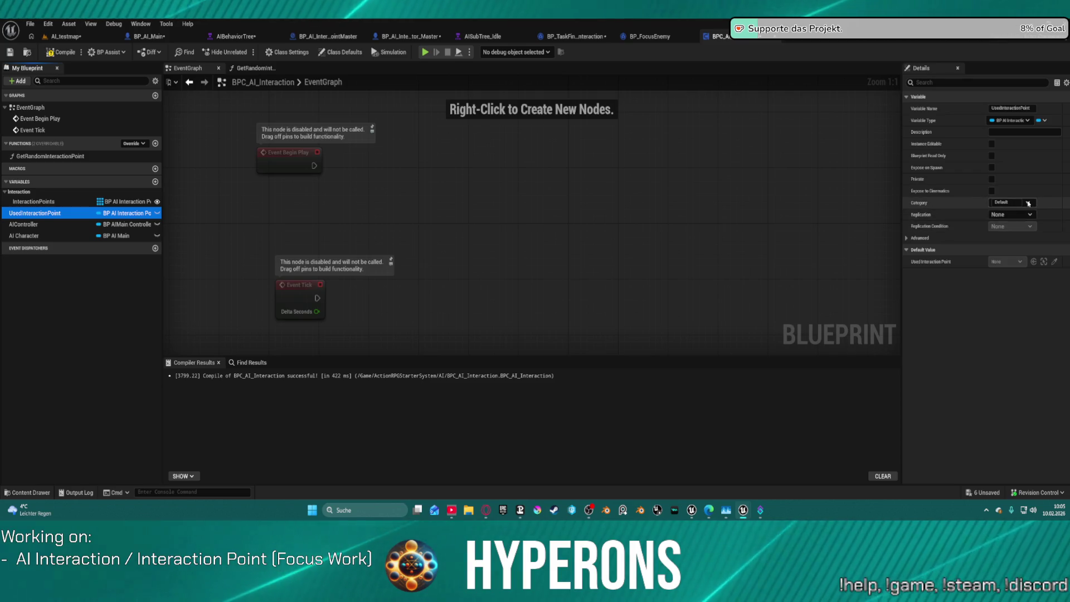
{"action": "left_click", "coordinate": [1028, 203]}
{"action": "left_click", "coordinate": [1003, 221]}
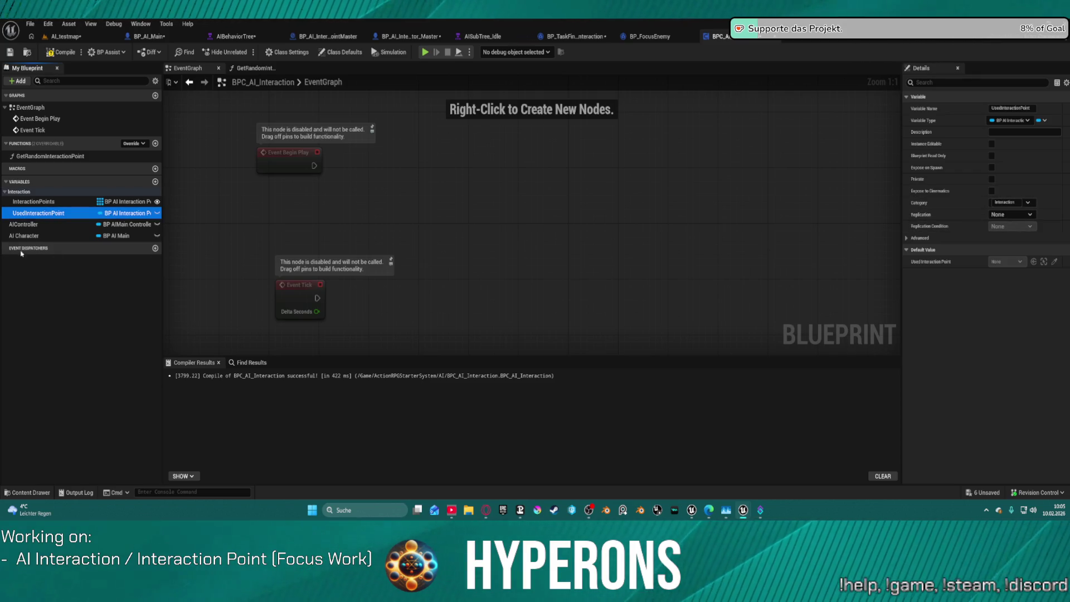
Leave AIController in the Default category, then open the BP_AI_Main blueprint.
{"action": "left_click", "coordinate": [25, 224]}
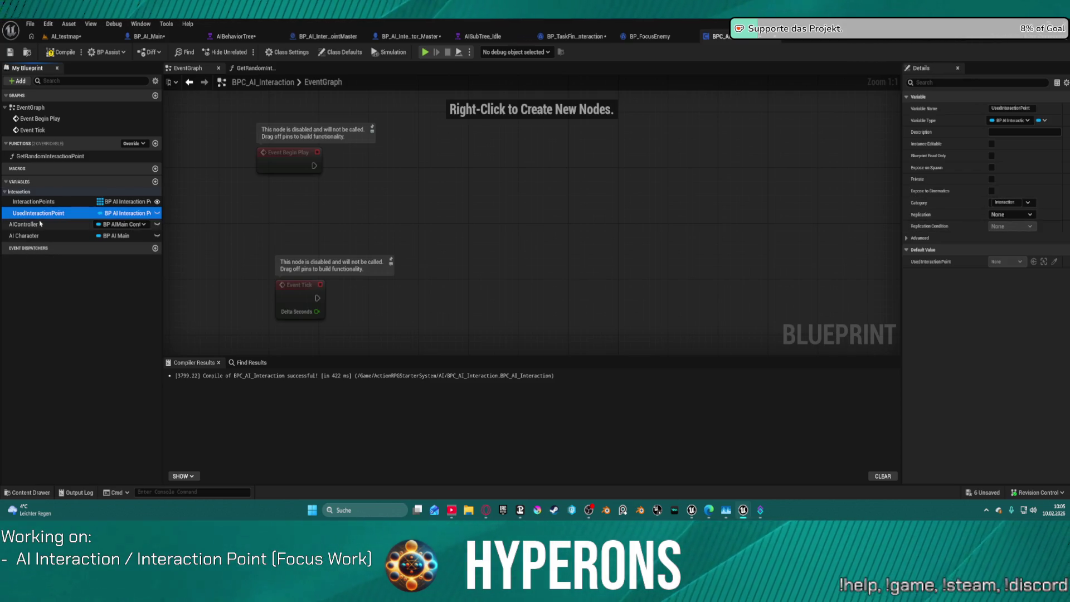
{"action": "left_click", "coordinate": [1014, 202]}
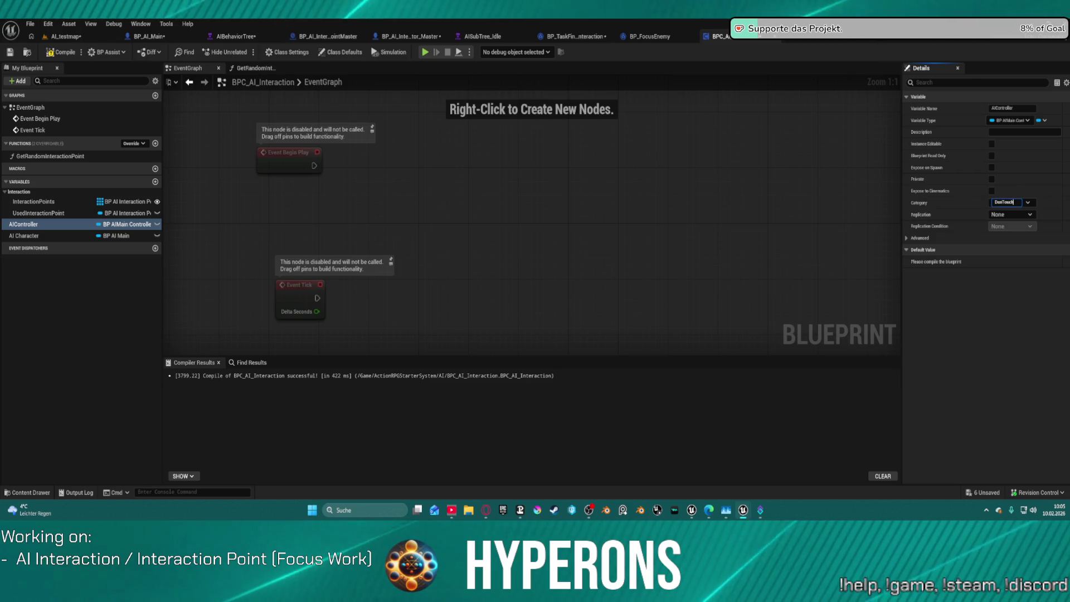
{"action": "key", "text": "Escape"}
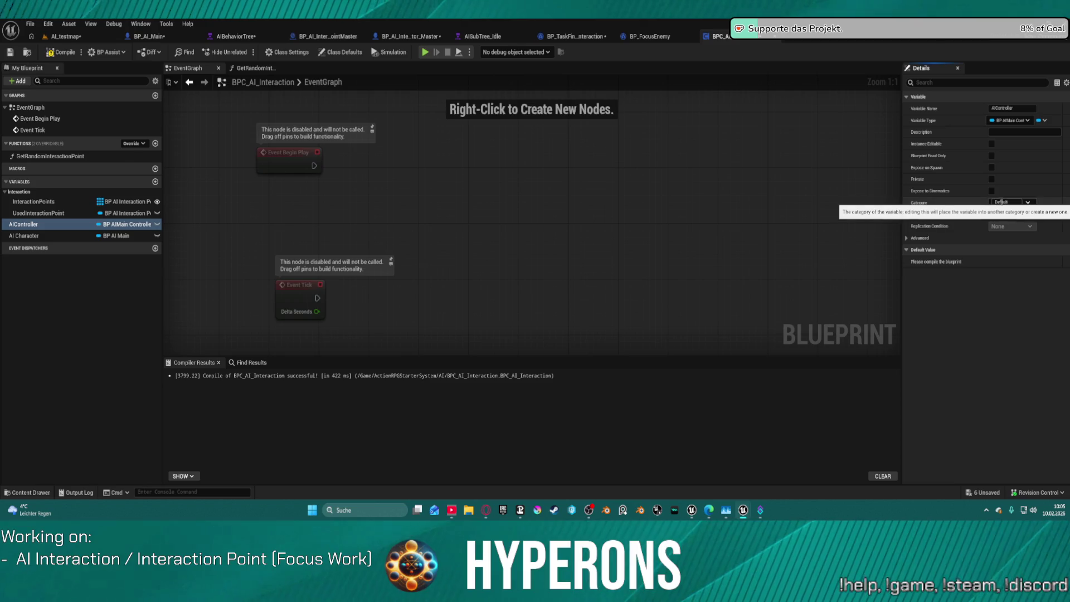
{"action": "left_click", "coordinate": [997, 202]}
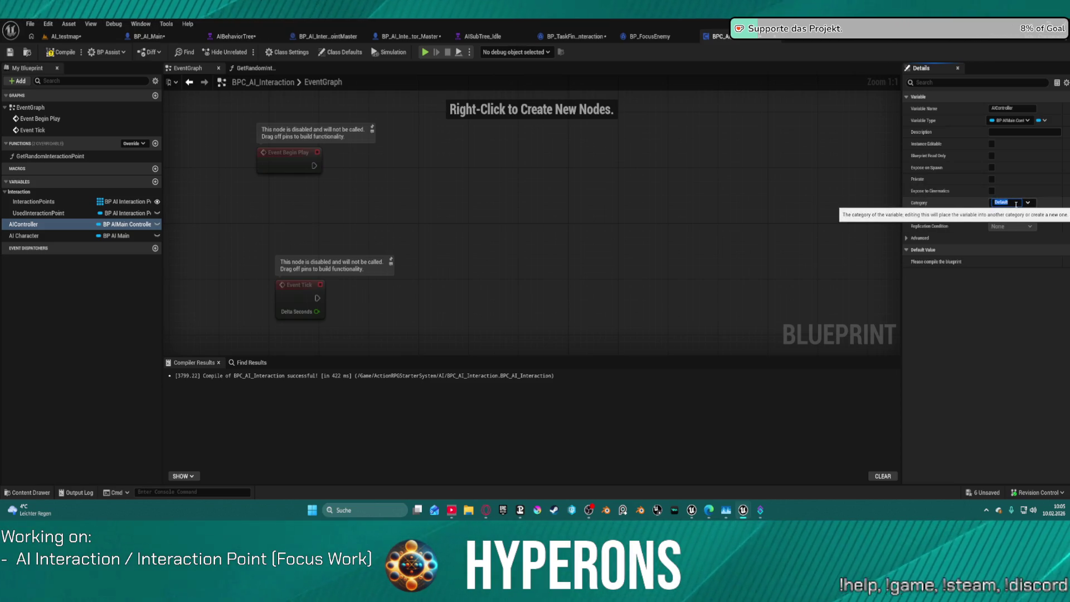
{"action": "left_click", "coordinate": [73, 357]}
{"action": "left_click", "coordinate": [390, 278]}
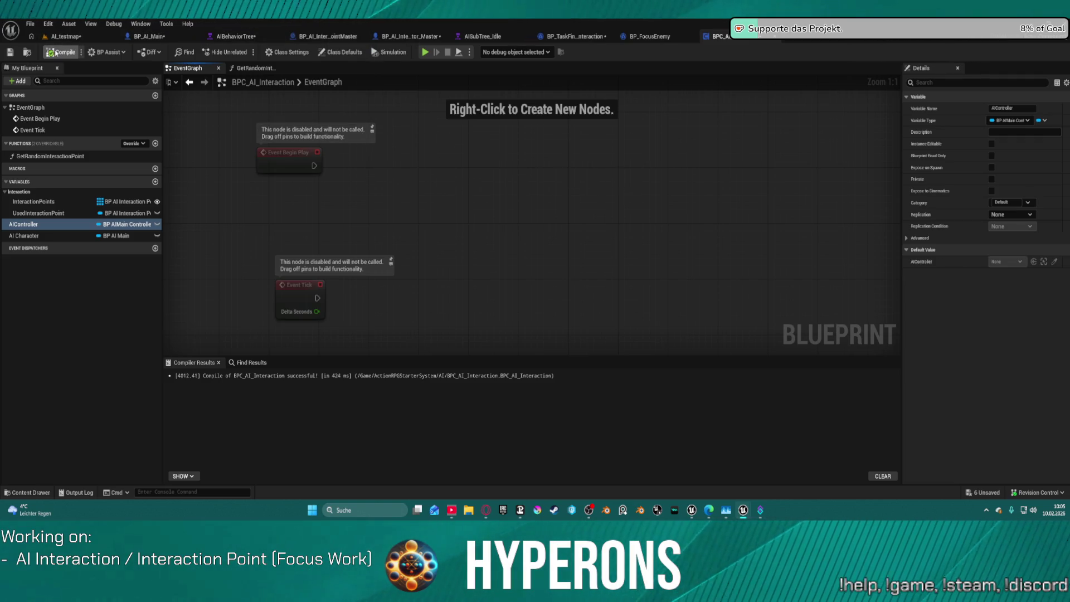
{"action": "left_click", "coordinate": [159, 37]}
Survey BP_AI_Main's event graph around the Delay, Bind Perception Events and Sequence nodes.
{"action": "mouse_move", "coordinate": [573, 153]}
{"action": "left_mouse_down"}
{"action": "mouse_move", "coordinate": [591, 239]}
{"action": "mouse_move", "coordinate": [607, 200]}
{"action": "mouse_move", "coordinate": [614, 245]}
{"action": "mouse_move", "coordinate": [396, 174]}
{"action": "mouse_move", "coordinate": [424, 292]}
{"action": "left_mouse_up"}
{"action": "scroll", "coordinate": [423, 292], "scroll_direction": "up", "scroll_amount": 3}
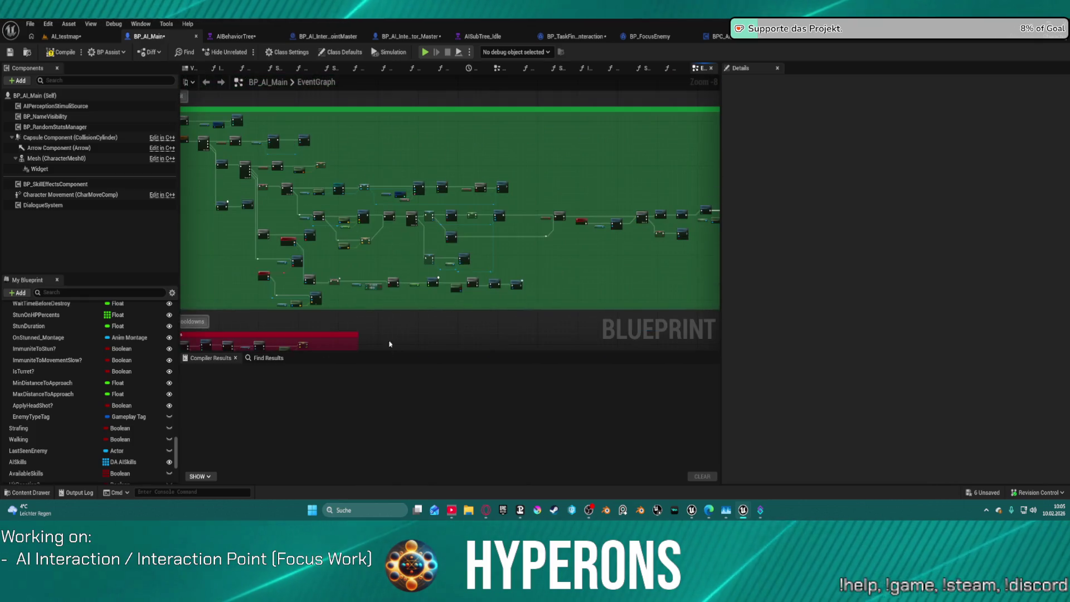
{"action": "scroll", "coordinate": [561, 255], "scroll_direction": "up", "scroll_amount": 2}
{"action": "mouse_move", "coordinate": [305, 235]}
{"action": "left_mouse_down"}
{"action": "mouse_move", "coordinate": [307, 253]}
{"action": "mouse_move", "coordinate": [391, 246]}
{"action": "mouse_move", "coordinate": [413, 256]}
{"action": "mouse_move", "coordinate": [401, 249]}
{"action": "left_mouse_up"}
{"action": "scroll", "coordinate": [401, 249], "scroll_direction": "up", "scroll_amount": 3}
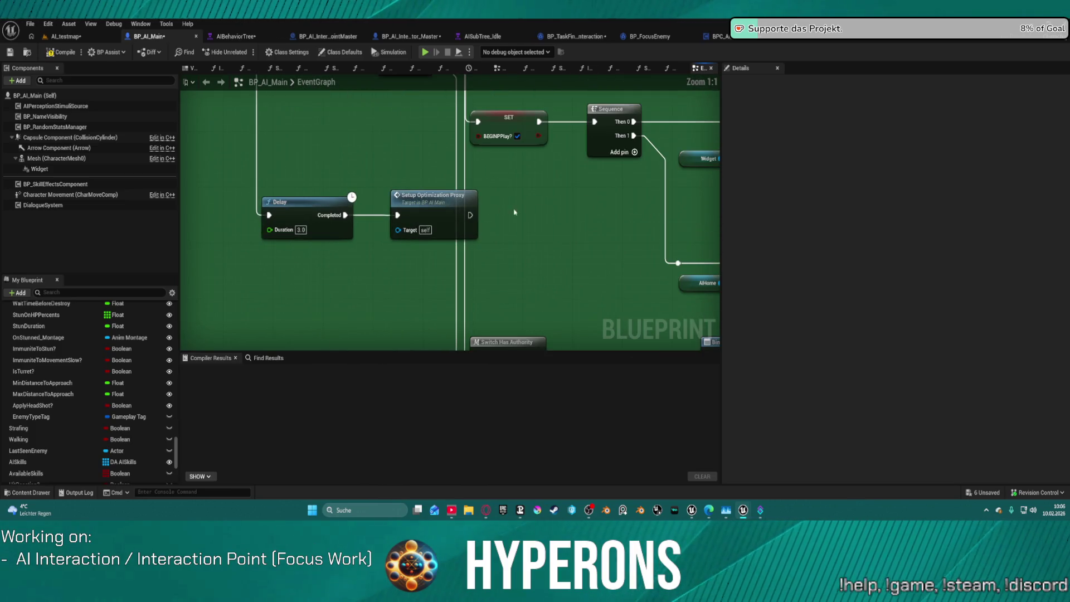
{"action": "mouse_move", "coordinate": [499, 209]}
{"action": "left_mouse_down"}
{"action": "mouse_move", "coordinate": [655, 446]}
{"action": "mouse_move", "coordinate": [640, 360]}
{"action": "left_mouse_up"}
{"action": "left_click_drag", "start_coordinate": [571, 348], "coordinate": [563, 272]}
{"action": "mouse_move", "coordinate": [441, 188]}
{"action": "left_mouse_down"}
{"action": "mouse_move", "coordinate": [514, 282]}
{"action": "mouse_move", "coordinate": [525, 340]}
{"action": "left_mouse_up"}
Add a Then 3 output to the Sequence, remove it again, and return to BPC_AI_Interaction.
{"action": "left_click", "coordinate": [427, 144]}
{"action": "left_click_drag", "start_coordinate": [428, 140], "coordinate": [413, 249]}
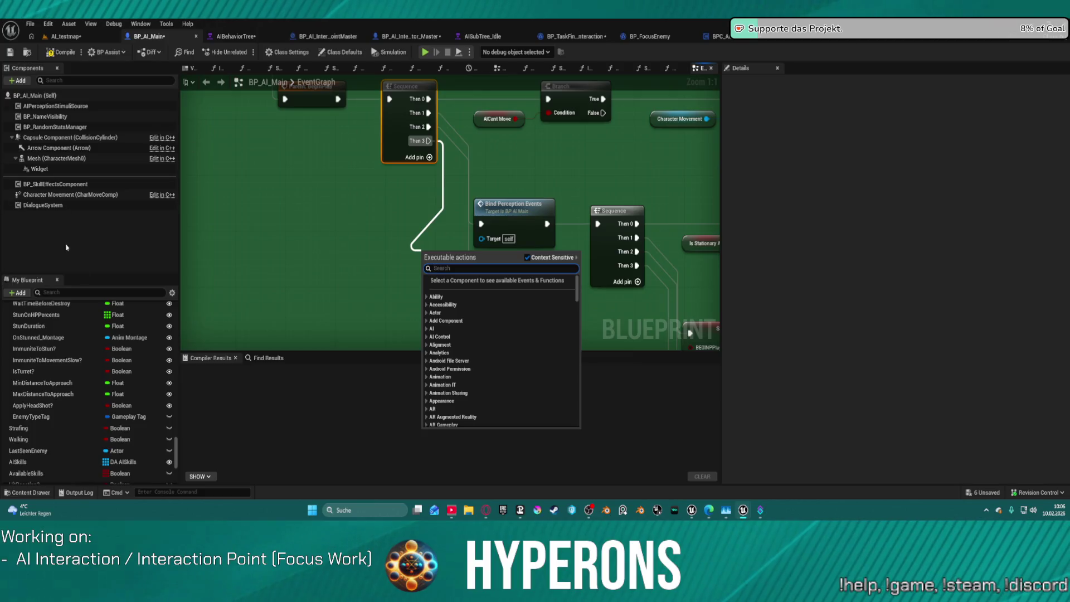
{"action": "left_click", "coordinate": [342, 201]}
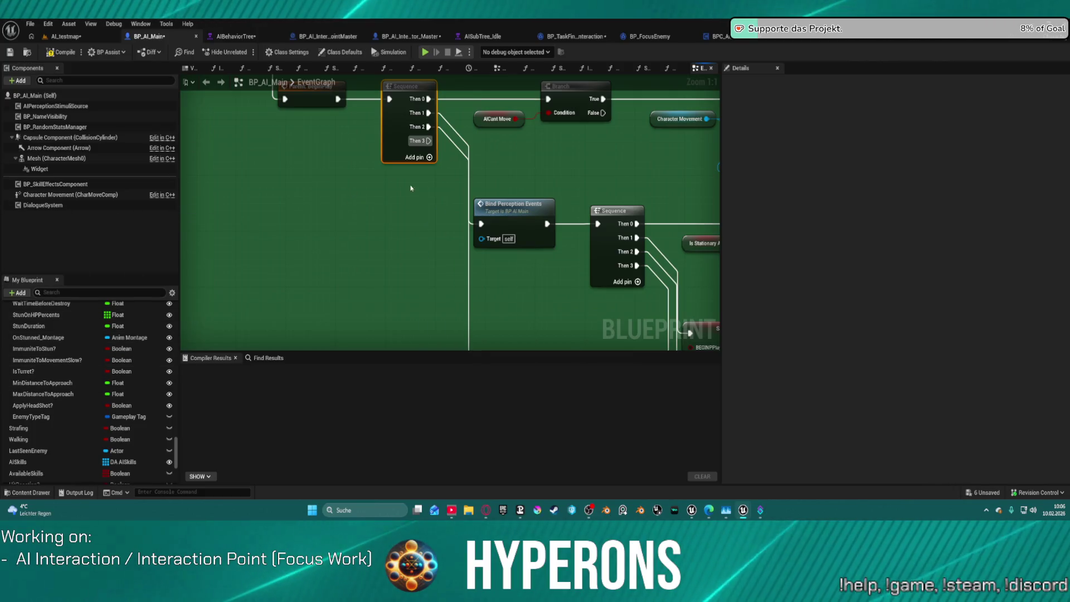
{"action": "right_click", "coordinate": [423, 142]}
{"action": "left_click", "coordinate": [449, 192]}
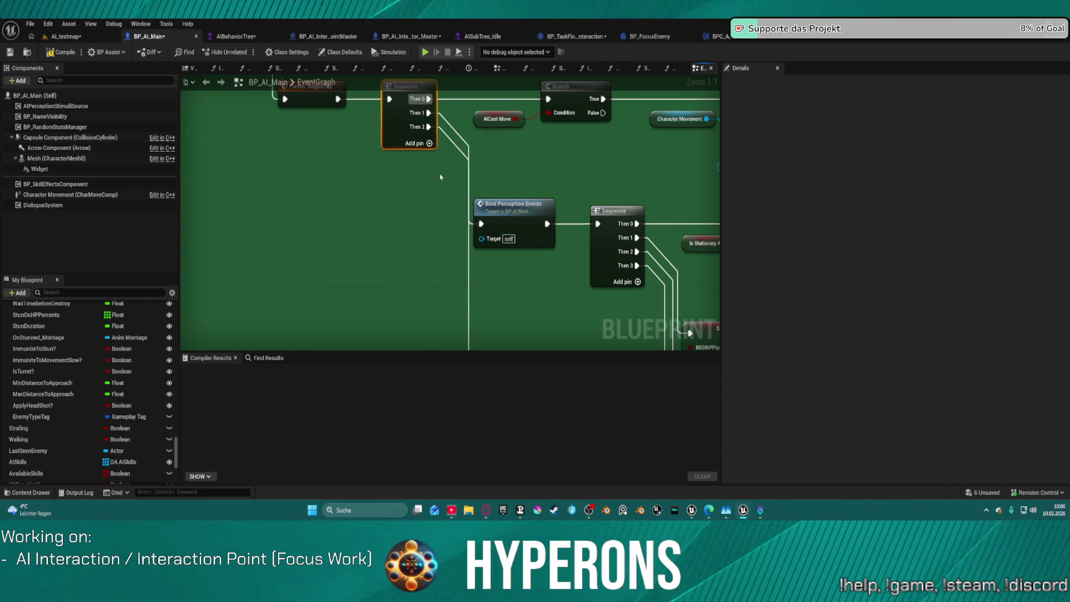
{"action": "left_click", "coordinate": [716, 37]}
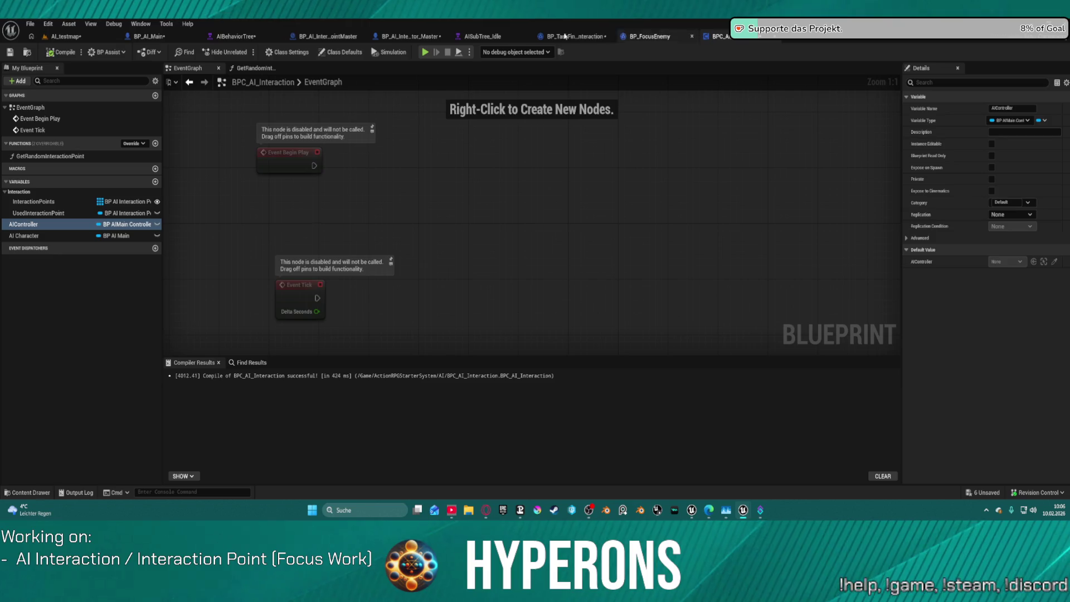
In BP_AI_Interactor_Master, delete the Branch and add a SET AIController node from BPC AI Interaction.
{"action": "left_click", "coordinate": [413, 37]}
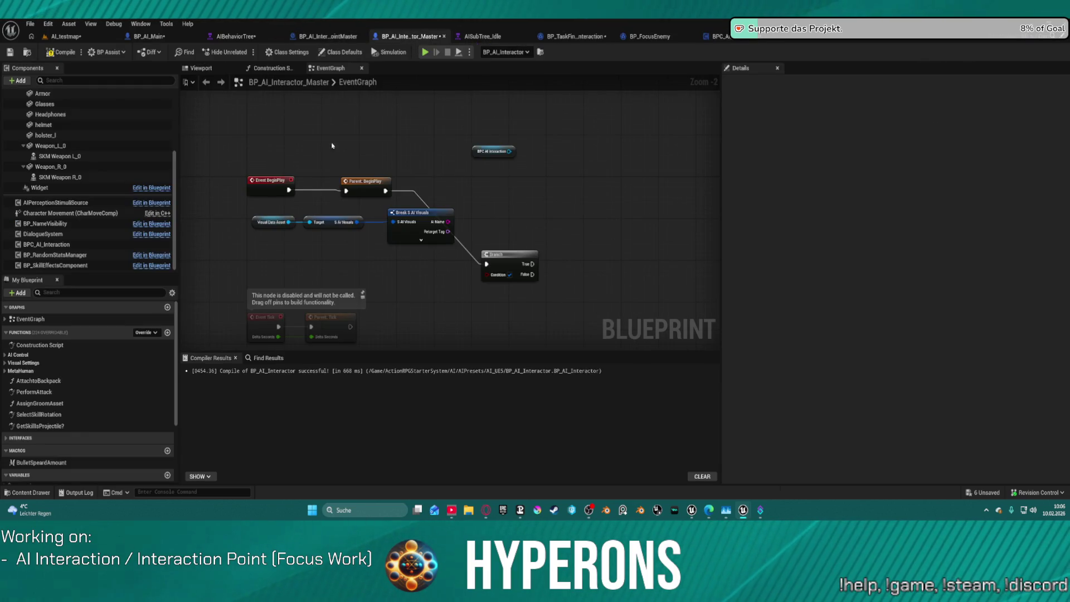
{"action": "left_click_drag", "start_coordinate": [505, 249], "coordinate": [498, 187]}
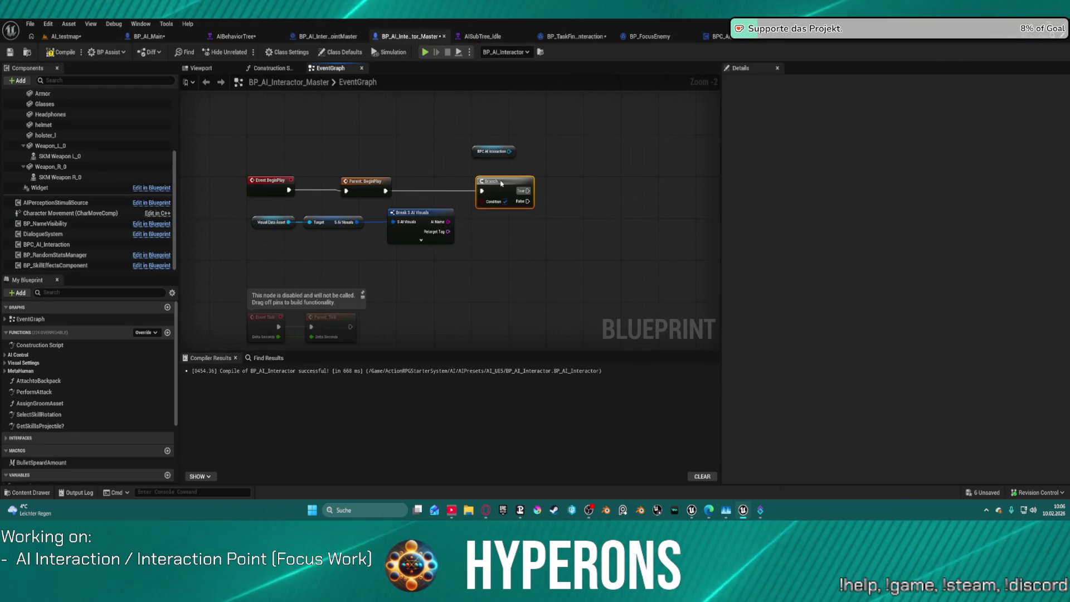
{"action": "key", "text": "Delete"}
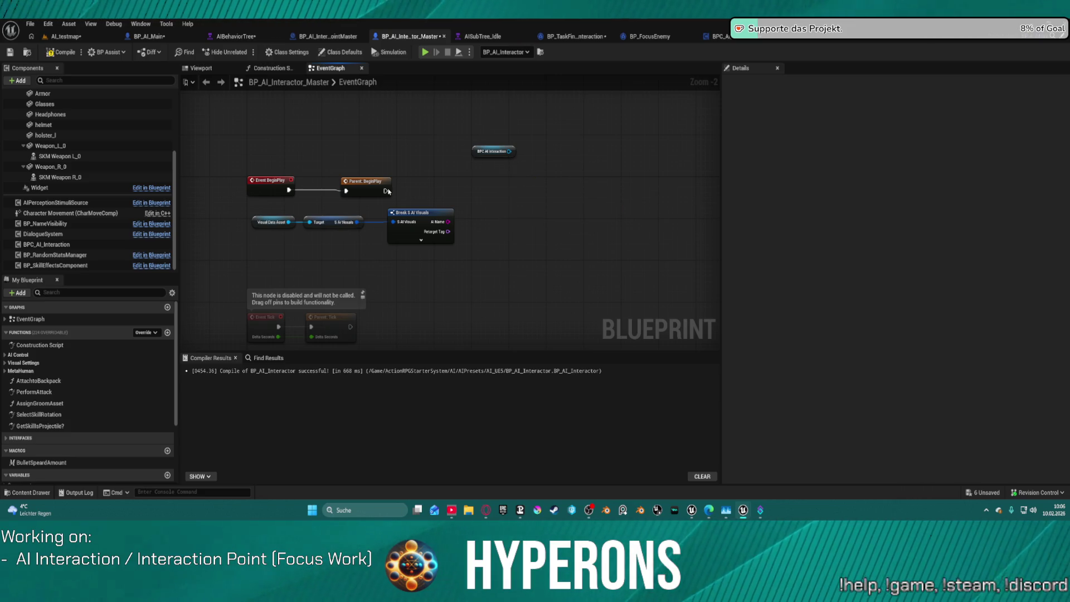
{"action": "left_click", "coordinate": [493, 151]}
{"action": "mouse_move", "coordinate": [508, 151]}
{"action": "left_mouse_down"}
{"action": "mouse_move", "coordinate": [545, 186]}
{"action": "mouse_move", "coordinate": [535, 188]}
{"action": "left_mouse_up"}
{"action": "type", "text": "set "}
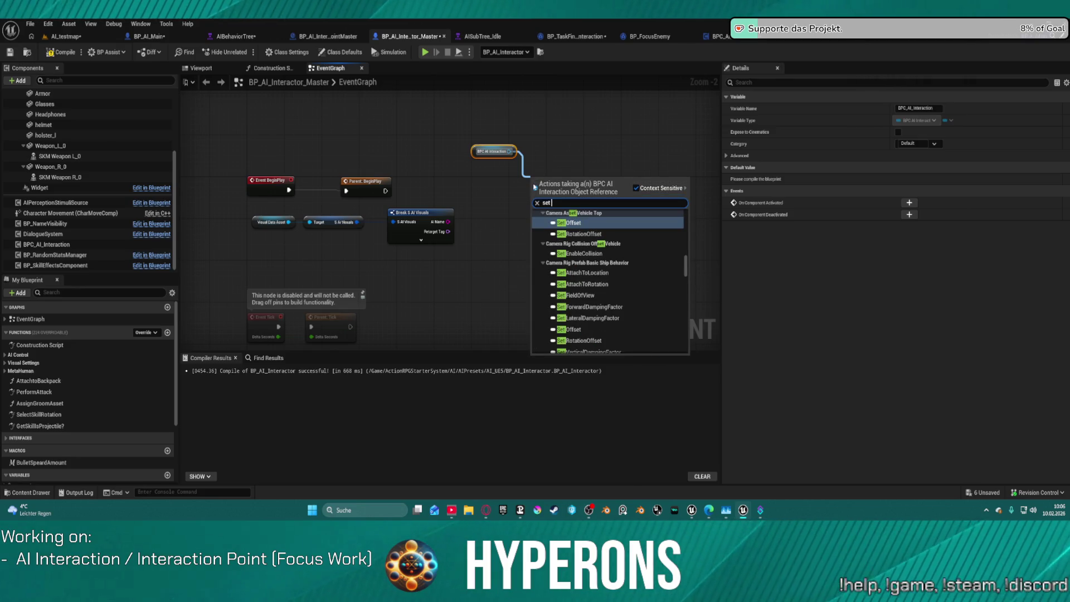
{"action": "type", "text": "controler"}
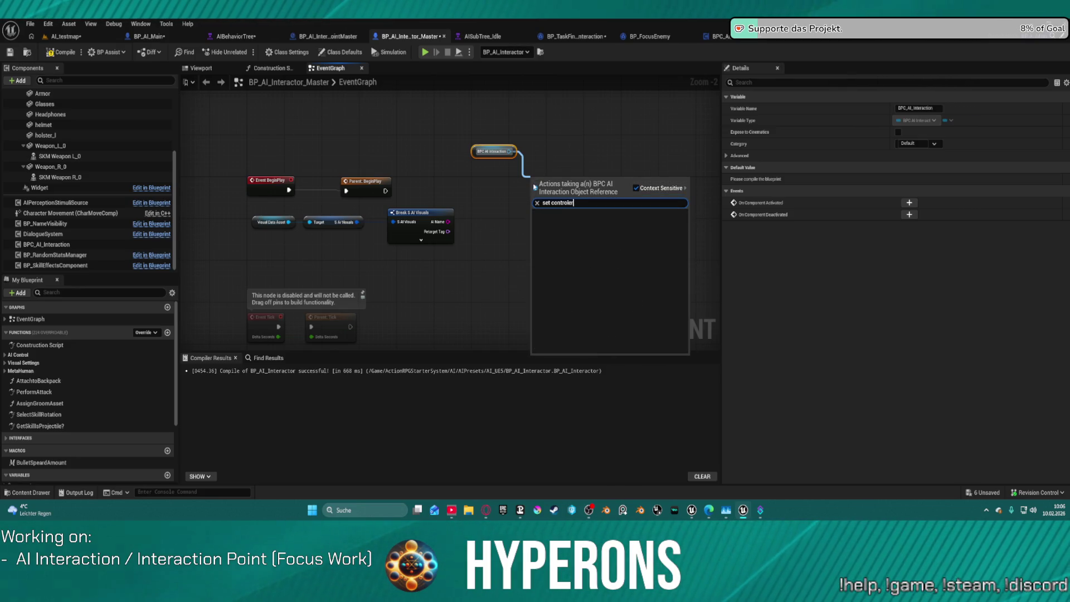
{"action": "key", "text": "BackSpace"}
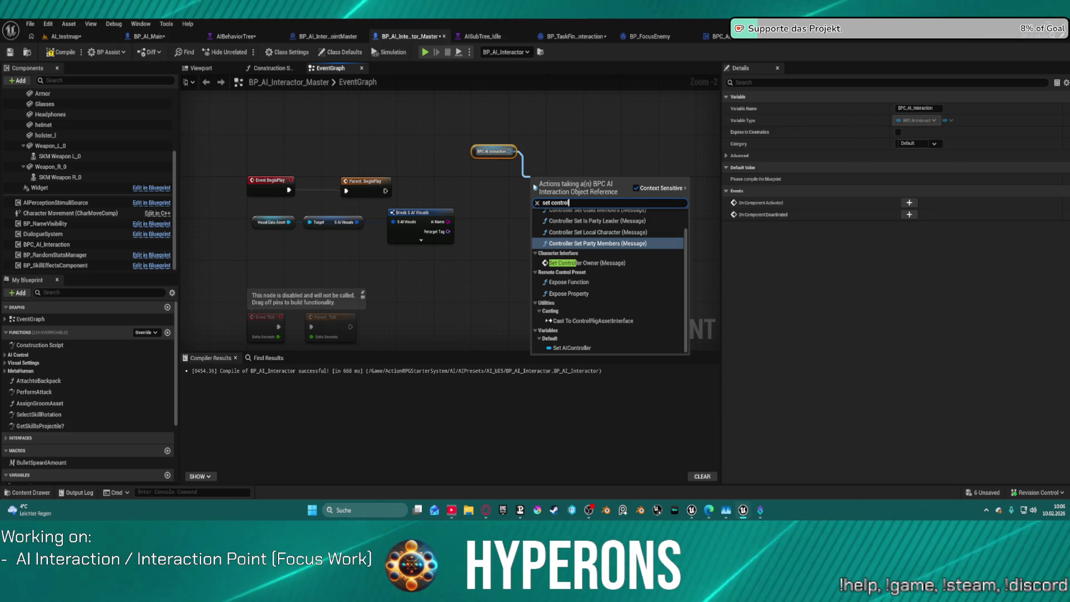
{"action": "left_click", "coordinate": [574, 347]}
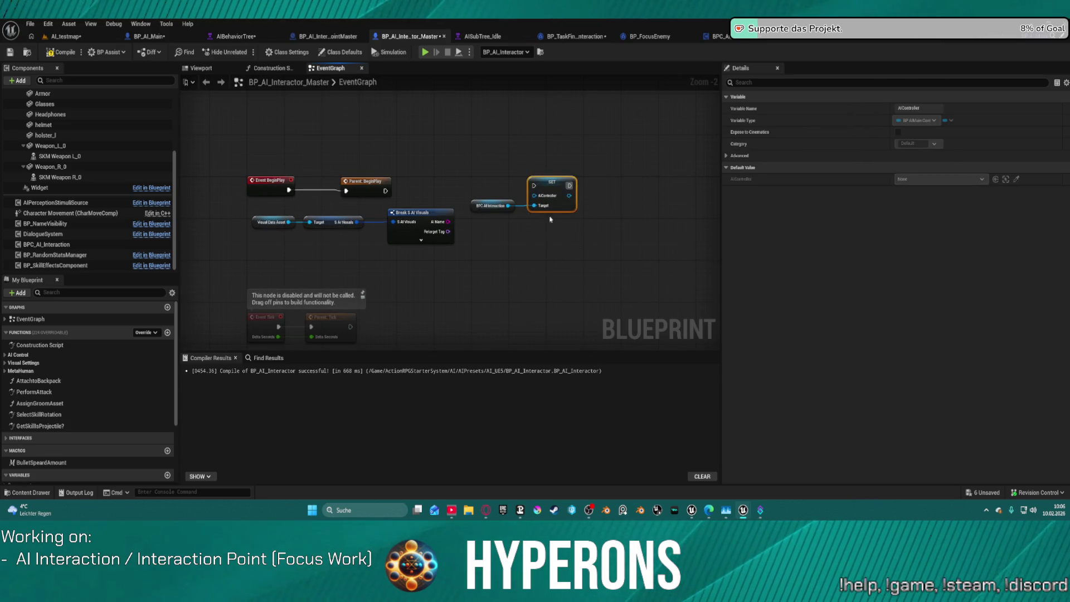
Add a SET AI Character node from the BPC AI Interaction reference.
{"action": "left_click", "coordinate": [491, 205]}
{"action": "left_click_drag", "start_coordinate": [508, 206], "coordinate": [656, 204]}
{"action": "type", "text": "is"}
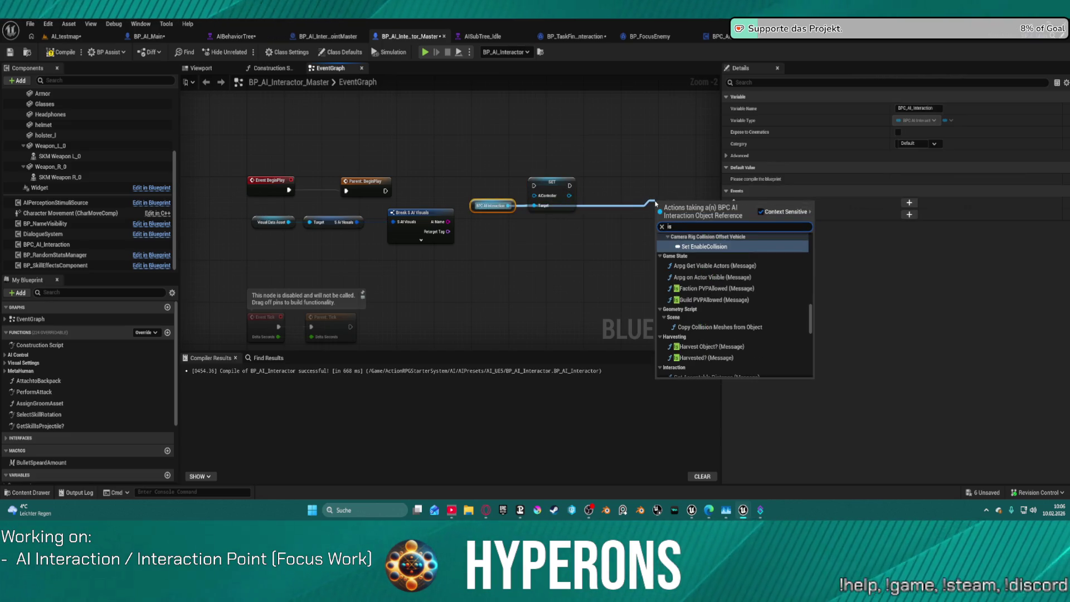
{"action": "key", "text": "BackSpace"}
{"action": "key", "text": "BackSpace"}
{"action": "type", "text": "set"}
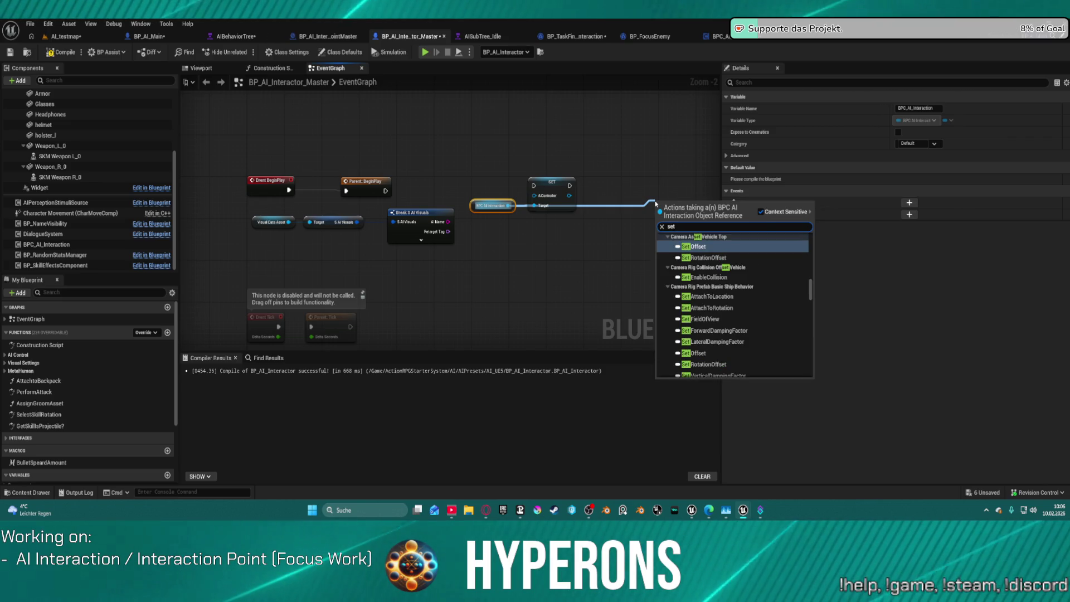
{"action": "type", "text": " charac"}
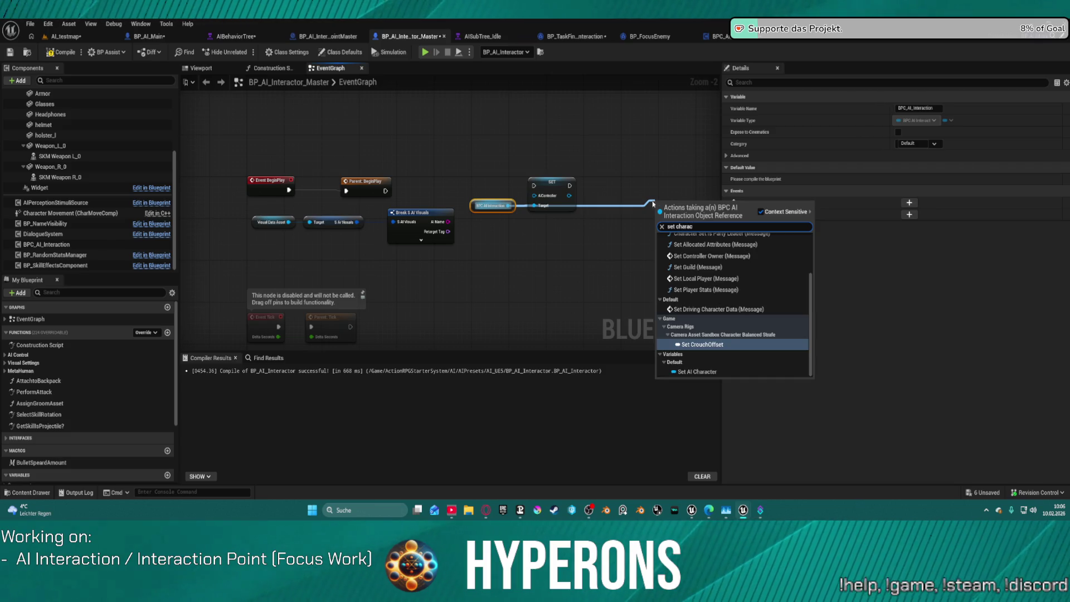
{"action": "left_click", "coordinate": [697, 371]}
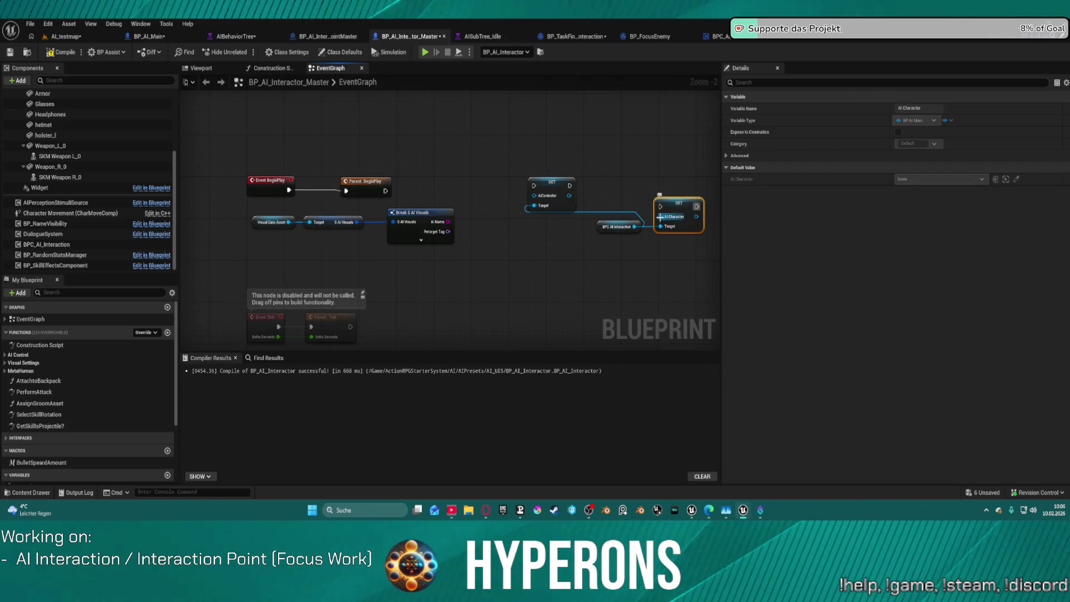
{"action": "left_click_drag", "start_coordinate": [660, 216], "coordinate": [613, 231]}
{"action": "type", "text": "self"}
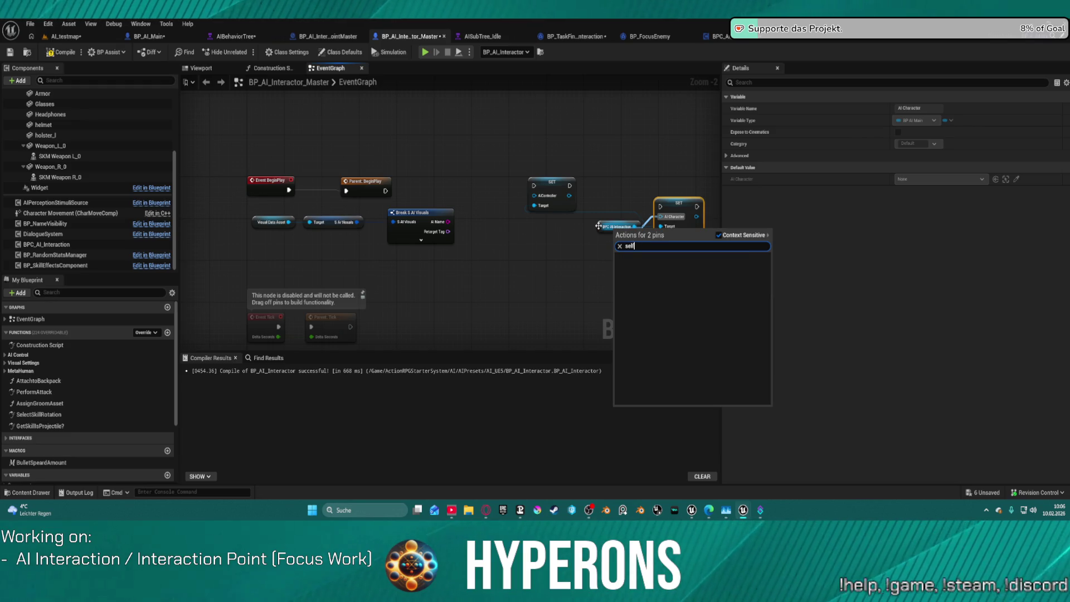
{"action": "left_click", "coordinate": [613, 189]}
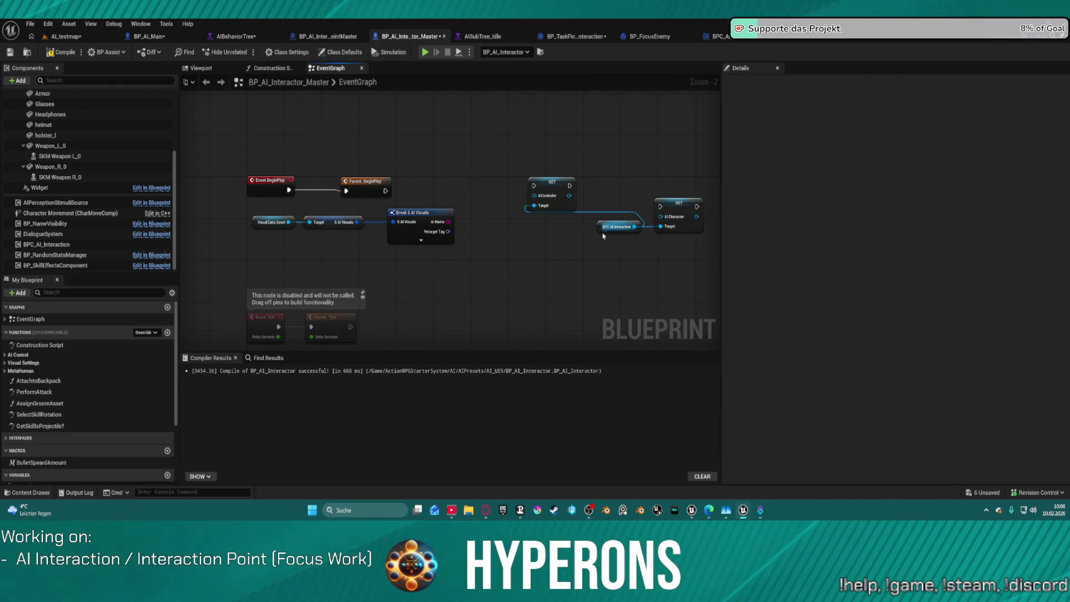
Chain SET AIController and SET AI Character after Parent: BeginPlay and tidy the node layout.
{"action": "left_click_drag", "start_coordinate": [603, 234], "coordinate": [592, 263]}
{"action": "left_click_drag", "start_coordinate": [661, 206], "coordinate": [569, 186]}
{"action": "mouse_move", "coordinate": [533, 185]}
{"action": "left_mouse_down"}
{"action": "mouse_move", "coordinate": [413, 179]}
{"action": "mouse_move", "coordinate": [388, 191]}
{"action": "left_mouse_up"}
{"action": "left_click_drag", "start_coordinate": [410, 281], "coordinate": [256, 218]}
{"action": "left_click_drag", "start_coordinate": [340, 229], "coordinate": [310, 71]}
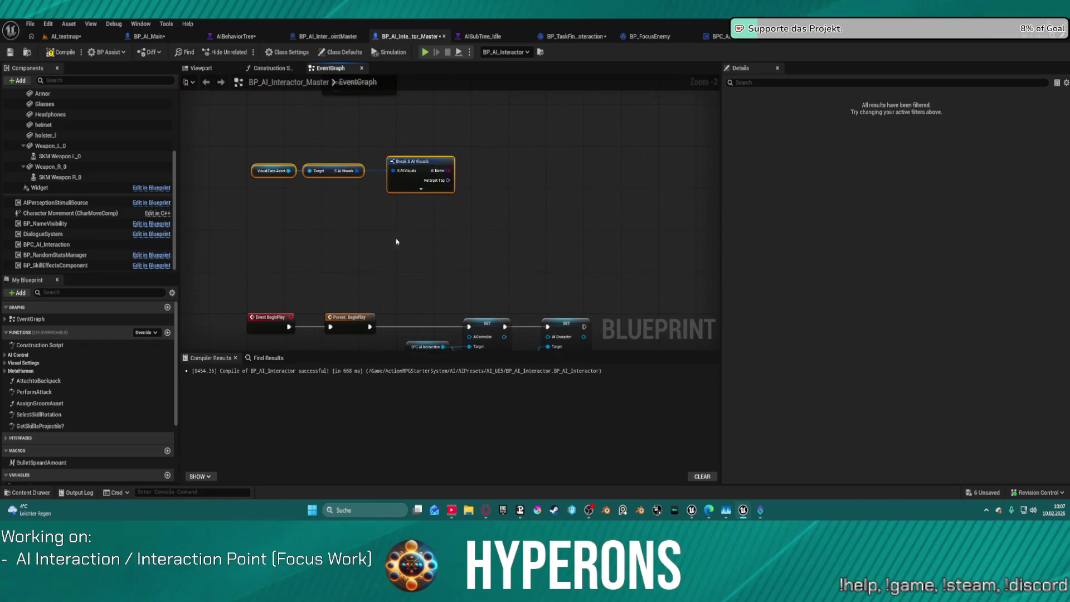
Try a Get AIController (self) node on the AIController input, then delete it.
{"action": "scroll", "coordinate": [414, 190], "scroll_direction": "up", "scroll_amount": 2}
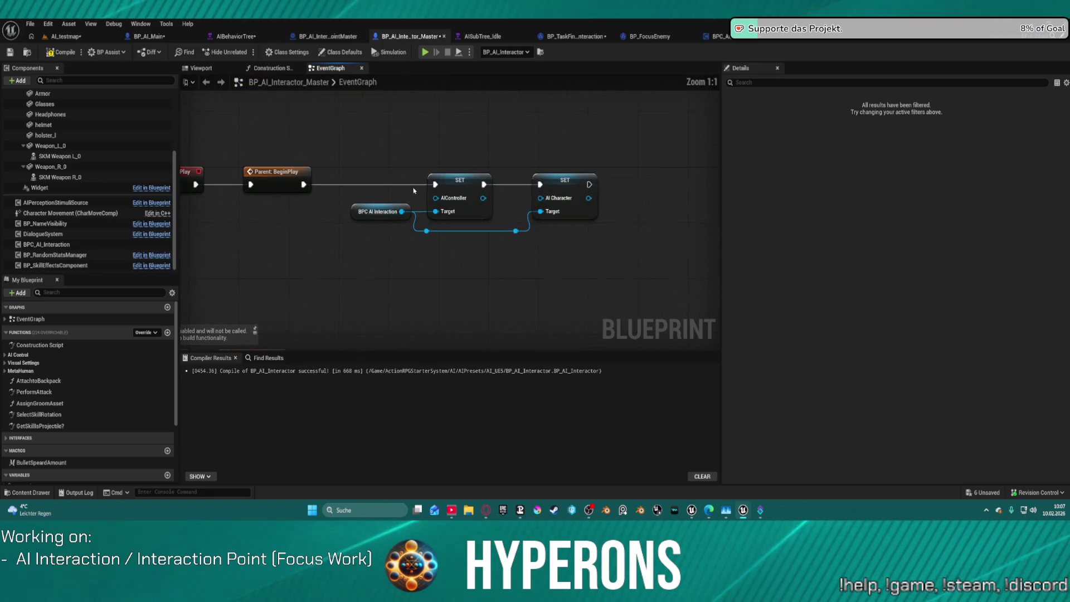
{"action": "left_click", "coordinate": [452, 198]}
{"action": "left_click_drag", "start_coordinate": [435, 198], "coordinate": [358, 145]}
{"action": "type", "text": "get aicontroller"}
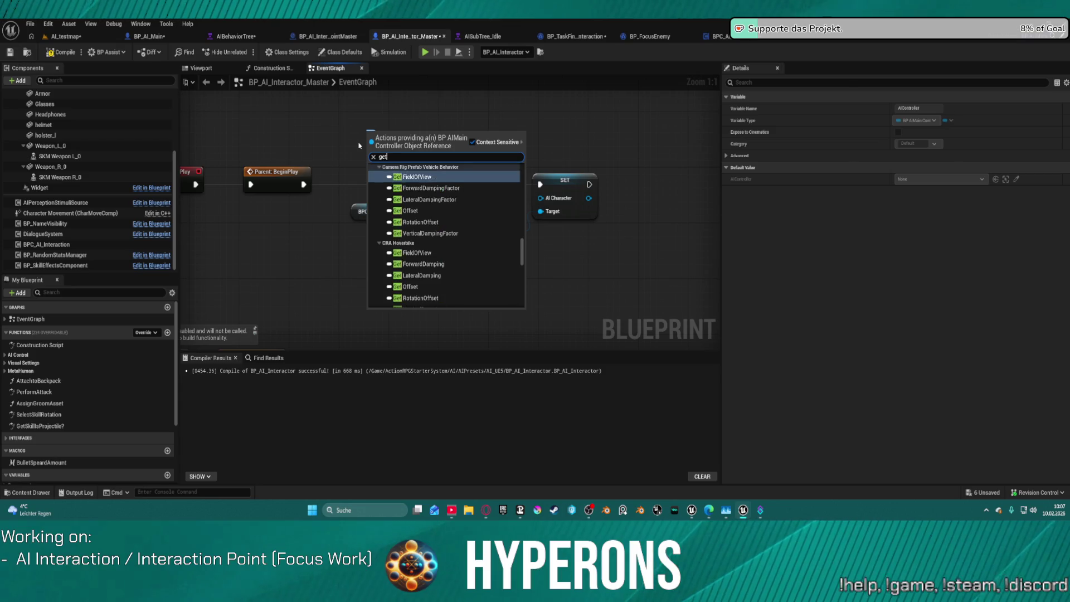
{"action": "key", "text": "Return"}
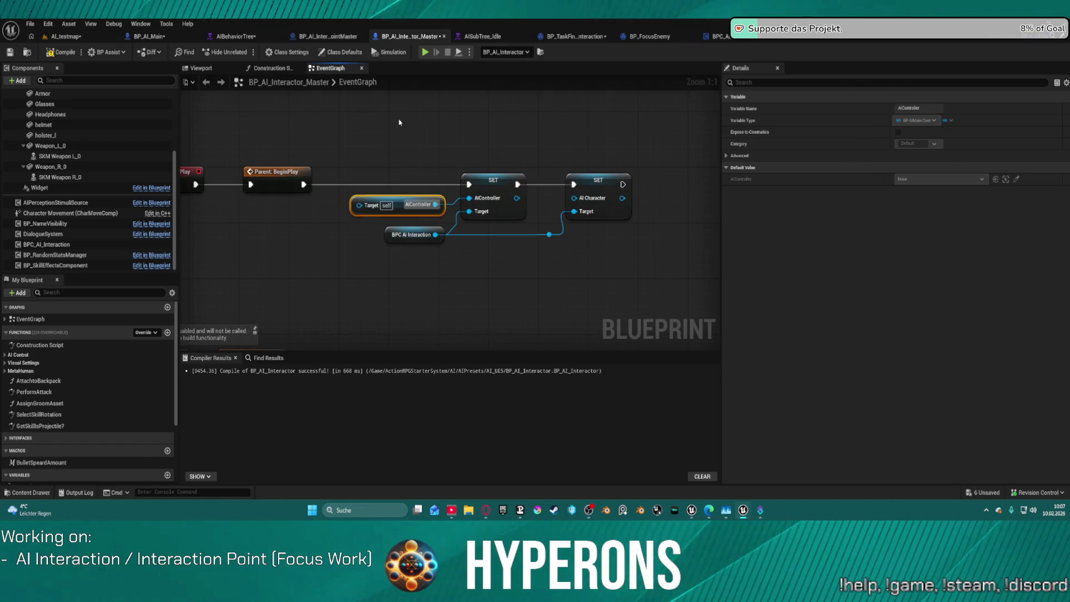
{"action": "left_click_drag", "start_coordinate": [319, 193], "coordinate": [373, 220]}
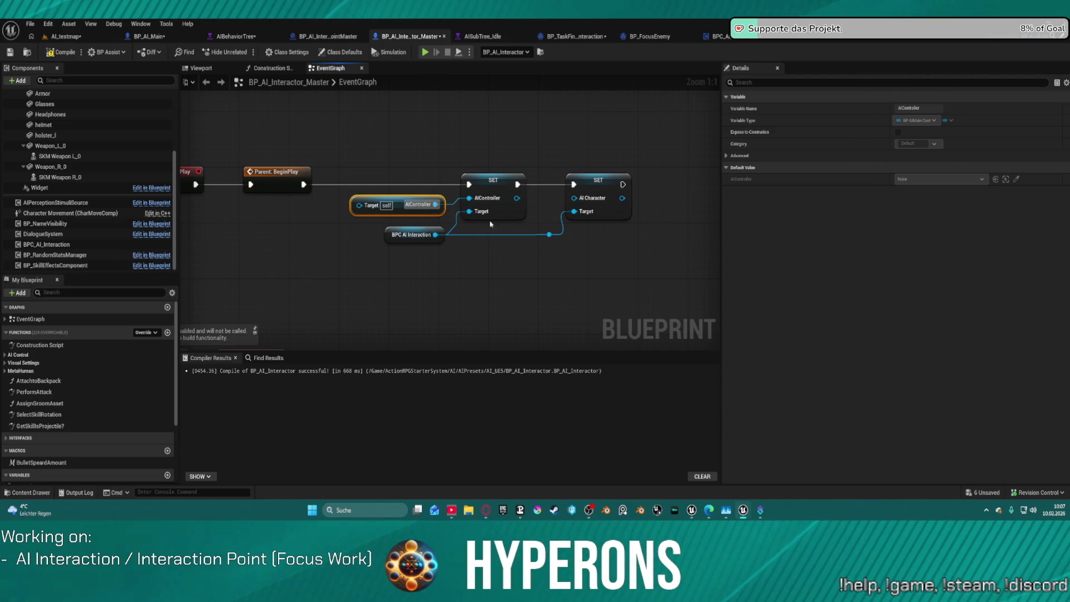
{"action": "key", "text": "Delete"}
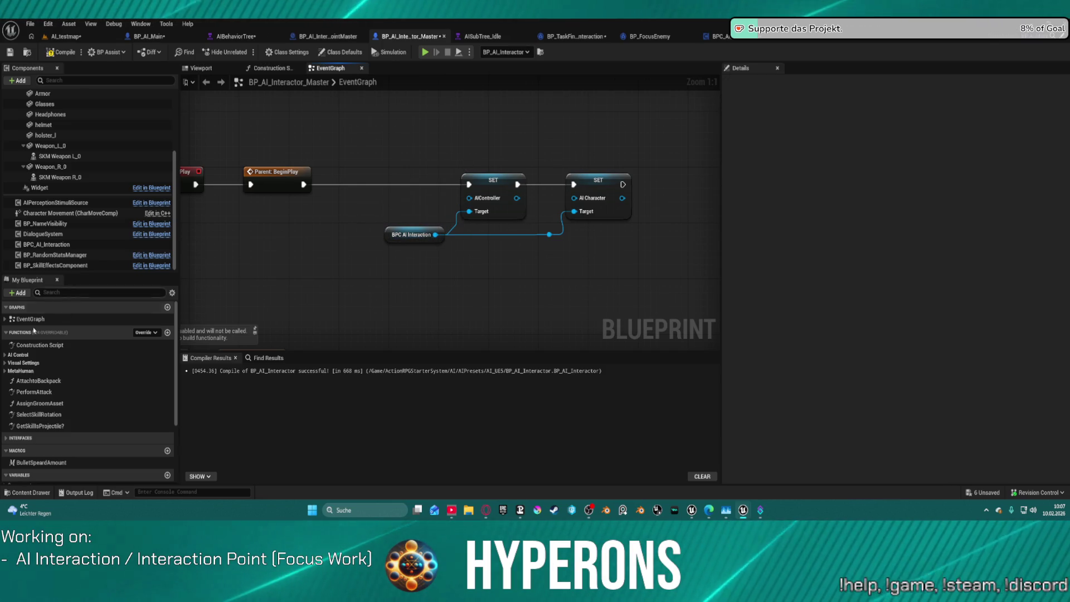
Search the actions for 'control' and 'get ai conte' to find a controller getter, then switch to BP_AI_Main.
{"action": "left_click", "coordinate": [6, 355]}
{"action": "left_click", "coordinate": [5, 354]}
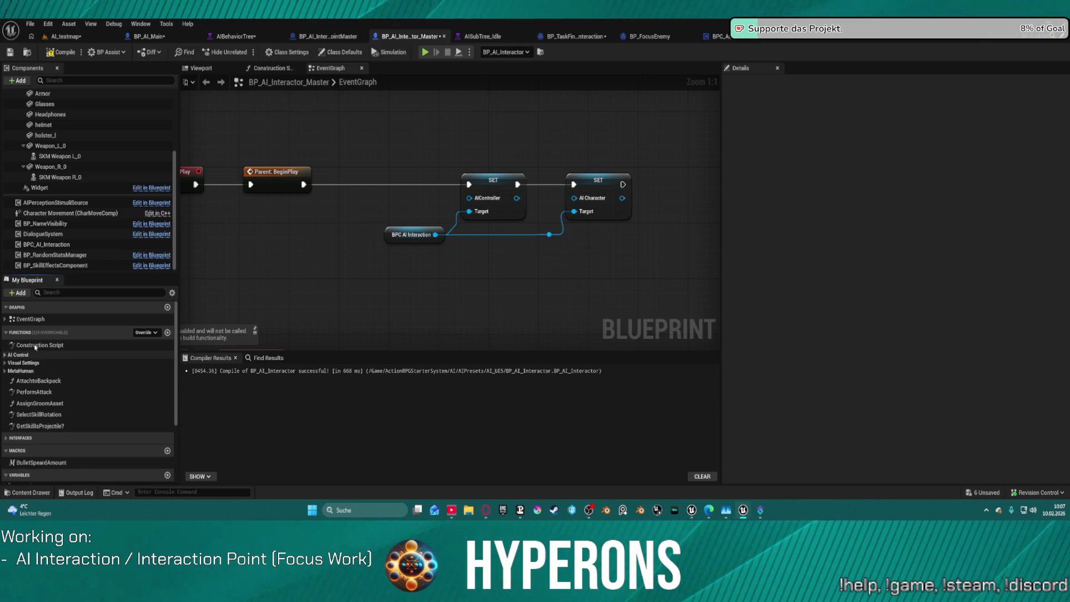
{"action": "mouse_move", "coordinate": [469, 198]}
{"action": "left_mouse_down"}
{"action": "mouse_move", "coordinate": [465, 209]}
{"action": "mouse_move", "coordinate": [390, 210]}
{"action": "left_mouse_up"}
{"action": "type", "text": "g"}
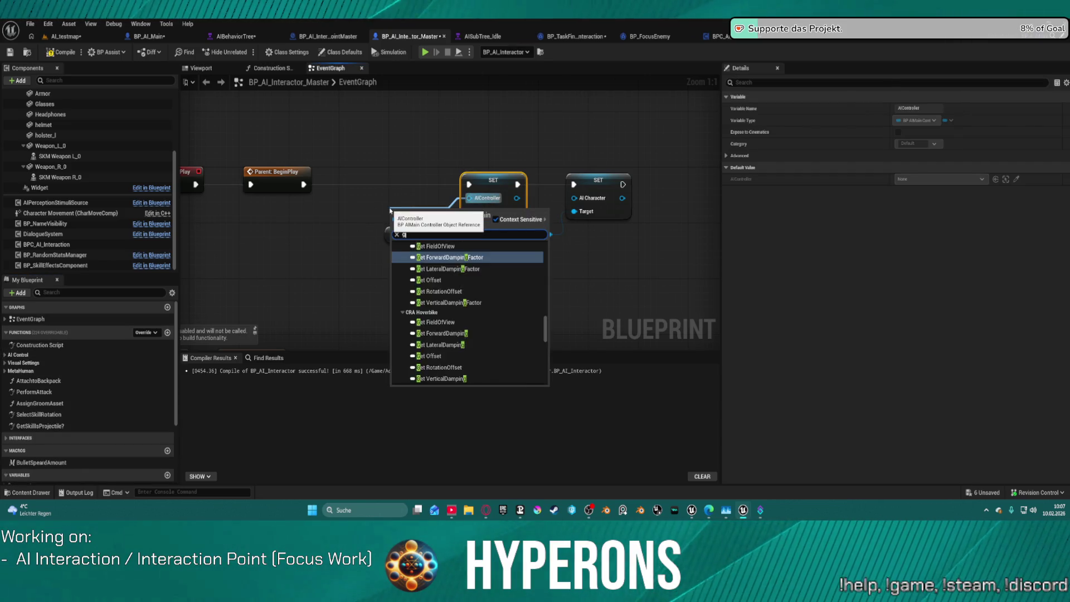
{"action": "type", "text": "et ac"}
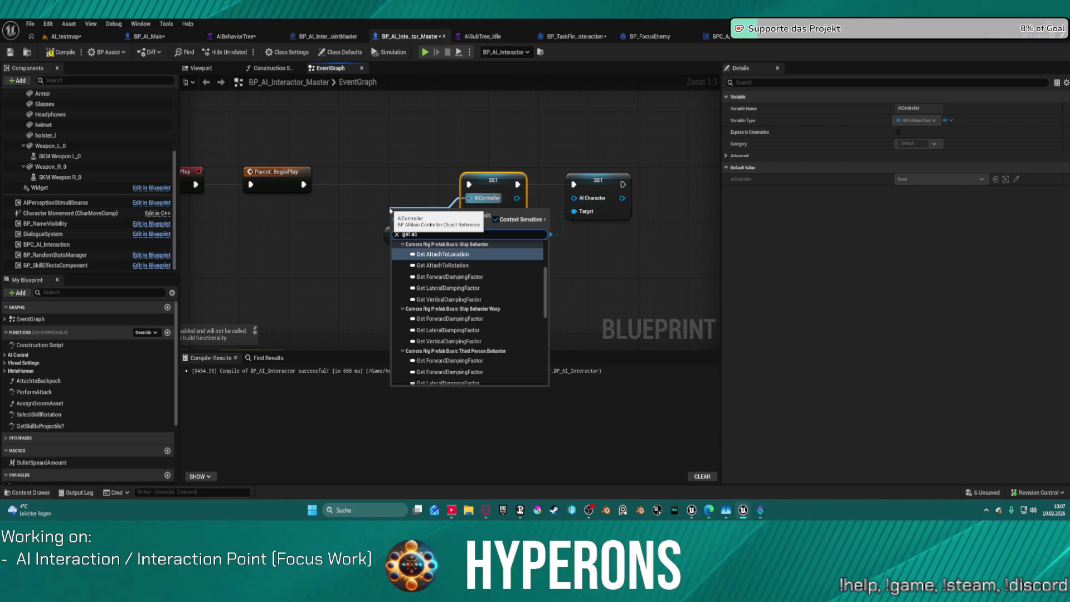
{"action": "key", "text": "BackSpace"}
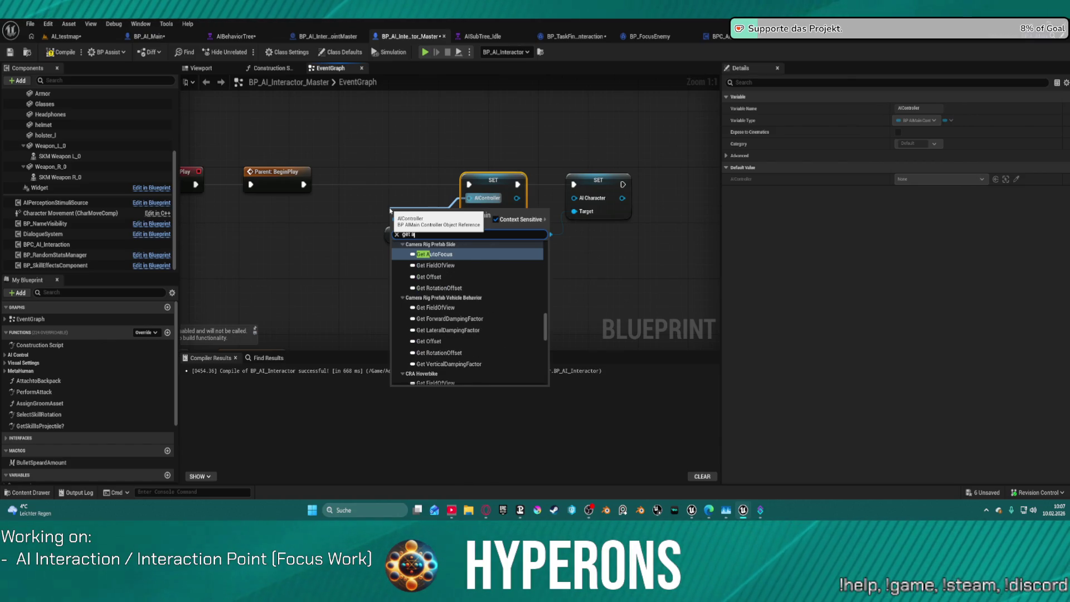
{"action": "key", "text": "BackSpace"}
{"action": "type", "text": "control"}
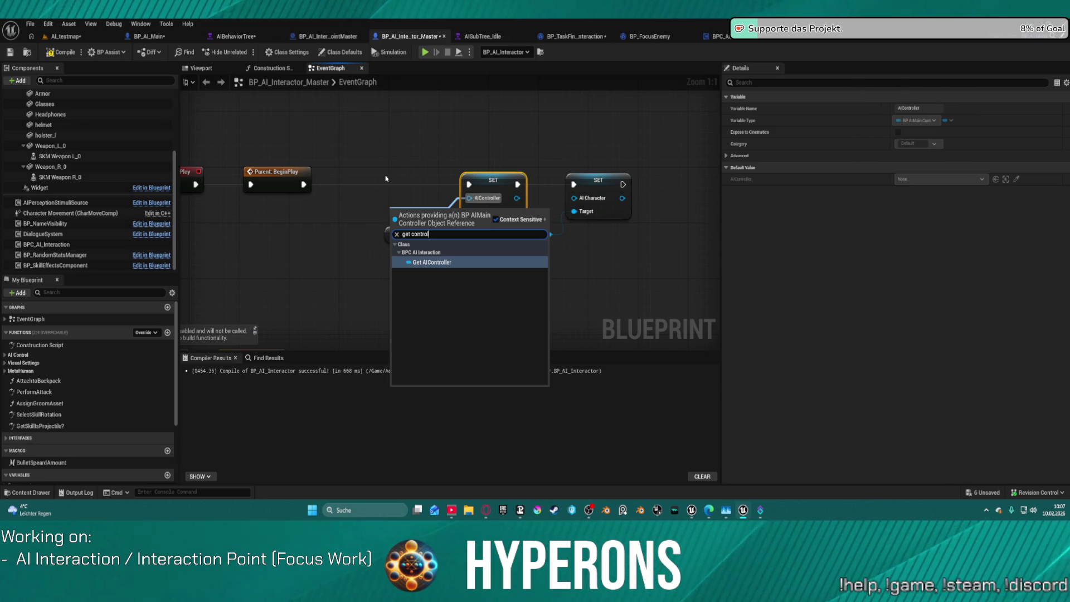
{"action": "right_click", "coordinate": [357, 131]}
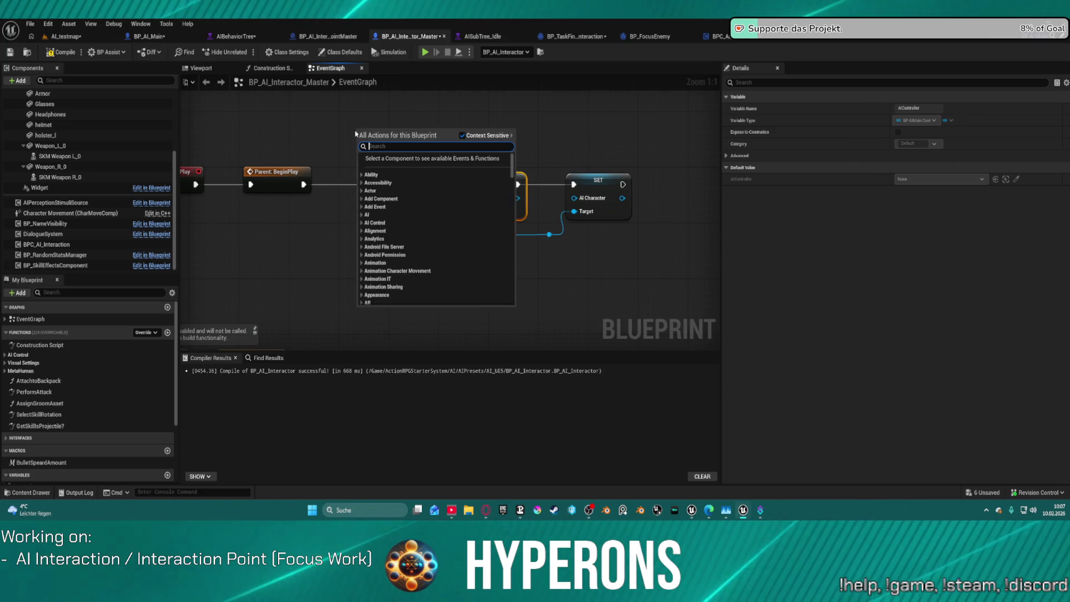
{"action": "type", "text": "get ai con"}
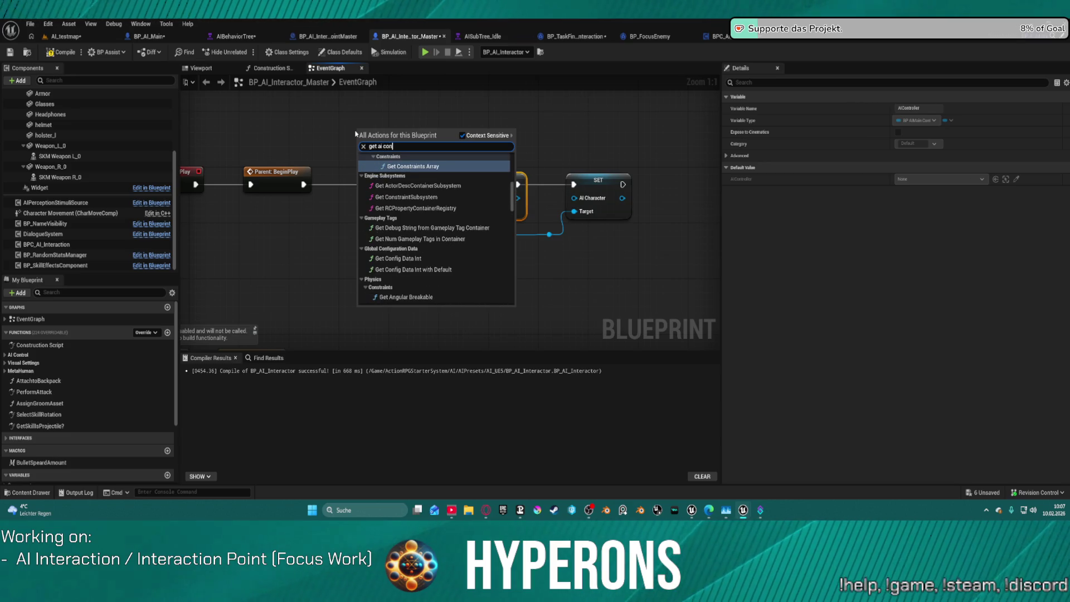
{"action": "type", "text": "te"}
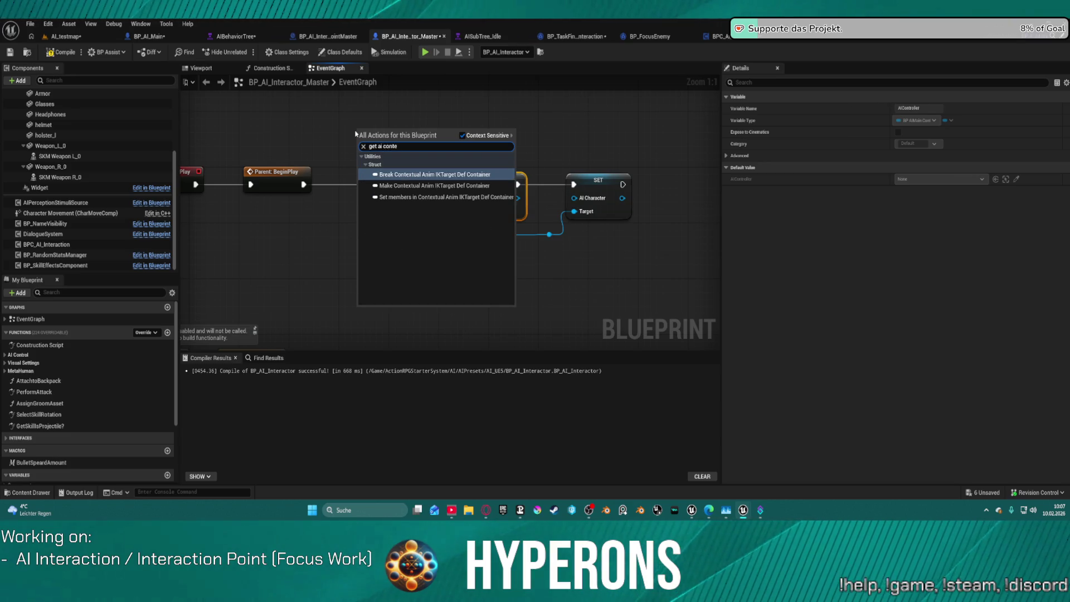
{"action": "left_click", "coordinate": [149, 36]}
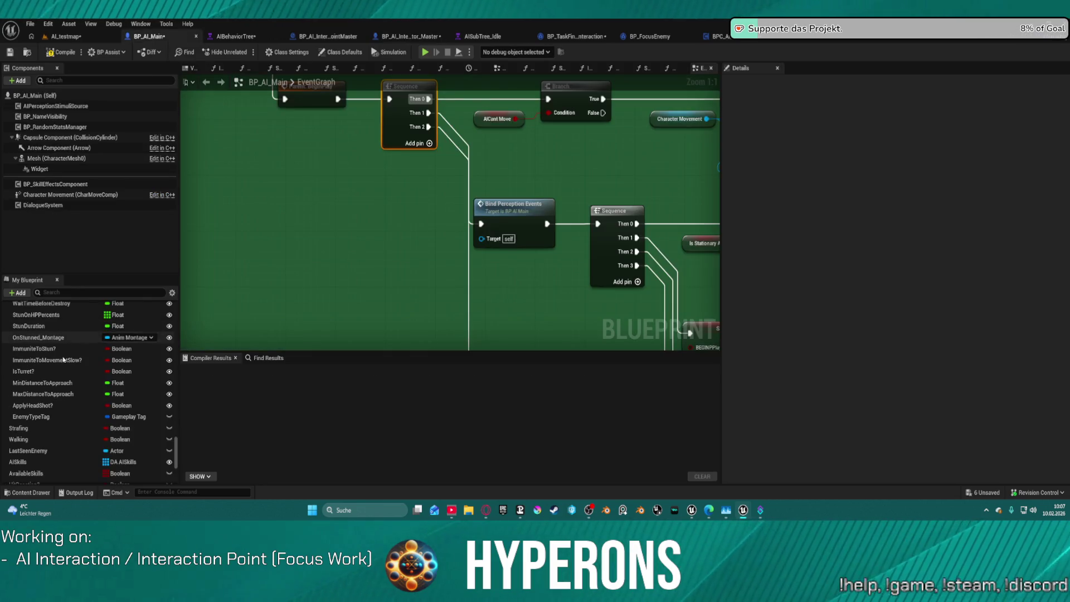
Find the Self and Get AIController nodes by the Select BehaviorT comment, then return to BP_AI_Interactor_Master.
{"action": "scroll", "coordinate": [275, 279], "scroll_direction": "down", "scroll_amount": 5}
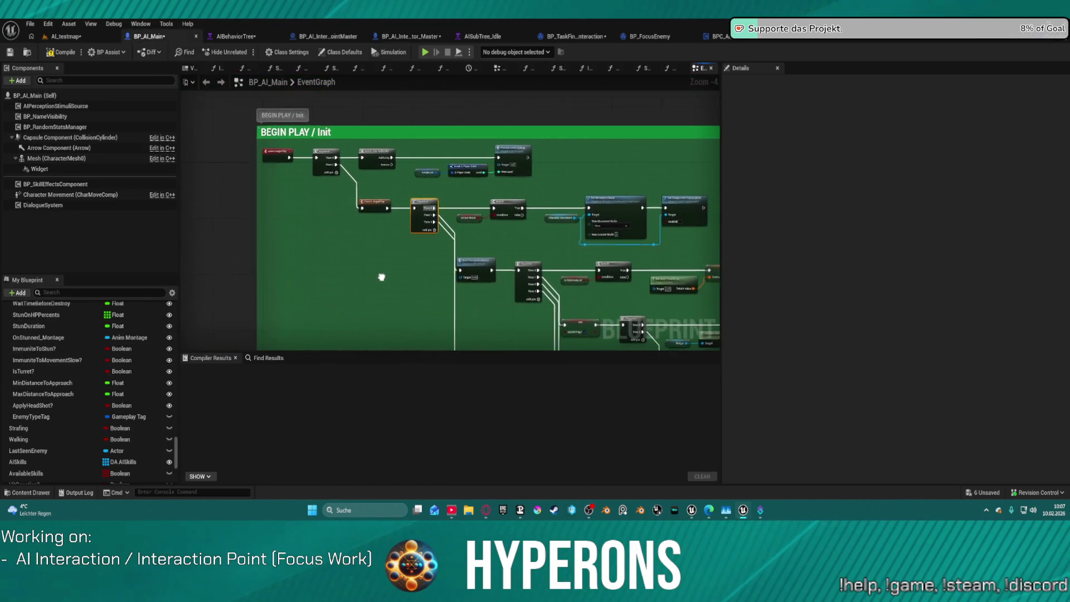
{"action": "scroll", "coordinate": [380, 277], "scroll_direction": "up", "scroll_amount": 2}
{"action": "scroll", "coordinate": [322, 246], "scroll_direction": "up", "scroll_amount": 4}
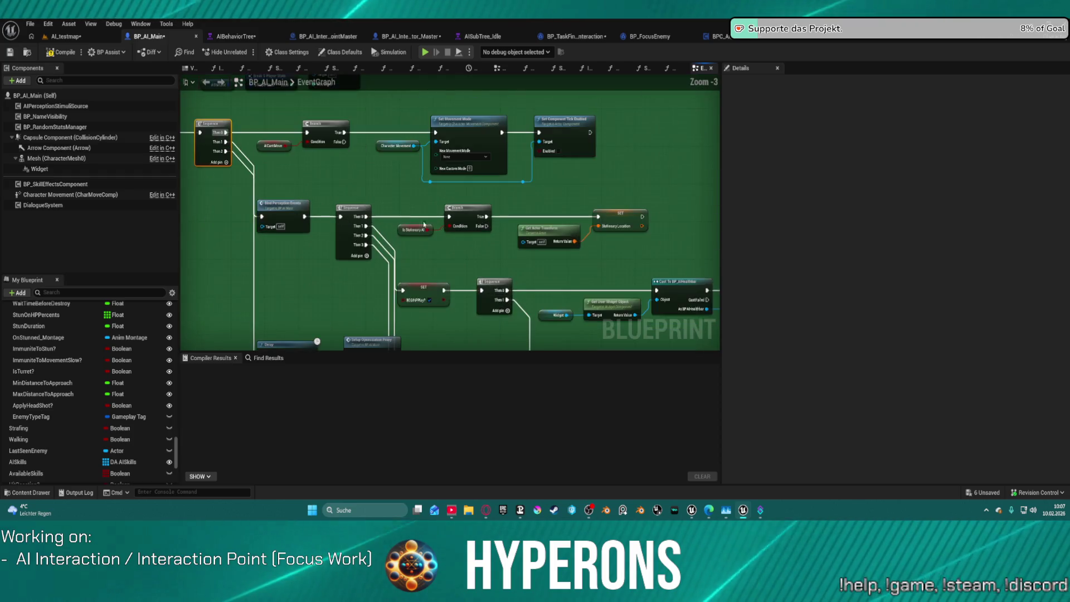
{"action": "scroll", "coordinate": [555, 259], "scroll_direction": "down", "scroll_amount": 3}
{"action": "scroll", "coordinate": [555, 258], "scroll_direction": "up", "scroll_amount": 2}
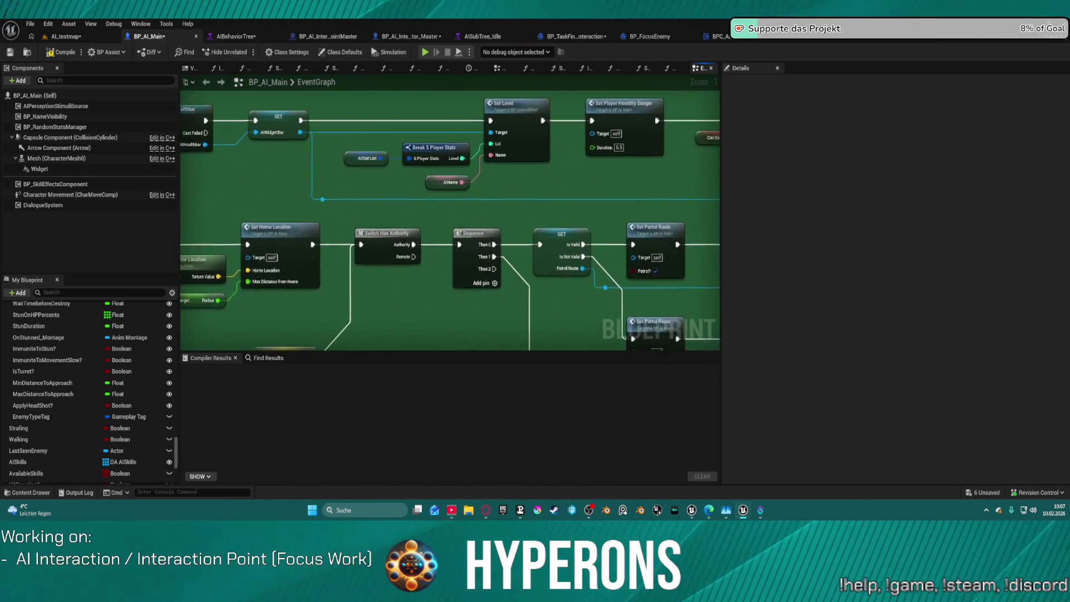
{"action": "scroll", "coordinate": [450, 212], "scroll_direction": "down", "scroll_amount": 1}
{"action": "scroll", "coordinate": [450, 212], "scroll_direction": "up", "scroll_amount": 1}
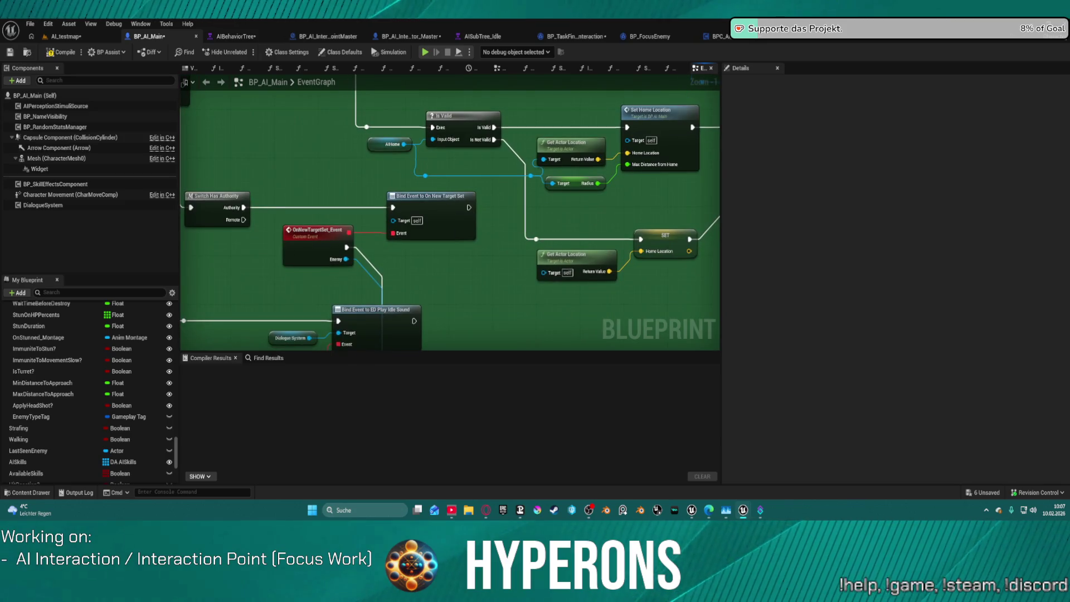
{"action": "scroll", "coordinate": [572, 121], "scroll_direction": "down", "scroll_amount": 1}
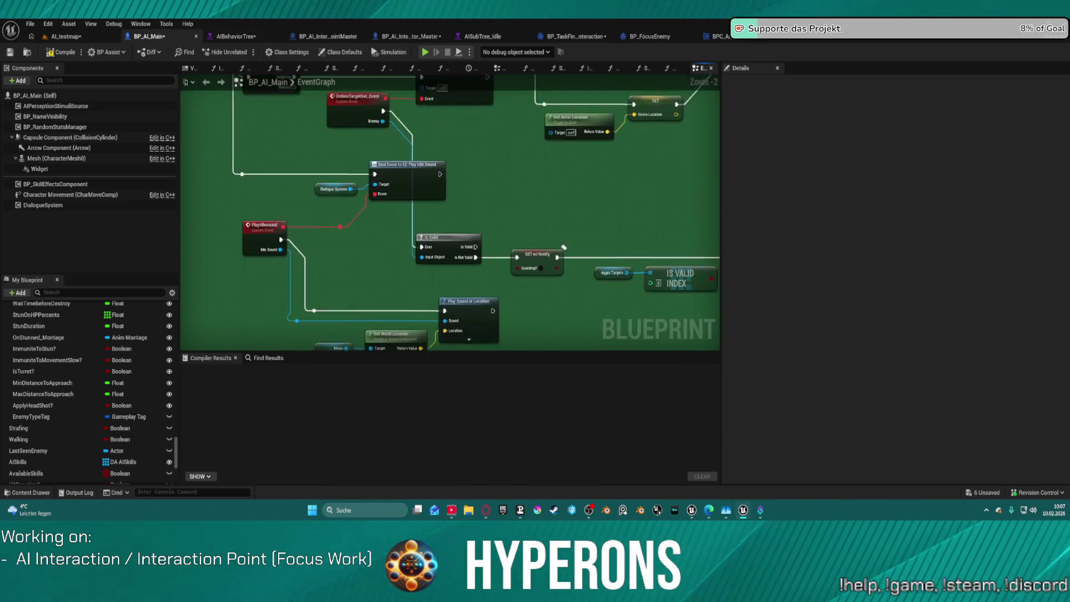
{"action": "left_click_drag", "start_coordinate": [572, 121], "coordinate": [109, 241]}
{"action": "left_click_drag", "start_coordinate": [501, 167], "coordinate": [374, 312]}
{"action": "mouse_move", "coordinate": [501, 279]}
{"action": "left_mouse_down"}
{"action": "mouse_move", "coordinate": [390, 223]}
{"action": "mouse_move", "coordinate": [181, 77]}
{"action": "left_mouse_up"}
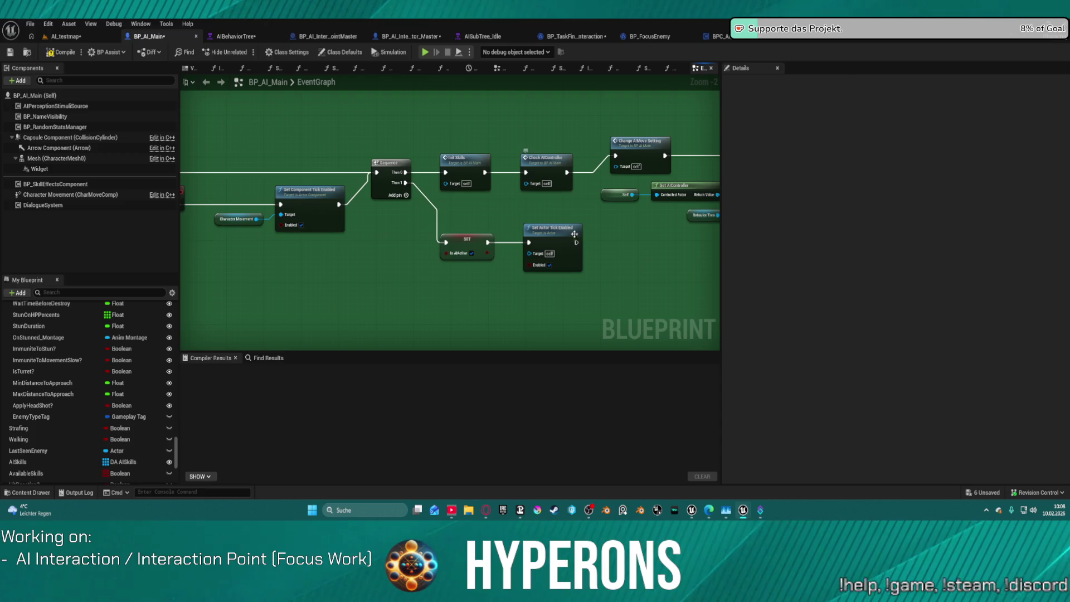
{"action": "mouse_move", "coordinate": [634, 220]}
{"action": "left_mouse_down"}
{"action": "mouse_move", "coordinate": [444, 208]}
{"action": "mouse_move", "coordinate": [417, 179]}
{"action": "mouse_move", "coordinate": [481, 196]}
{"action": "left_mouse_up"}
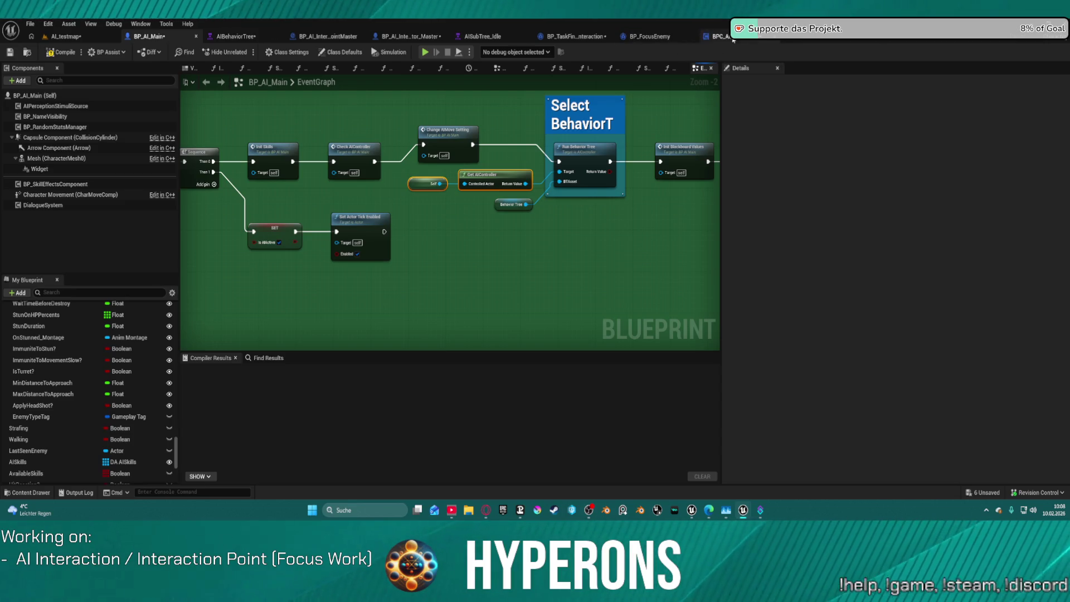
{"action": "left_click", "coordinate": [420, 37]}
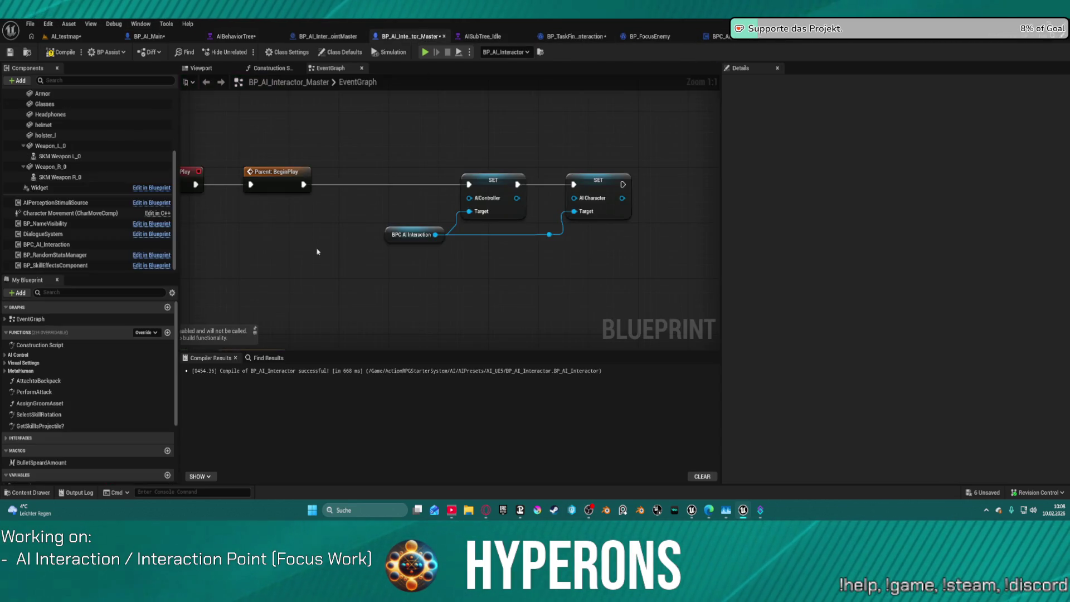
Paste the Self and Get AIController nodes and reconnect BPC AI Interaction to the SET Target pins.
{"action": "key", "text": "ctrl+v"}
{"action": "left_click_drag", "start_coordinate": [365, 225], "coordinate": [296, 225]}
{"action": "left_click_drag", "start_coordinate": [435, 235], "coordinate": [468, 198]}
{"action": "left_click", "coordinate": [493, 180]}
{"action": "left_click_drag", "start_coordinate": [435, 235], "coordinate": [472, 203]}
{"action": "left_click_drag", "start_coordinate": [309, 229], "coordinate": [334, 202]}
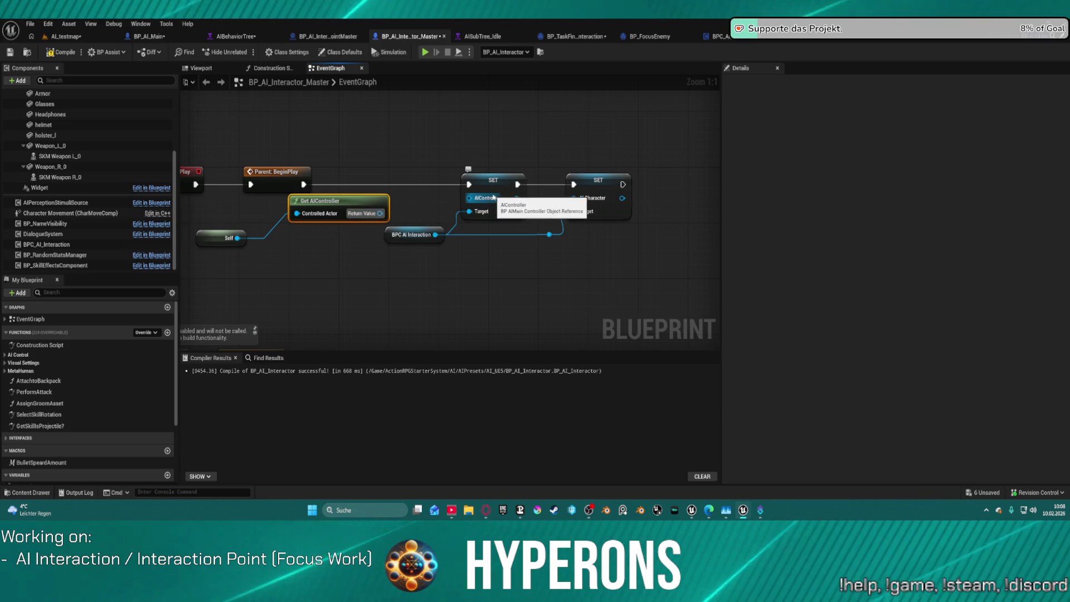
{"action": "left_click", "coordinate": [495, 187]}
{"action": "left_click", "coordinate": [716, 36]}
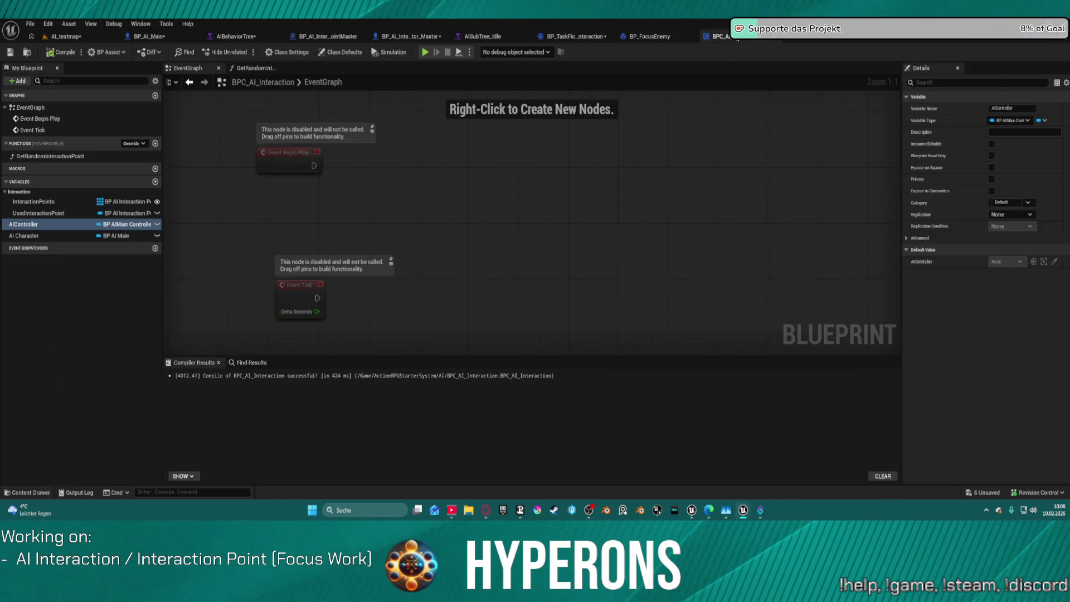
Retype the AIController variable from BP AIMain Controller to a plain AIController reference.
{"action": "left_click", "coordinate": [1010, 121]}
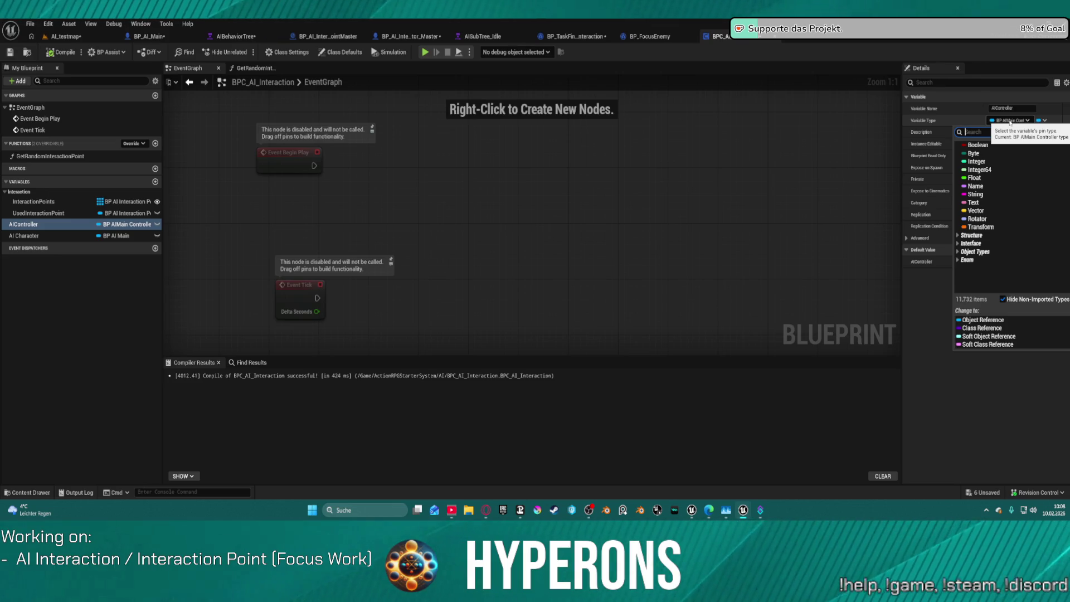
{"action": "type", "text": "i controller"}
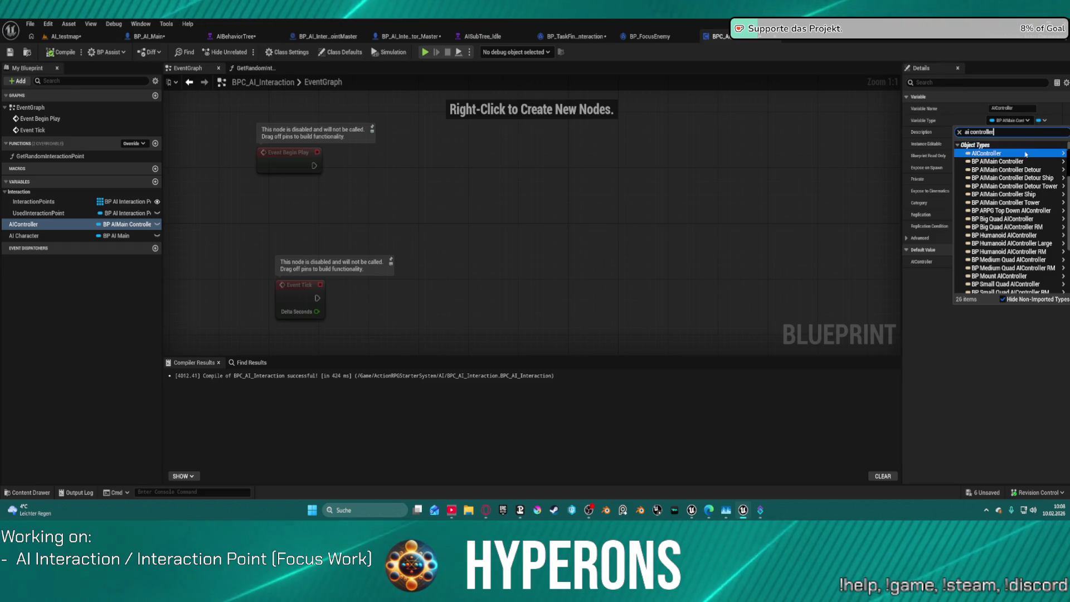
{"action": "left_click", "coordinate": [986, 169]}
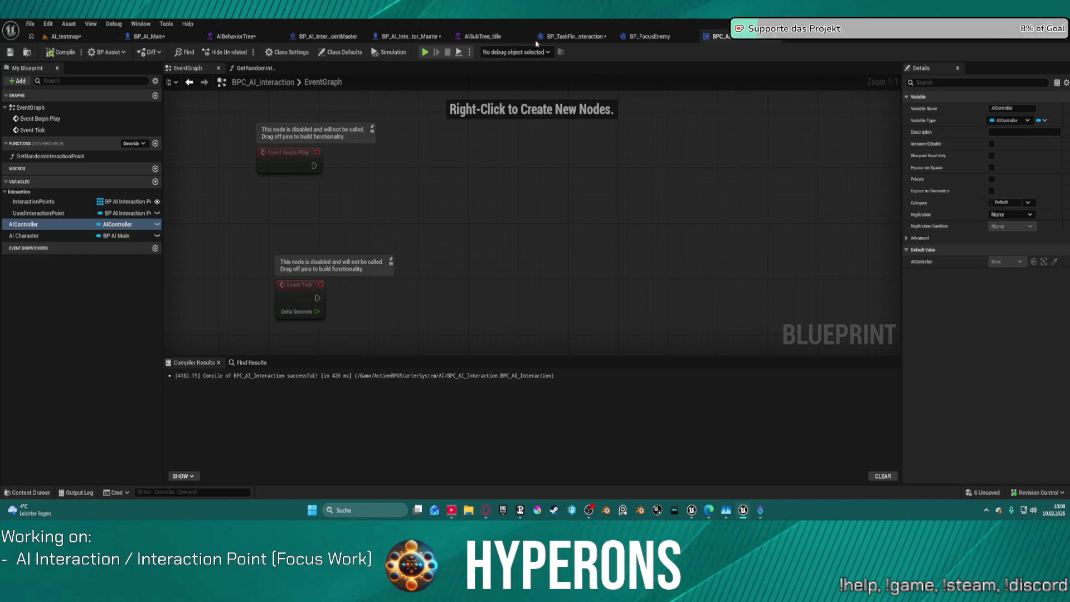
{"action": "left_click", "coordinate": [404, 36]}
Wire Get AIController's Return Value into SET AIController, compiling and refreshing to clear the error.
{"action": "mouse_move", "coordinate": [380, 214]}
{"action": "left_mouse_down"}
{"action": "mouse_move", "coordinate": [466, 183]}
{"action": "mouse_move", "coordinate": [476, 192]}
{"action": "left_mouse_up"}
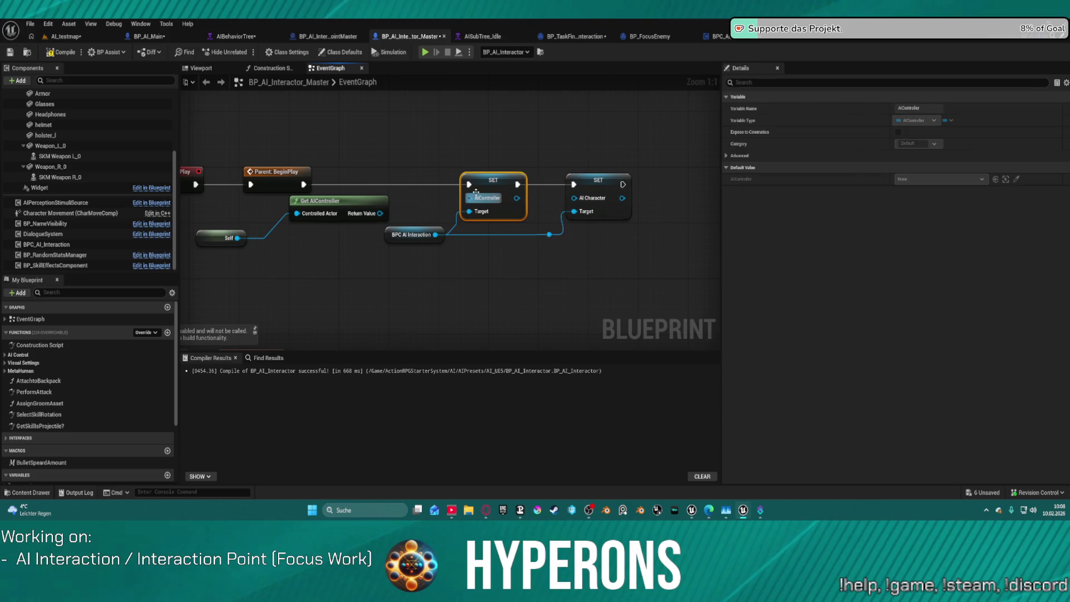
{"action": "left_click", "coordinate": [62, 53]}
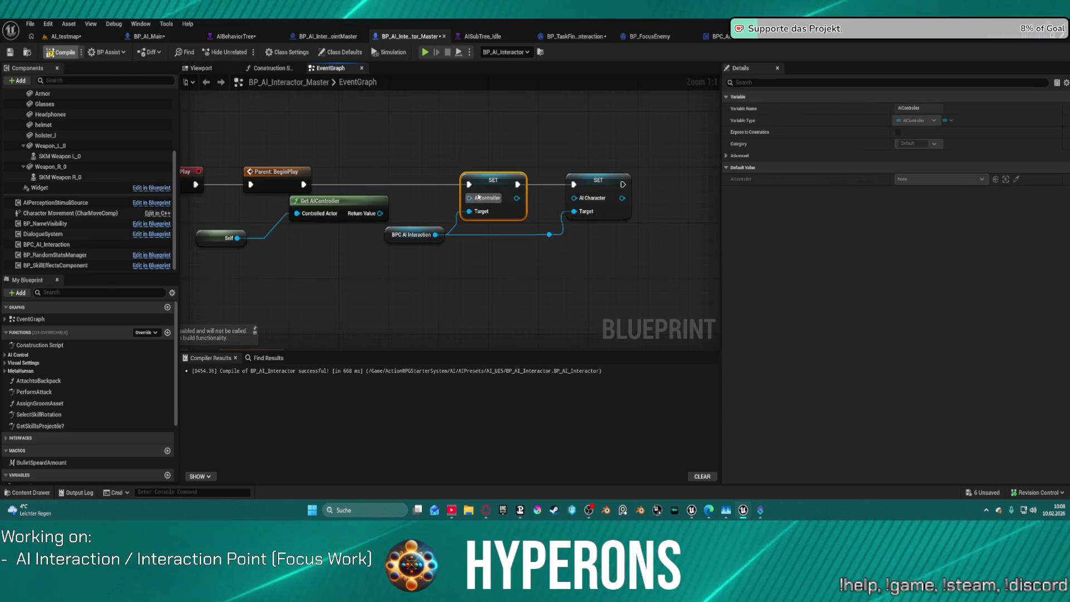
{"action": "right_click", "coordinate": [465, 213]}
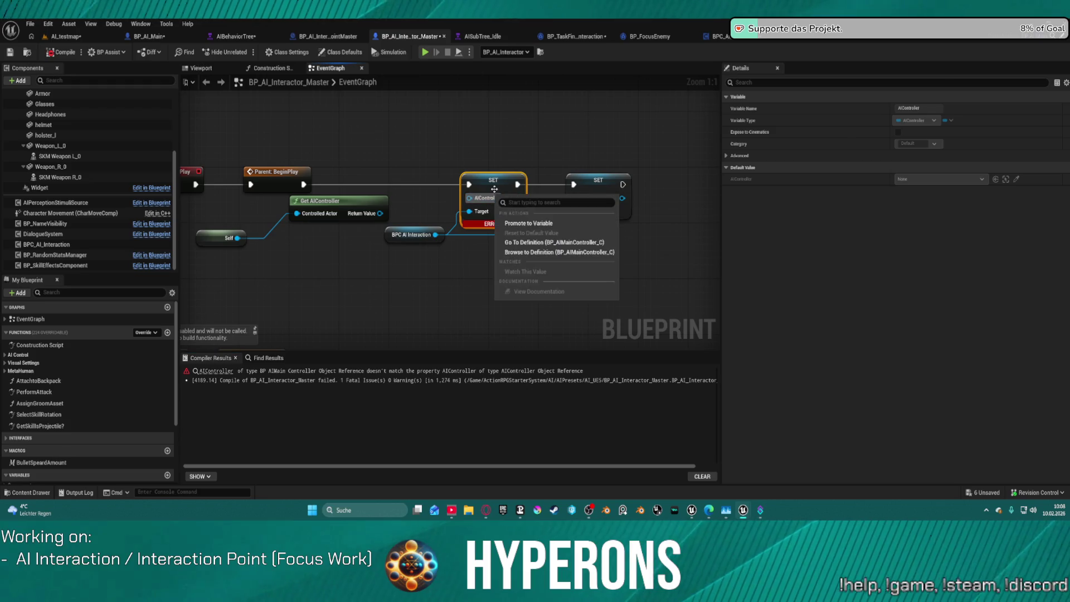
{"action": "left_click", "coordinate": [32, 25]}
{"action": "left_click", "coordinate": [32, 25]}
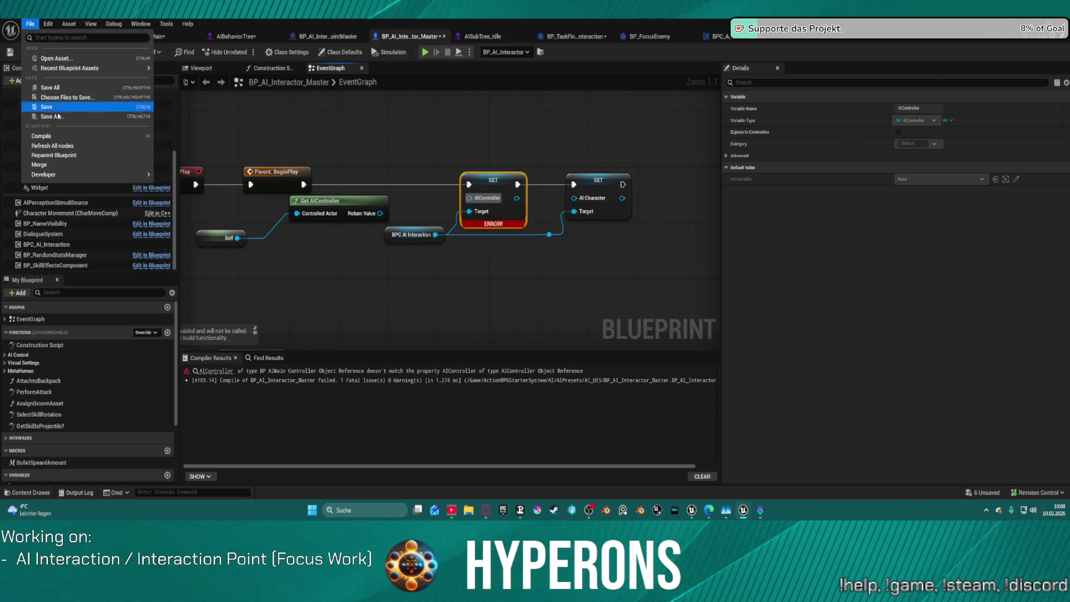
{"action": "left_click", "coordinate": [207, 163]}
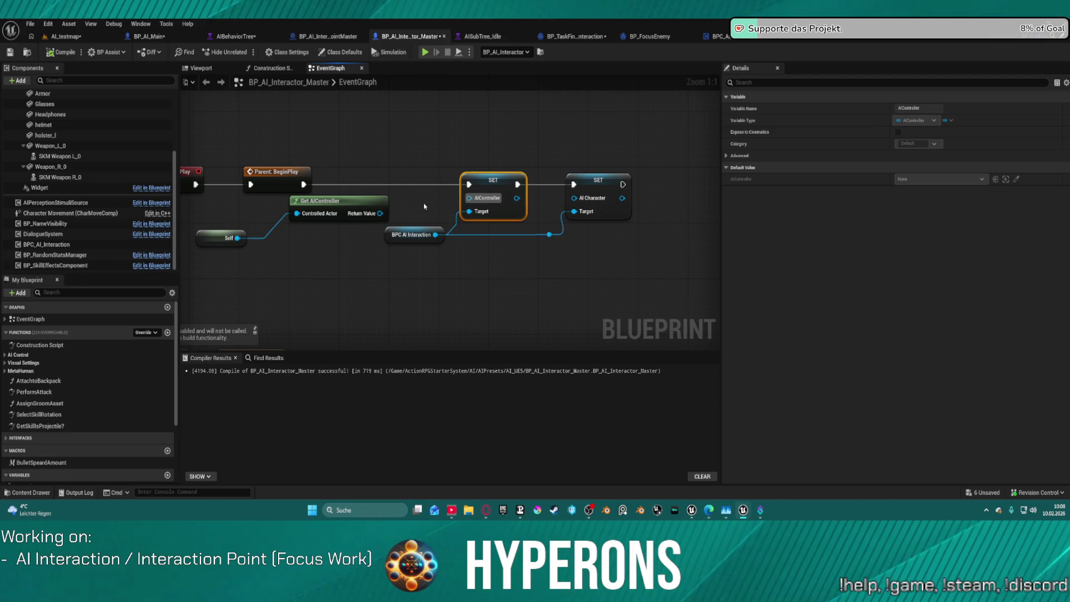
{"action": "left_click_drag", "start_coordinate": [380, 213], "coordinate": [469, 197]}
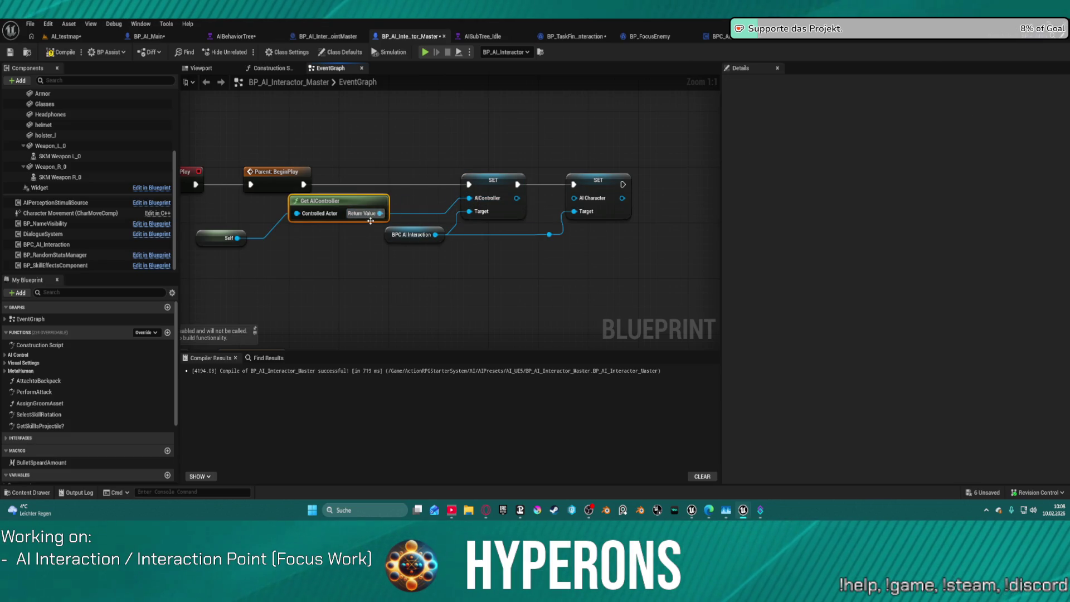
Feed Self into SET AI Character and chain both setters after BeginPlay.
{"action": "mouse_move", "coordinate": [645, 198]}
{"action": "left_mouse_down"}
{"action": "mouse_move", "coordinate": [592, 118]}
{"action": "mouse_move", "coordinate": [621, 242]}
{"action": "left_mouse_up"}
{"action": "left_click_drag", "start_coordinate": [393, 214], "coordinate": [646, 212]}
{"action": "left_click_drag", "start_coordinate": [304, 184], "coordinate": [646, 185]}
{"action": "mouse_move", "coordinate": [418, 168]}
{"action": "left_mouse_down"}
{"action": "mouse_move", "coordinate": [543, 168]}
{"action": "mouse_move", "coordinate": [314, 161]}
{"action": "left_mouse_up"}
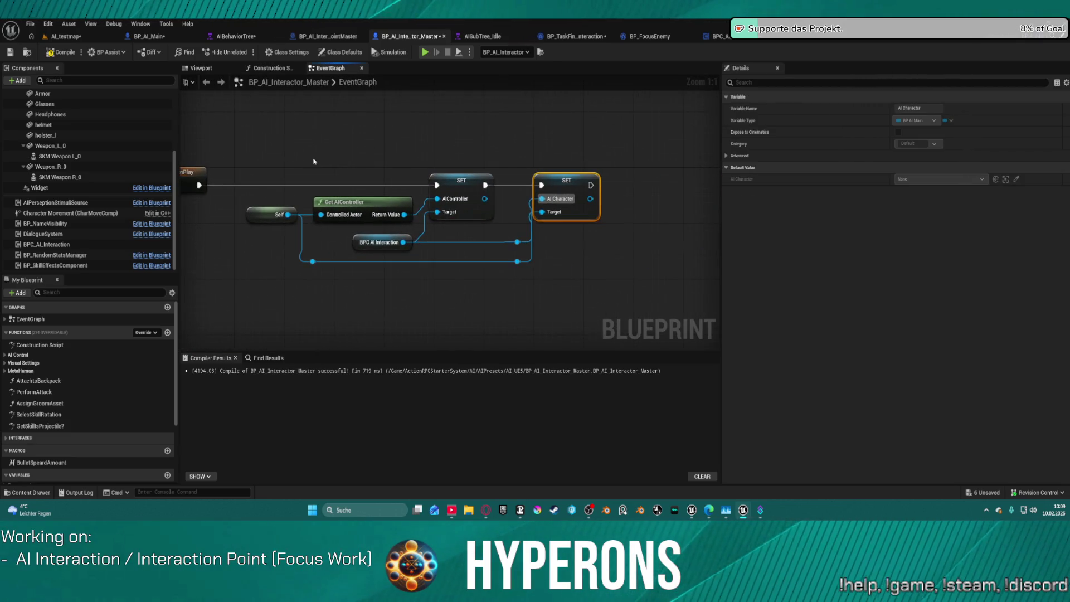
{"action": "left_click", "coordinate": [719, 36]}
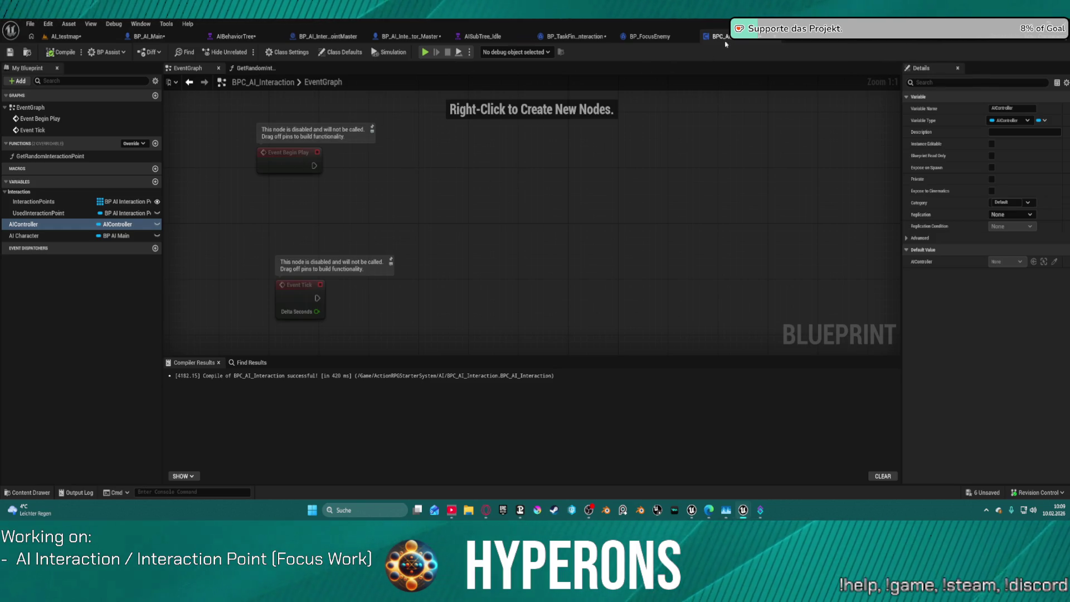
In GetRandomInteractionPoint, move the Return Node aside and place an AIController getter above the loop.
{"action": "double_click", "coordinate": [50, 156]}
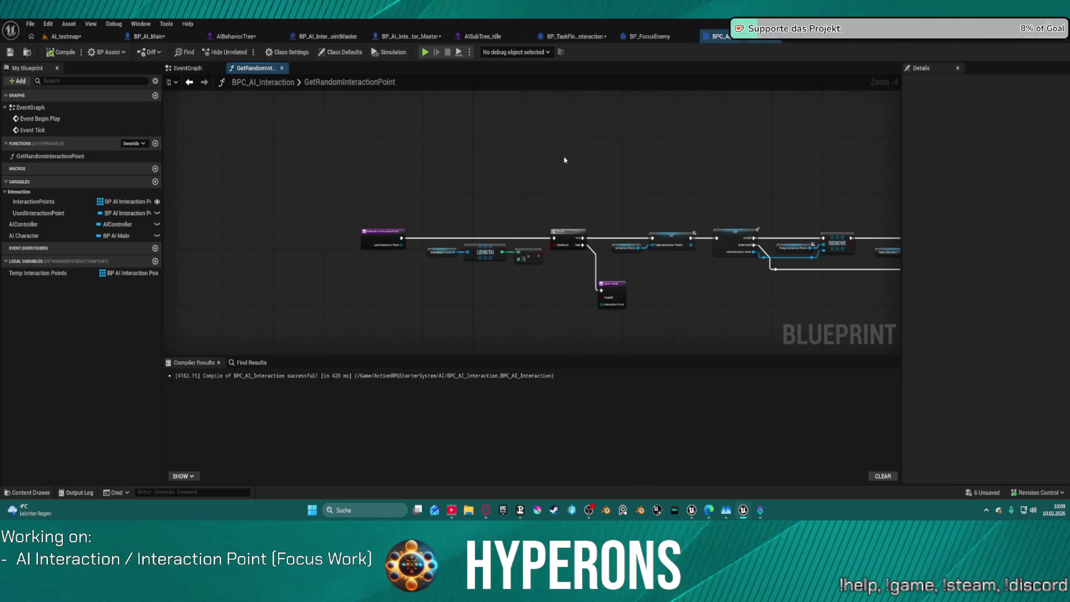
{"action": "scroll", "coordinate": [713, 172], "scroll_direction": "up", "scroll_amount": 4}
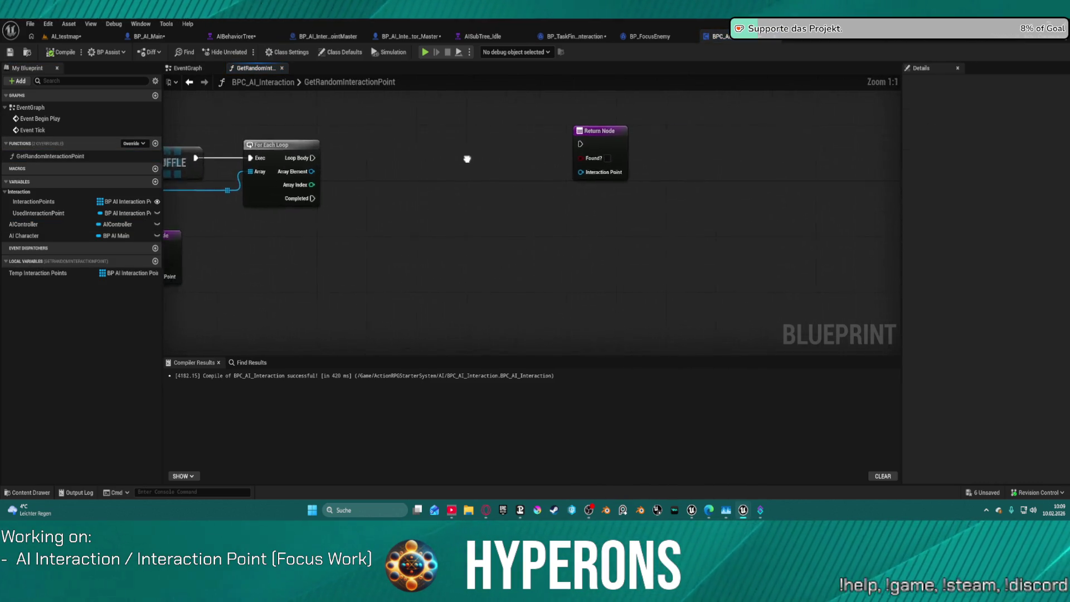
{"action": "left_click_drag", "start_coordinate": [601, 138], "coordinate": [782, 137]}
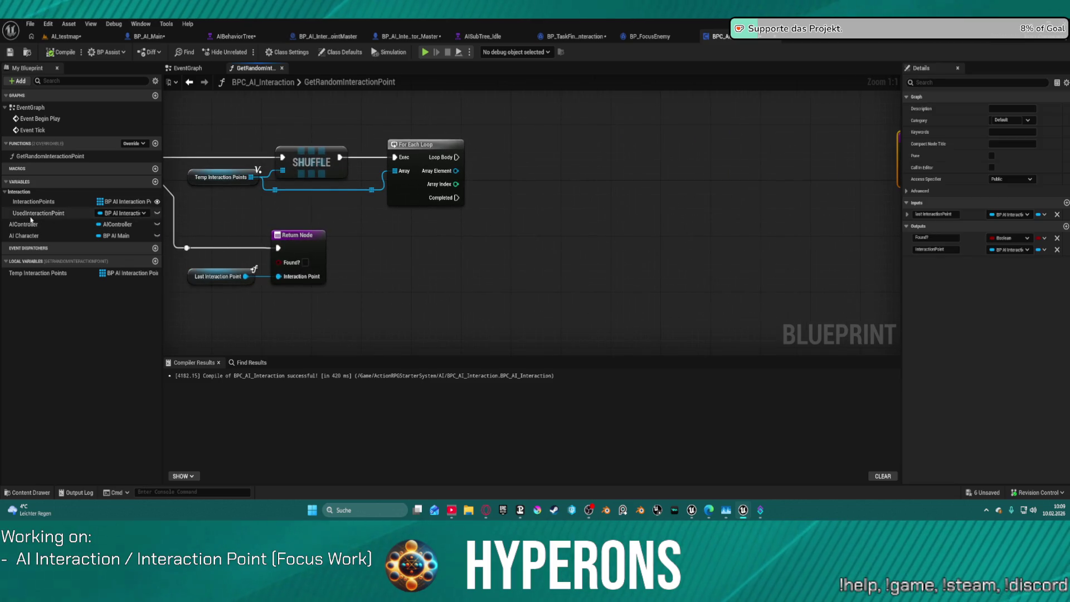
{"action": "mouse_move", "coordinate": [29, 231]}
{"action": "left_mouse_down"}
{"action": "mouse_move", "coordinate": [583, 119]}
{"action": "mouse_move", "coordinate": [446, 137]}
{"action": "mouse_move", "coordinate": [469, 126]}
{"action": "mouse_move", "coordinate": [517, 150]}
{"action": "left_mouse_up"}
{"action": "left_click", "coordinate": [483, 151]}
Add Get Actor Location nodes for the AIController and the loop's Array Element.
{"action": "type", "text": "get"}
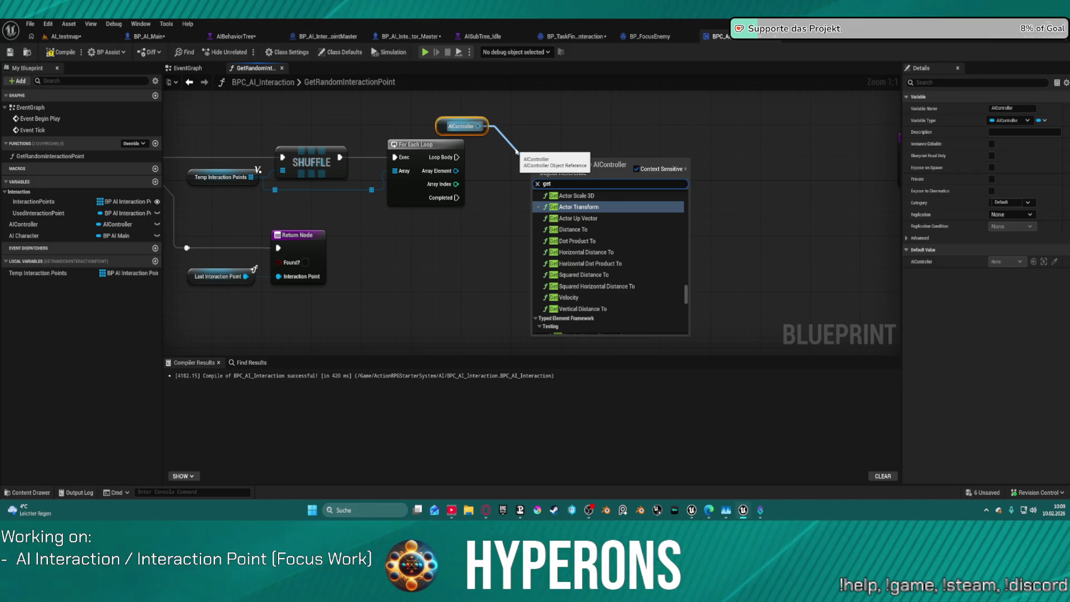
{"action": "type", "text": " act"}
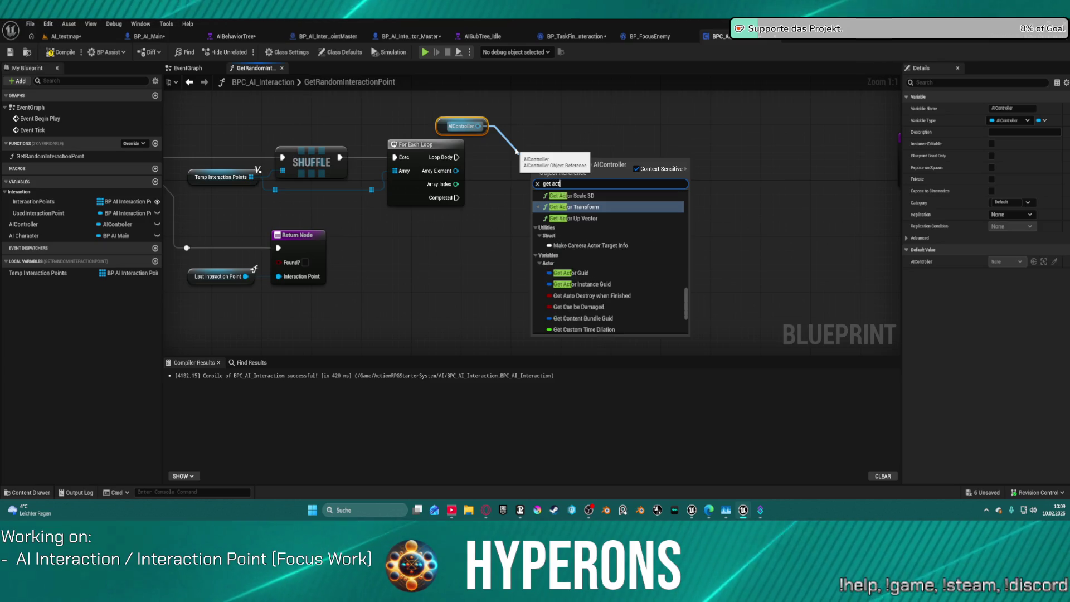
{"action": "type", "text": "or loca"}
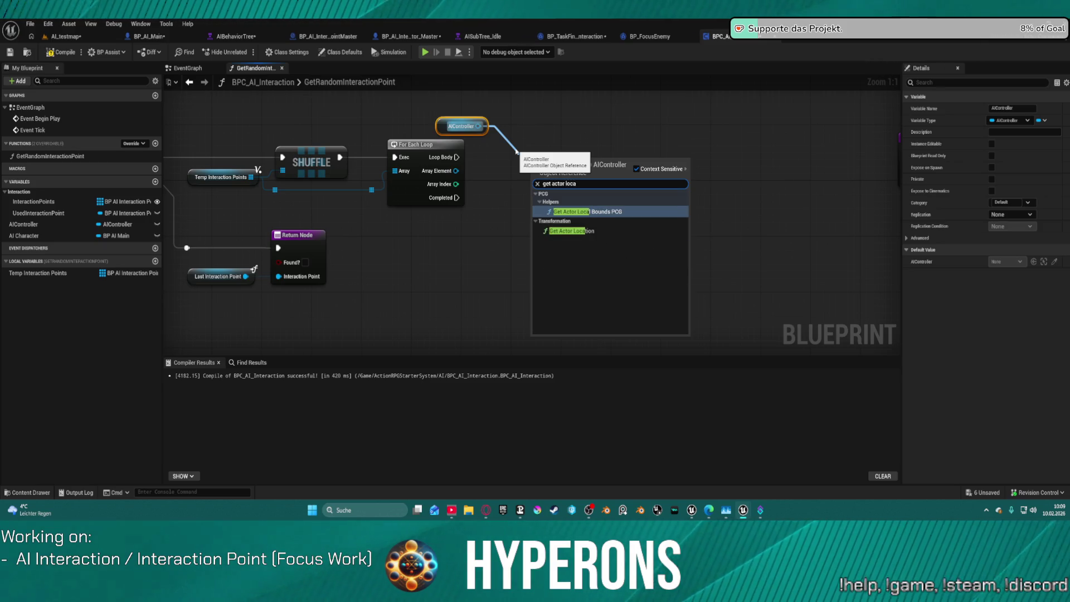
{"action": "key", "text": "Down"}
{"action": "key", "text": "Return"}
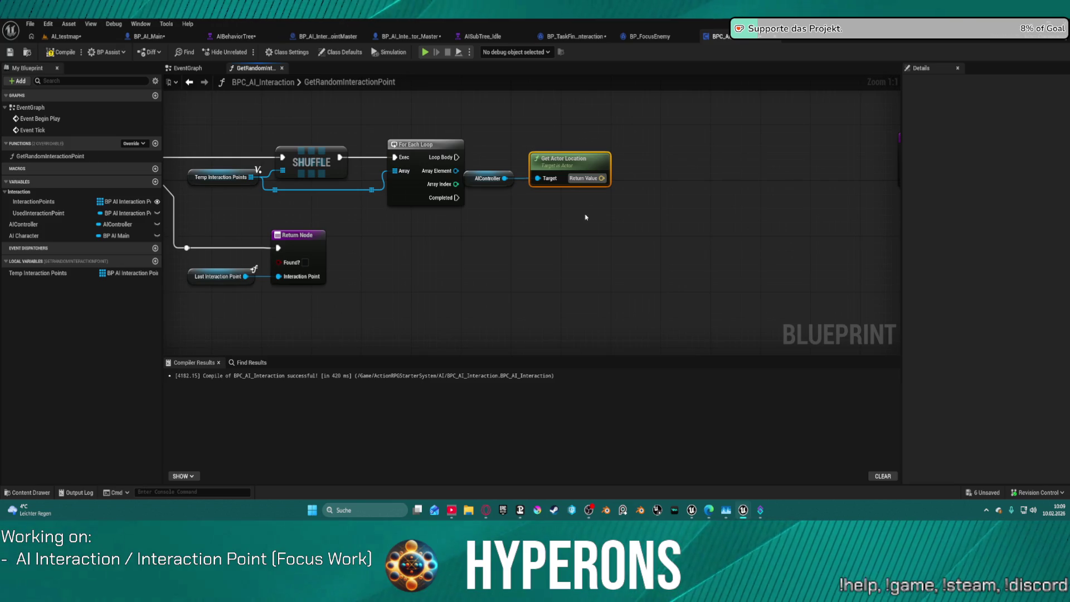
{"action": "left_click_drag", "start_coordinate": [456, 170], "coordinate": [513, 248]}
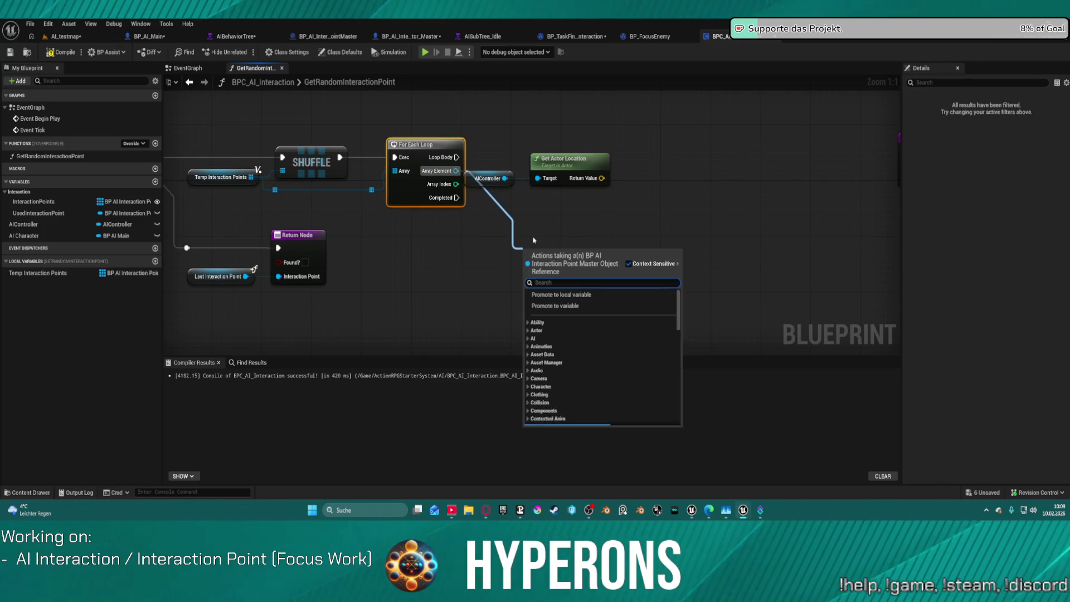
{"action": "type", "text": "get actor locatio"}
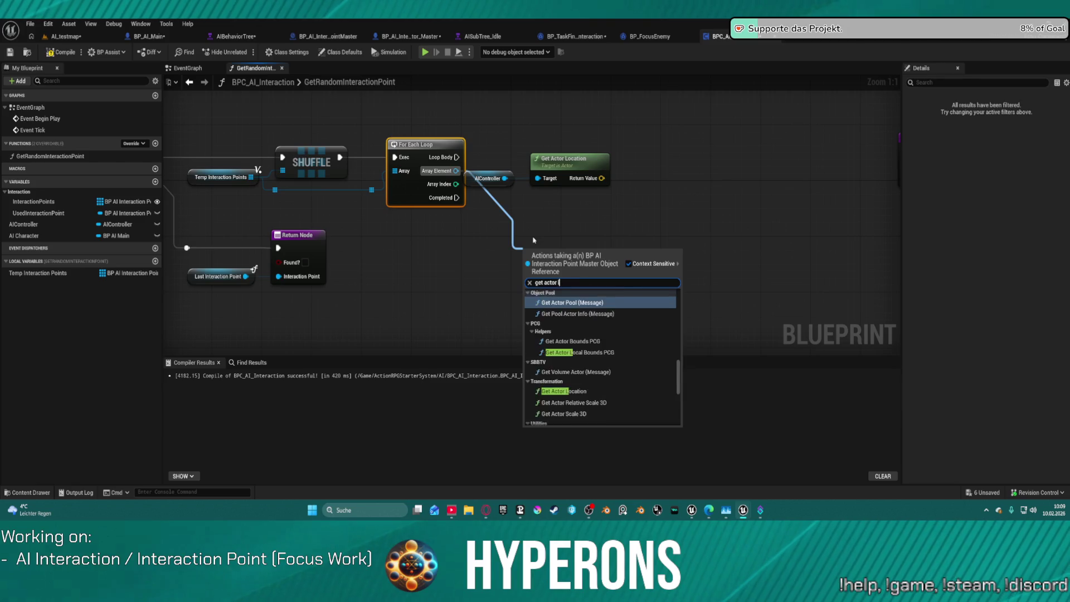
{"action": "type", "text": "n"}
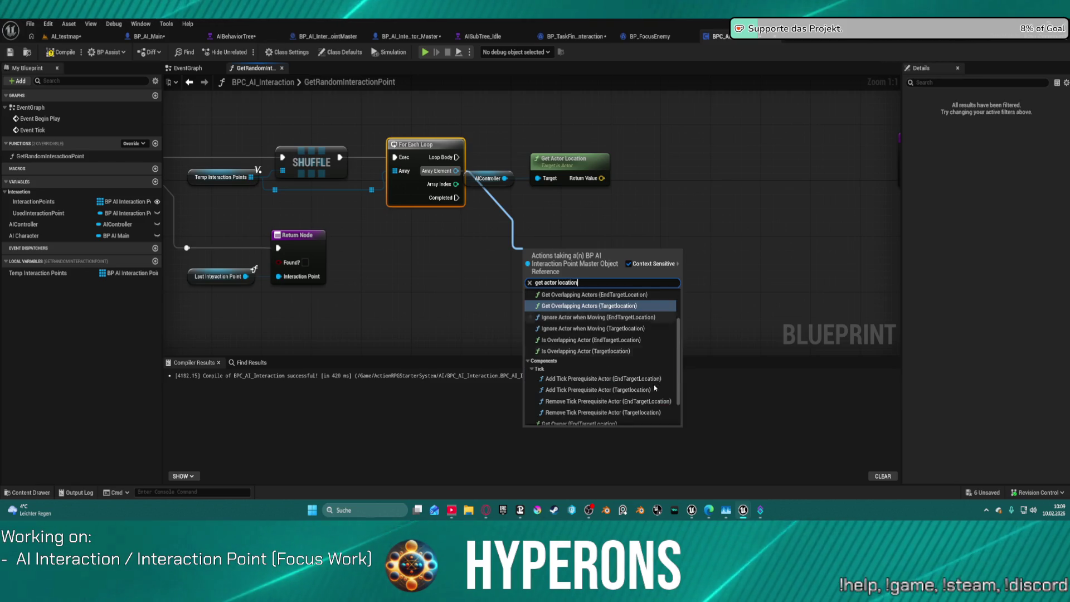
{"action": "left_click", "coordinate": [598, 419]}
{"action": "mouse_move", "coordinate": [577, 252]}
{"action": "left_mouse_down"}
{"action": "mouse_move", "coordinate": [544, 180]}
{"action": "mouse_move", "coordinate": [551, 203]}
{"action": "mouse_move", "coordinate": [581, 208]}
{"action": "left_mouse_up"}
Subtract the AIController location from the point's location and feed the result into Vector Length.
{"action": "left_click_drag", "start_coordinate": [731, 164], "coordinate": [560, 185]}
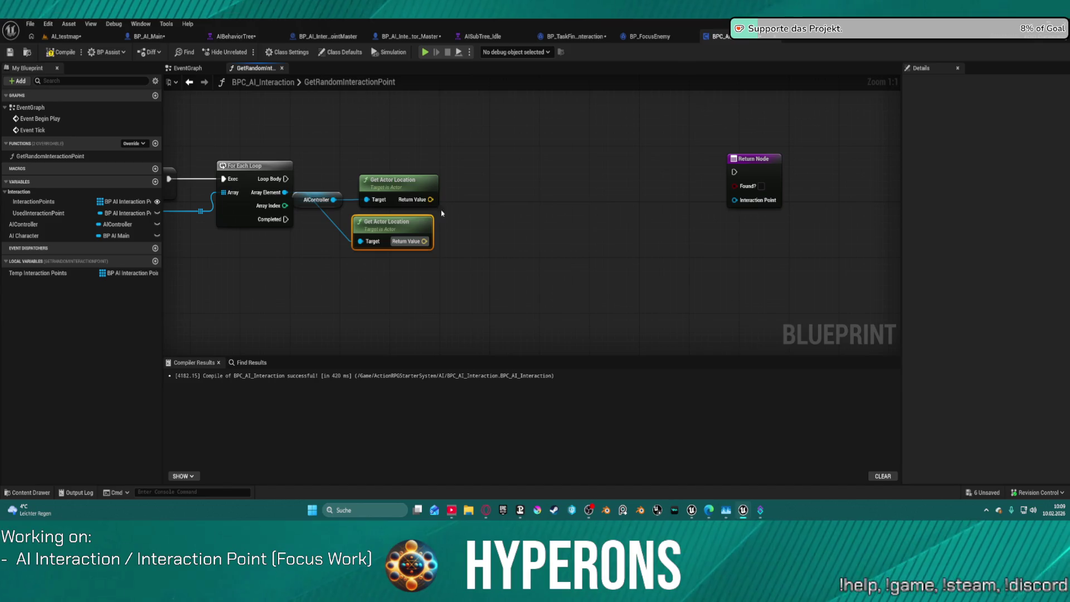
{"action": "left_click_drag", "start_coordinate": [430, 199], "coordinate": [470, 206]}
{"action": "type", "text": "make array"}
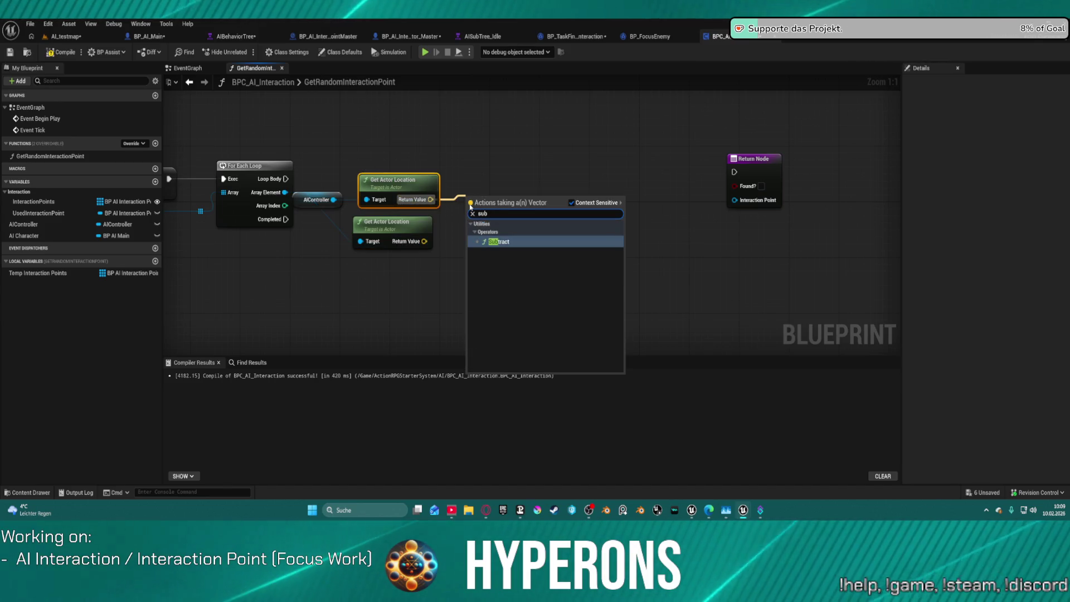
{"action": "key", "text": "Return"}
{"action": "left_click_drag", "start_coordinate": [424, 241], "coordinate": [553, 202]}
{"action": "type", "text": "v"}
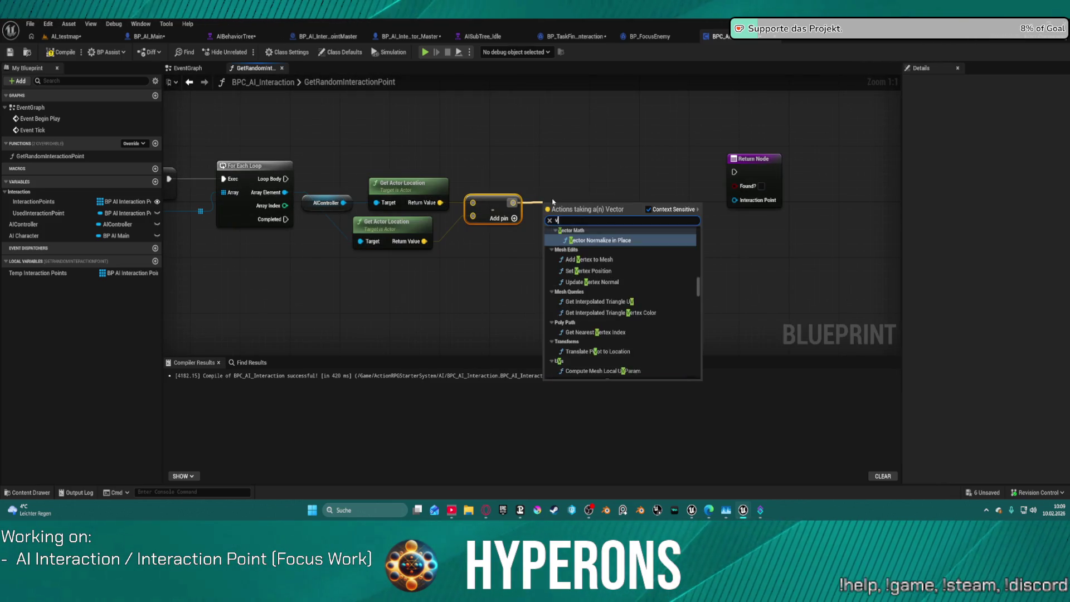
{"action": "type", "text": "ector loca"}
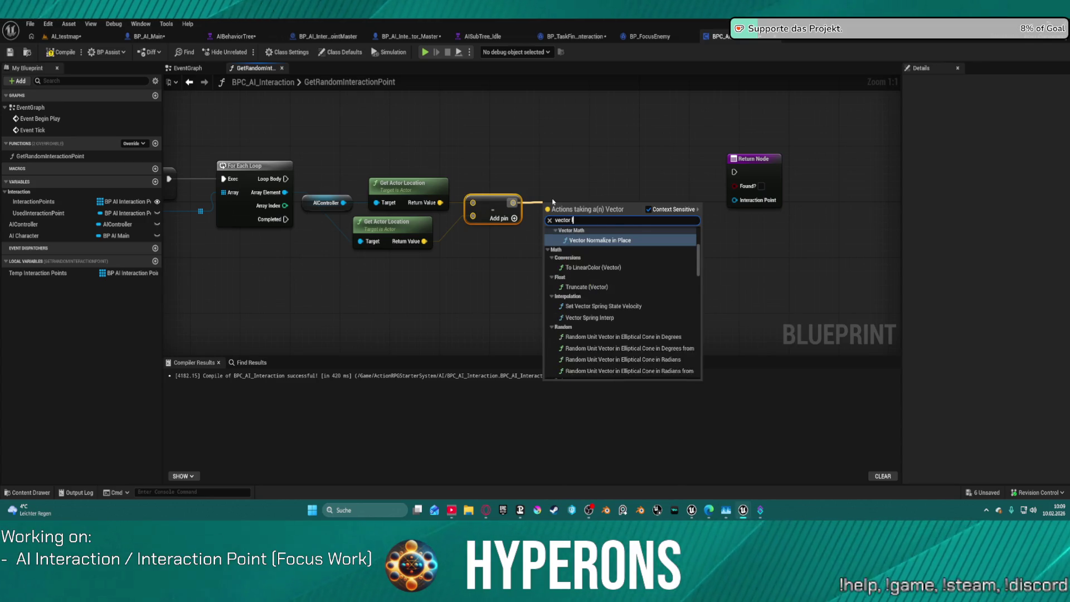
{"action": "key", "text": "BackSpace"}
{"action": "key", "text": "BackSpace"}
{"action": "key", "text": "BackSpace"}
{"action": "type", "text": "e"}
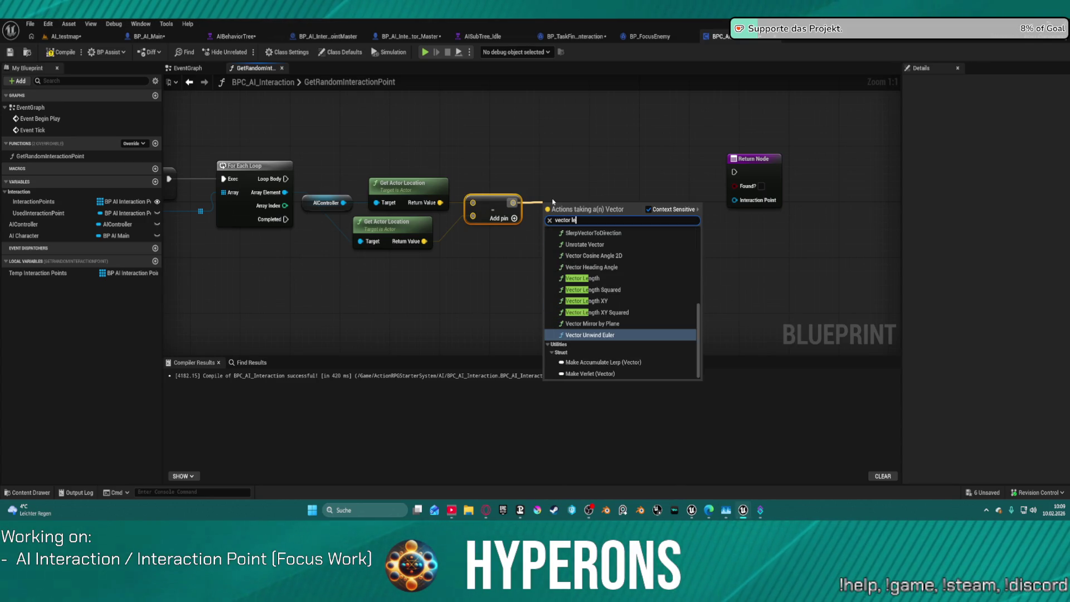
{"action": "key", "text": "Up"}
{"action": "key", "text": "Up"}
{"action": "key", "text": "Up"}
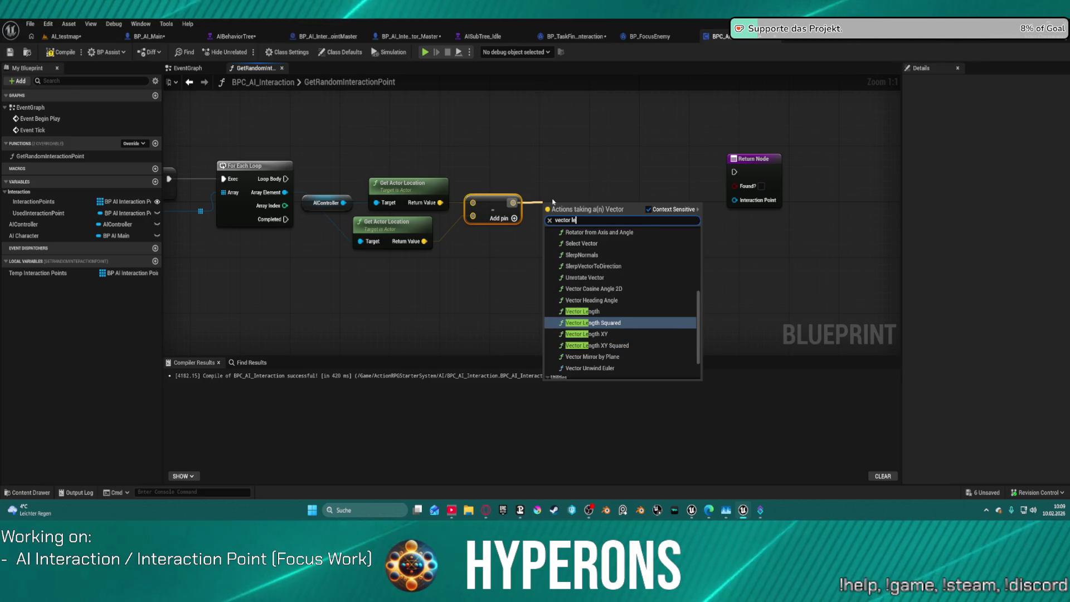
{"action": "key", "text": "Return"}
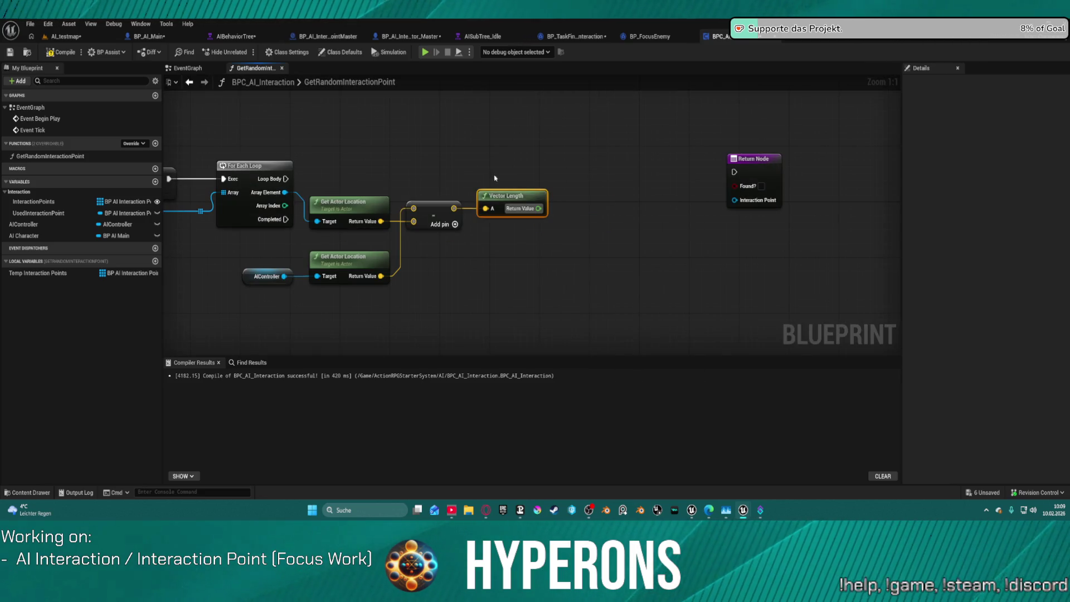
{"action": "mouse_move", "coordinate": [483, 169]}
{"action": "left_mouse_down"}
{"action": "mouse_move", "coordinate": [519, 158]}
{"action": "mouse_move", "coordinate": [423, 175]}
{"action": "mouse_move", "coordinate": [546, 235]}
{"action": "left_mouse_up"}
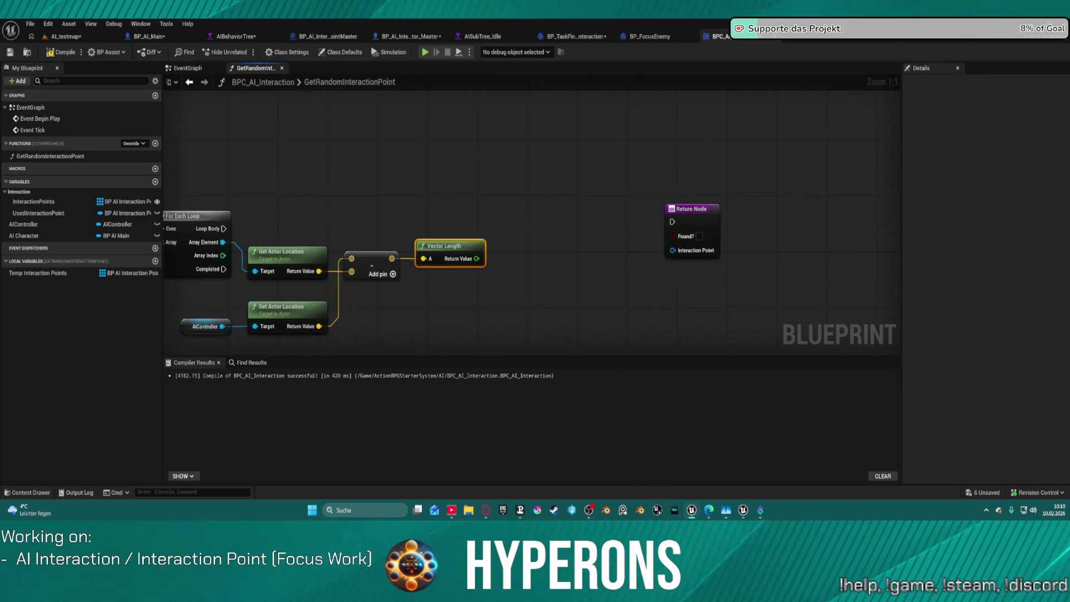
Add a less-or-equal (<=) comparison fed by the Vector Length output.
{"action": "left_click_drag", "start_coordinate": [475, 260], "coordinate": [509, 252]}
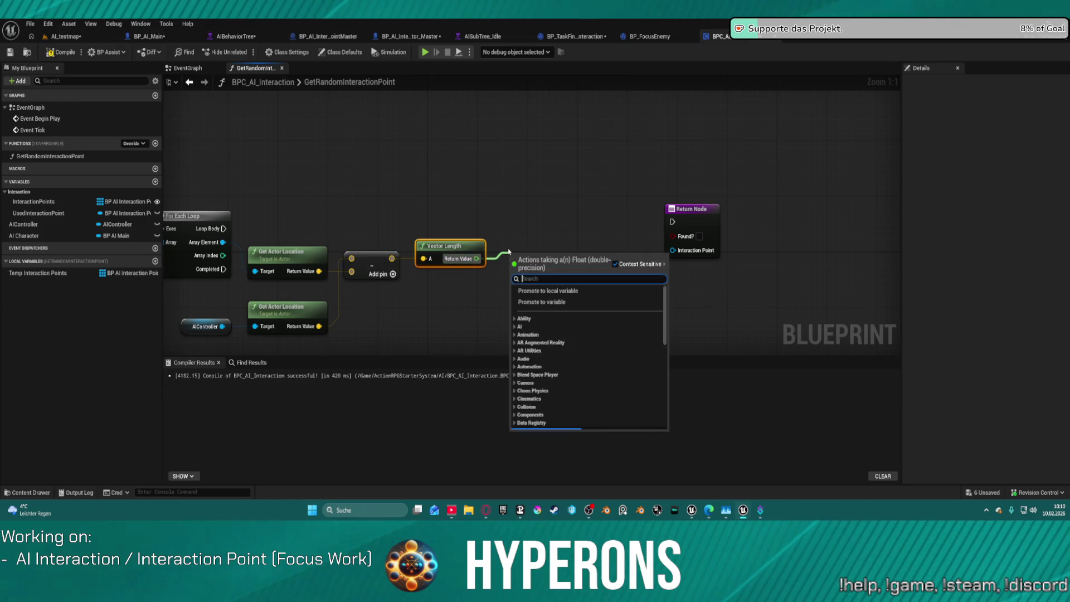
{"action": "type", "text": "less"}
{"action": "key", "text": "Down"}
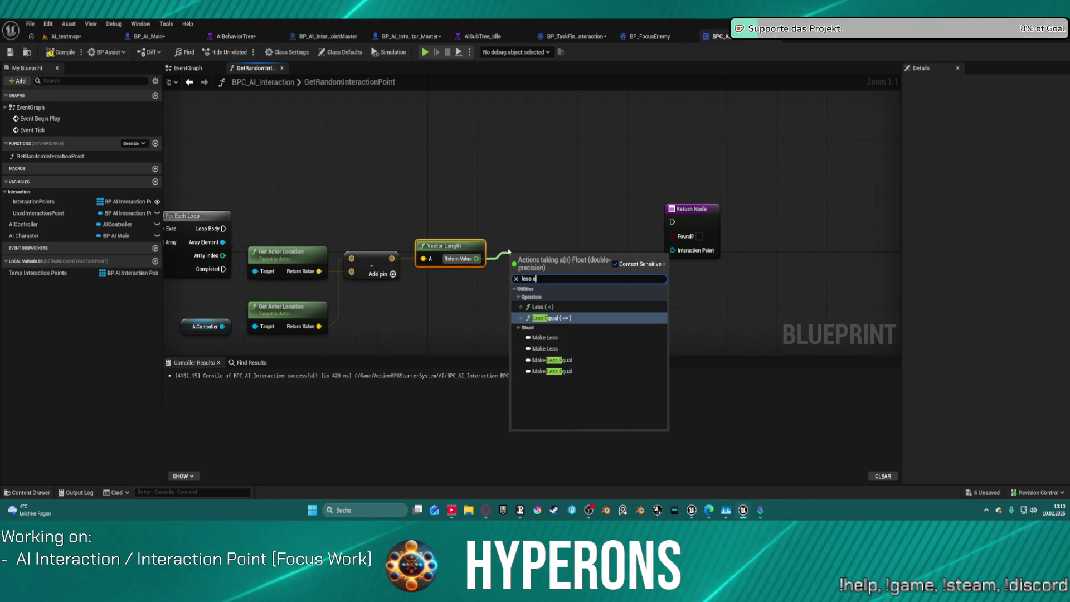
{"action": "key", "text": "Return"}
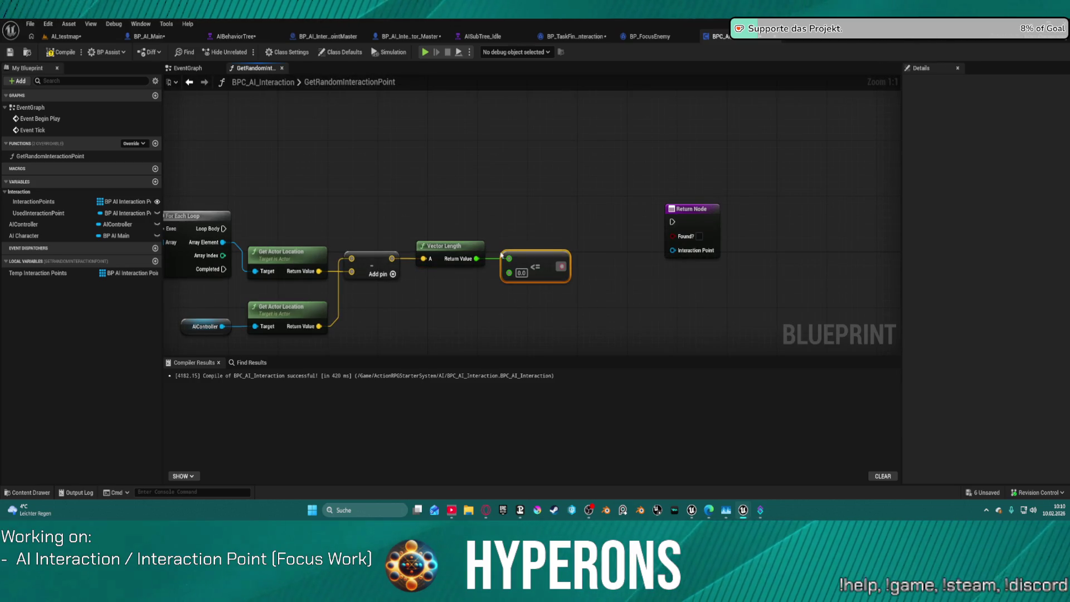
{"action": "left_click_drag", "start_coordinate": [222, 236], "coordinate": [336, 236]}
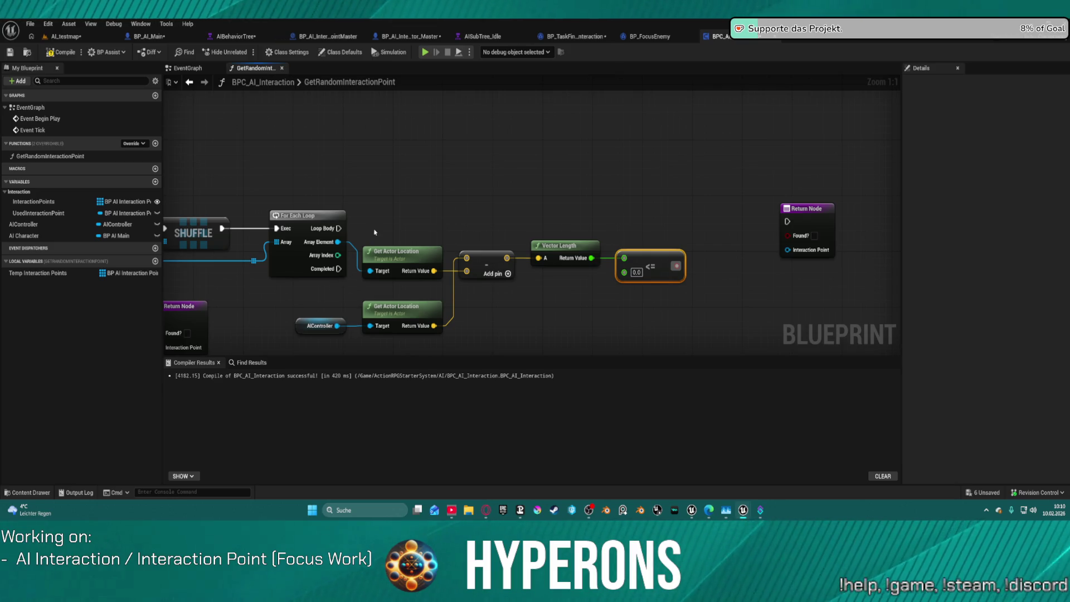
Replace the AIController getter with AI Character and wire its Max Distance from Home into the <= node.
{"action": "left_click", "coordinate": [320, 325]}
{"action": "mouse_move", "coordinate": [34, 236]}
{"action": "left_mouse_down"}
{"action": "mouse_move", "coordinate": [310, 305]}
{"action": "mouse_move", "coordinate": [329, 326]}
{"action": "left_mouse_up"}
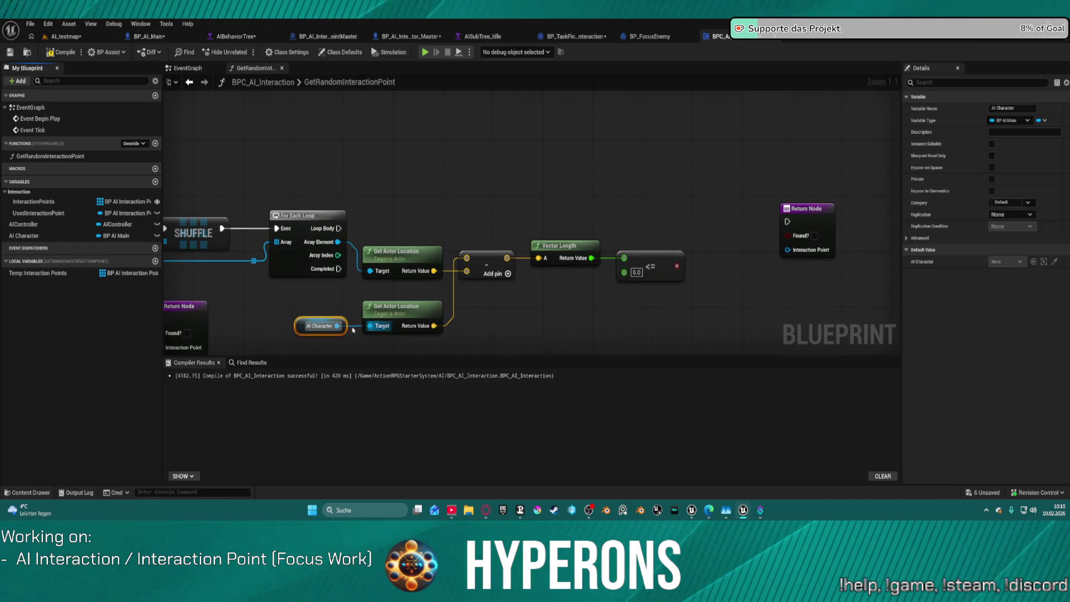
{"action": "left_click_drag", "start_coordinate": [434, 326], "coordinate": [559, 321]}
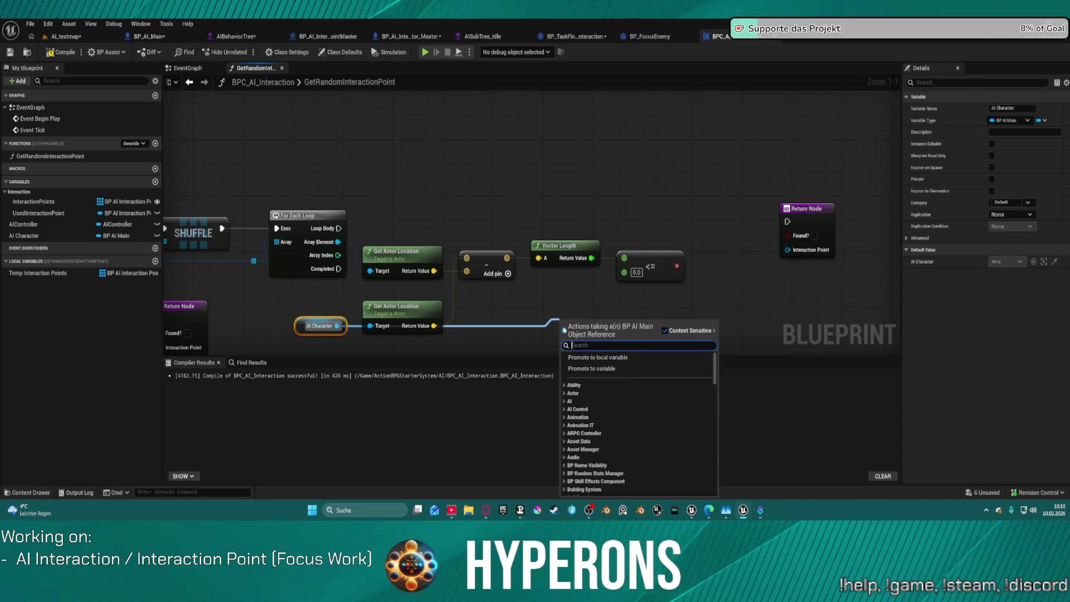
{"action": "type", "text": "home"}
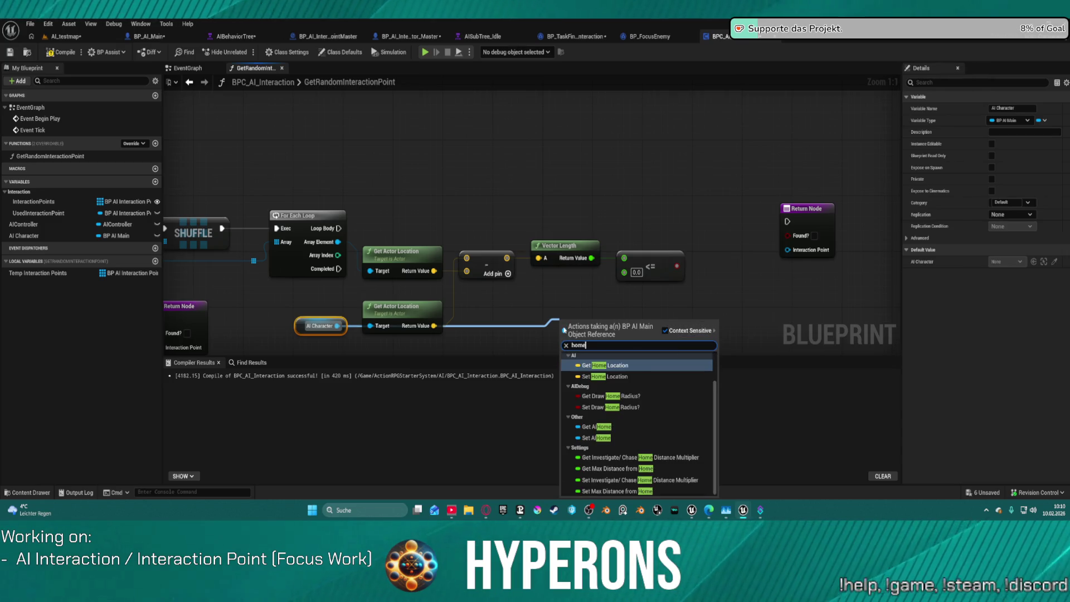
{"action": "left_click", "coordinate": [617, 468]}
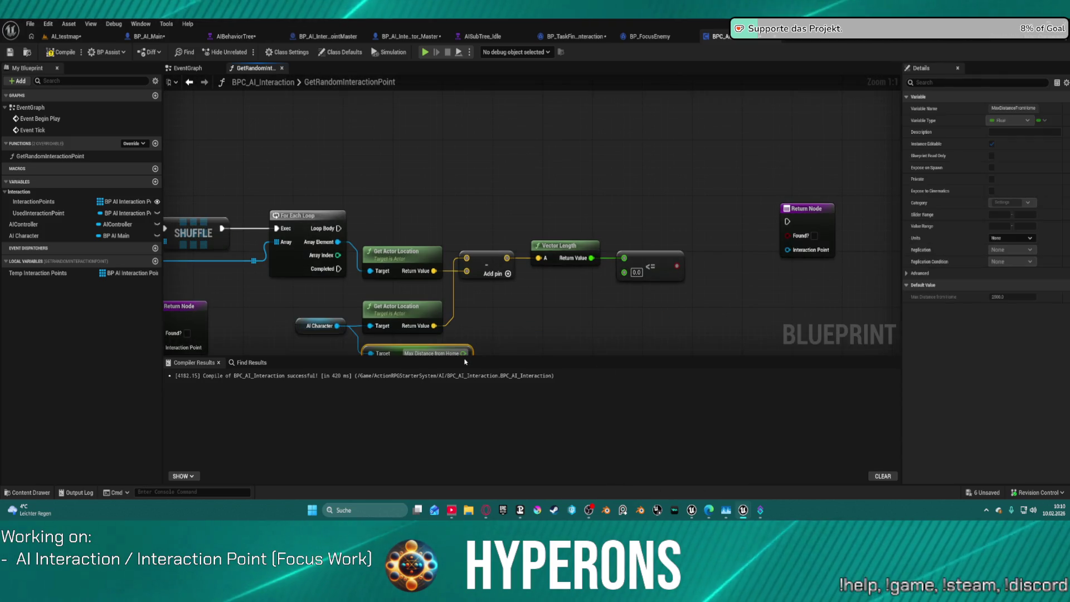
{"action": "left_click_drag", "start_coordinate": [463, 352], "coordinate": [637, 266]}
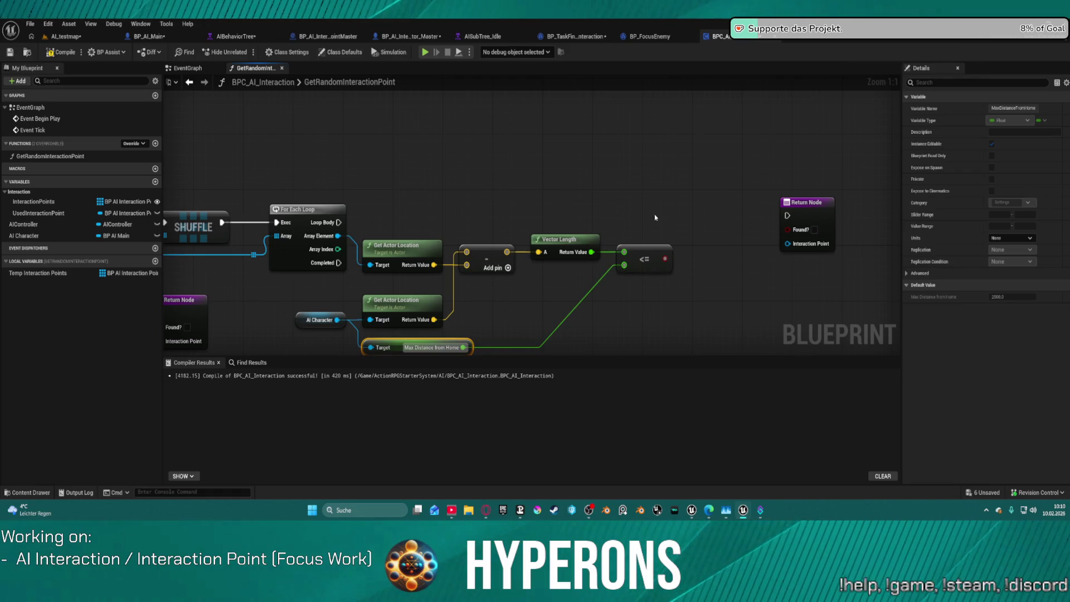
Add a Branch on Loop Body using the <= result as its condition, then tidy the node layout.
{"action": "left_click", "coordinate": [636, 180]}
{"action": "mouse_move", "coordinate": [647, 210]}
{"action": "left_mouse_down"}
{"action": "mouse_move", "coordinate": [688, 263]}
{"action": "mouse_move", "coordinate": [665, 259]}
{"action": "left_mouse_up"}
{"action": "mouse_move", "coordinate": [623, 197]}
{"action": "left_mouse_down"}
{"action": "mouse_move", "coordinate": [345, 219]}
{"action": "mouse_move", "coordinate": [642, 195]}
{"action": "left_mouse_up"}
{"action": "left_click_drag", "start_coordinate": [669, 251], "coordinate": [399, 201]}
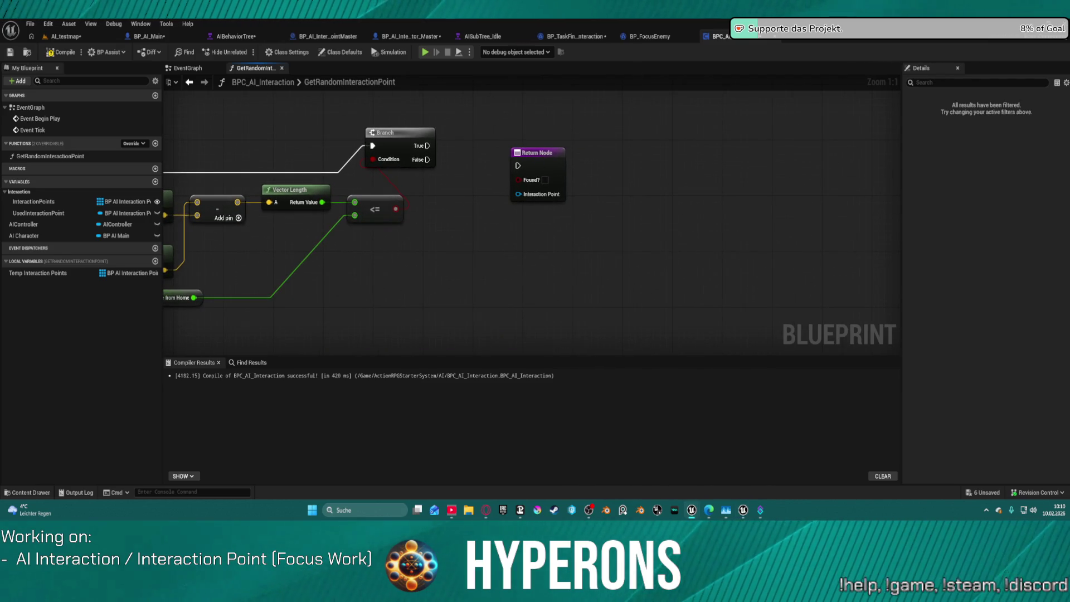
{"action": "left_click_drag", "start_coordinate": [393, 143], "coordinate": [446, 167]}
{"action": "left_click_drag", "start_coordinate": [532, 166], "coordinate": [654, 162]}
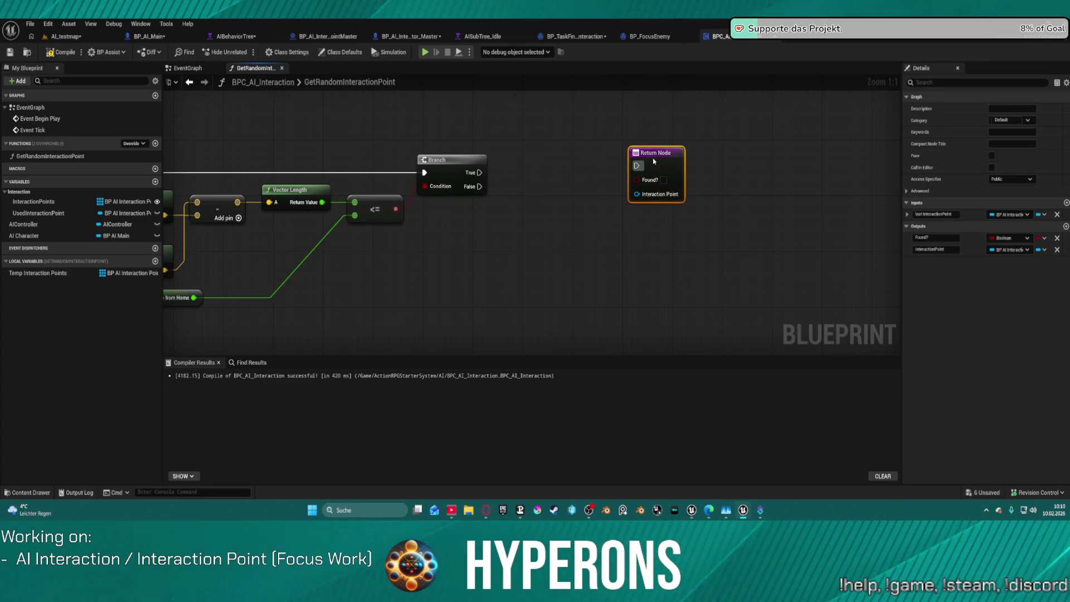
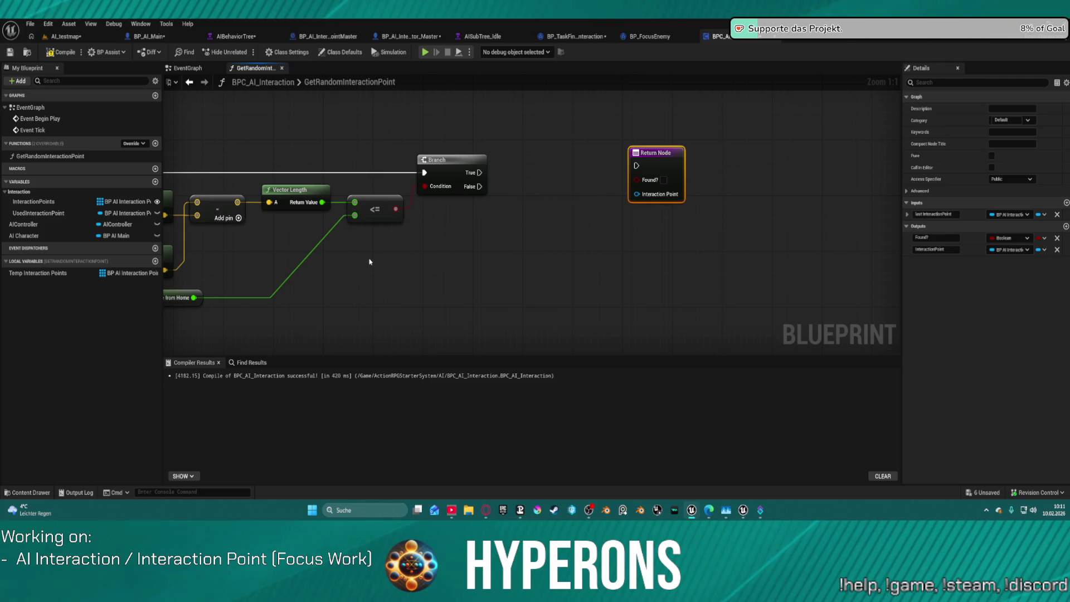
Move the Max Distance from Home getter out to the right, below the <= comparison.
{"action": "mouse_move", "coordinate": [299, 275]}
{"action": "left_mouse_down"}
{"action": "mouse_move", "coordinate": [569, 245]}
{"action": "mouse_move", "coordinate": [541, 250]}
{"action": "left_mouse_up"}
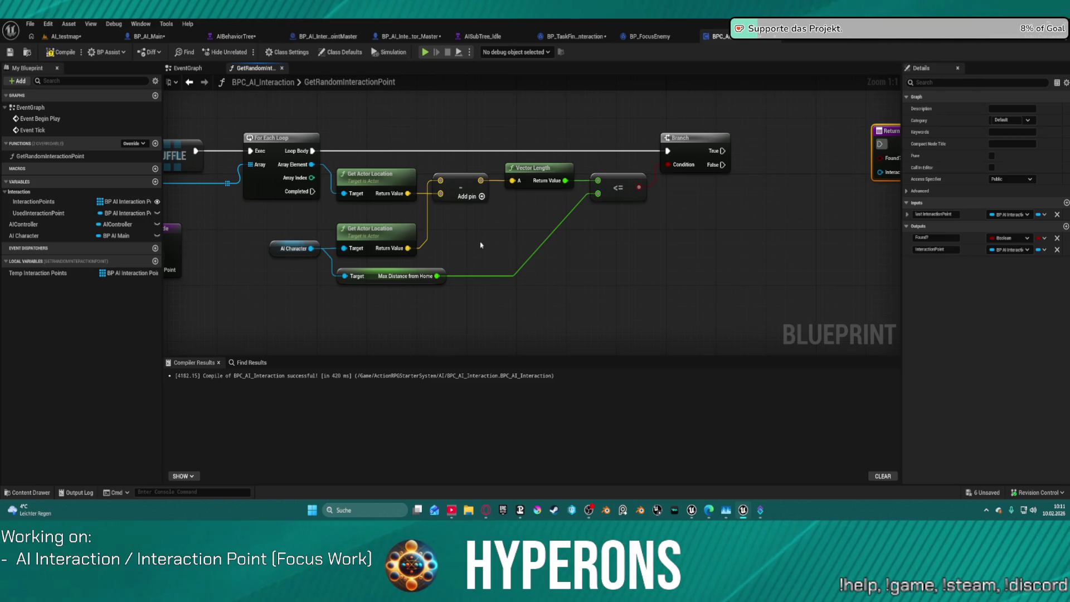
{"action": "mouse_move", "coordinate": [372, 276]}
{"action": "left_mouse_down"}
{"action": "mouse_move", "coordinate": [412, 298]}
{"action": "mouse_move", "coordinate": [473, 301]}
{"action": "mouse_move", "coordinate": [789, 278]}
{"action": "mouse_move", "coordinate": [737, 271]}
{"action": "left_mouse_up"}
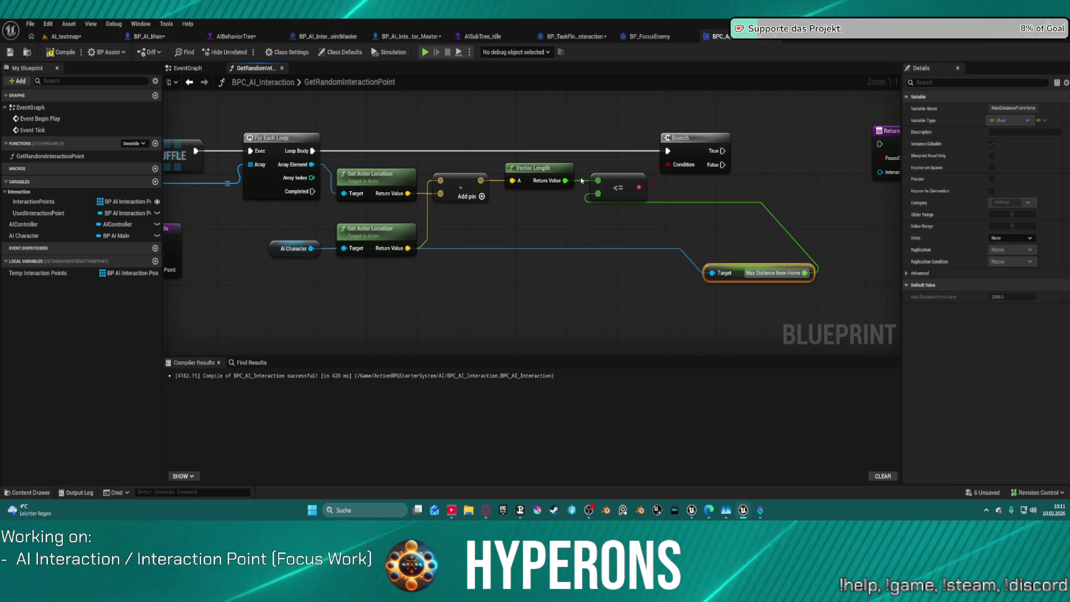
Switch via BP_AI_Main to the BP_AI_Interactor_Master event graph.
{"action": "left_click", "coordinate": [151, 37]}
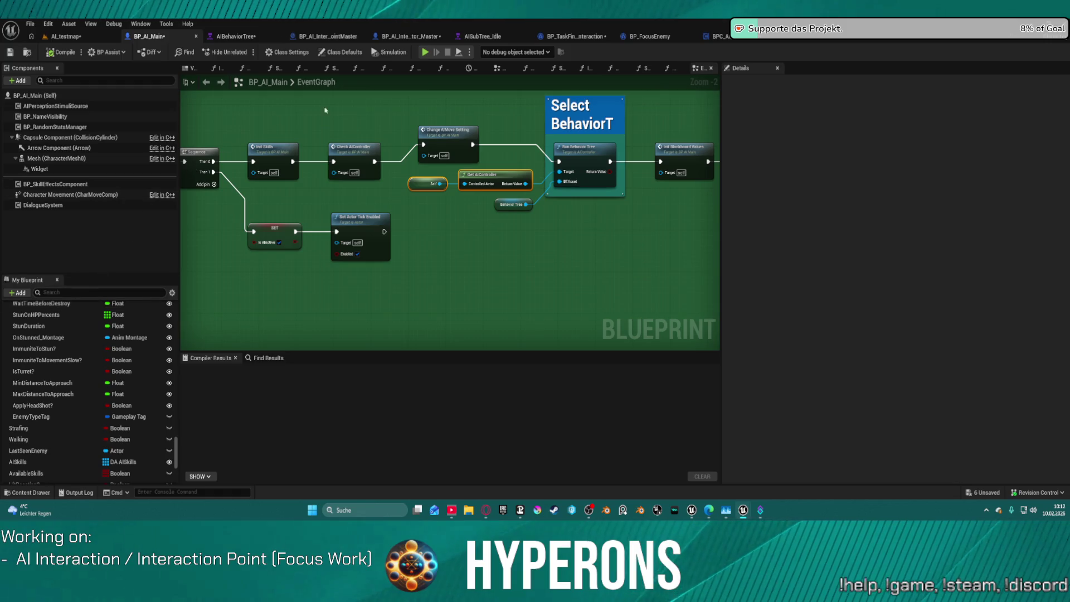
{"action": "left_click", "coordinate": [409, 37]}
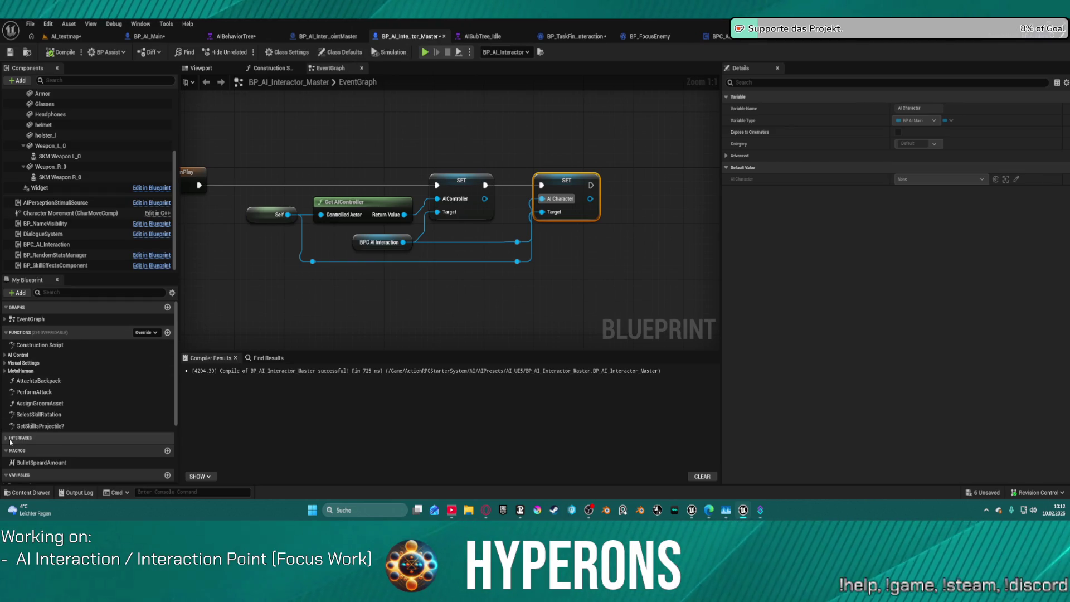
Toggle the MetaHuman category, then add and delete an unwanted new function.
{"action": "left_click", "coordinate": [6, 372]}
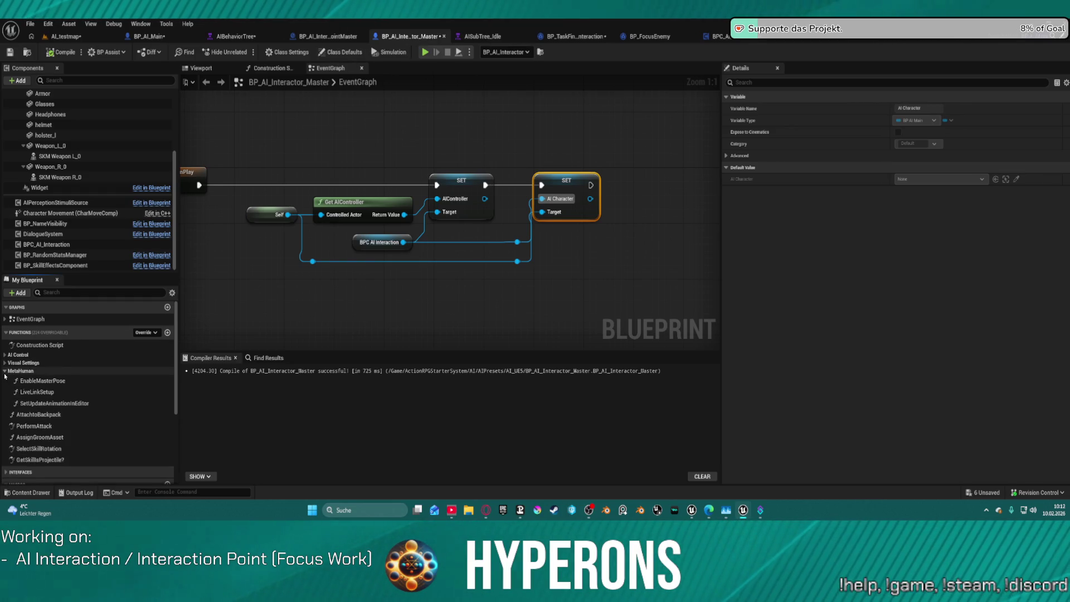
{"action": "left_click", "coordinate": [5, 372]}
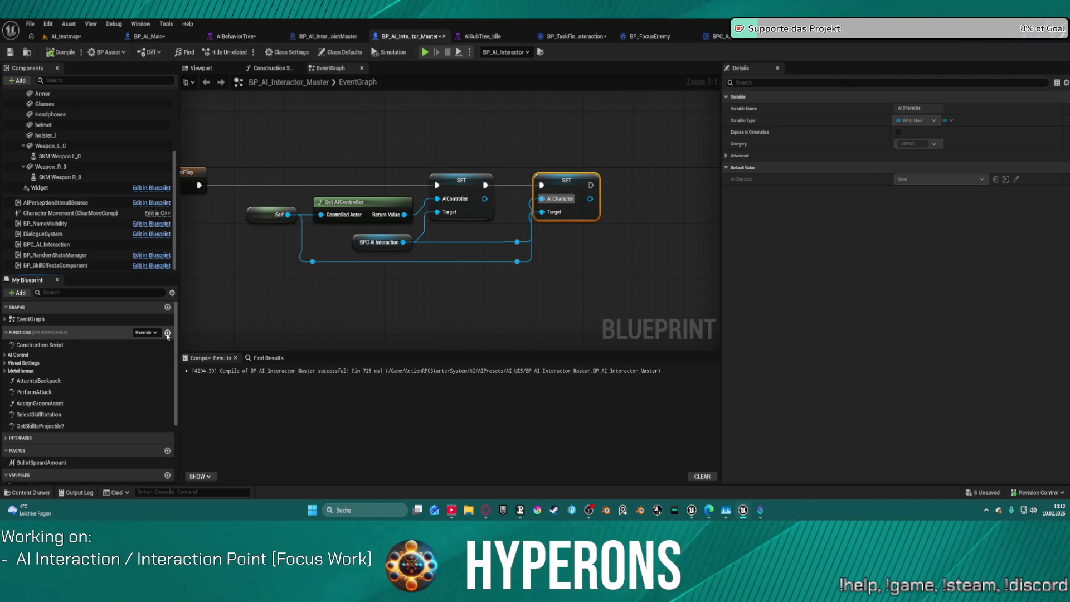
{"action": "left_click", "coordinate": [168, 333]}
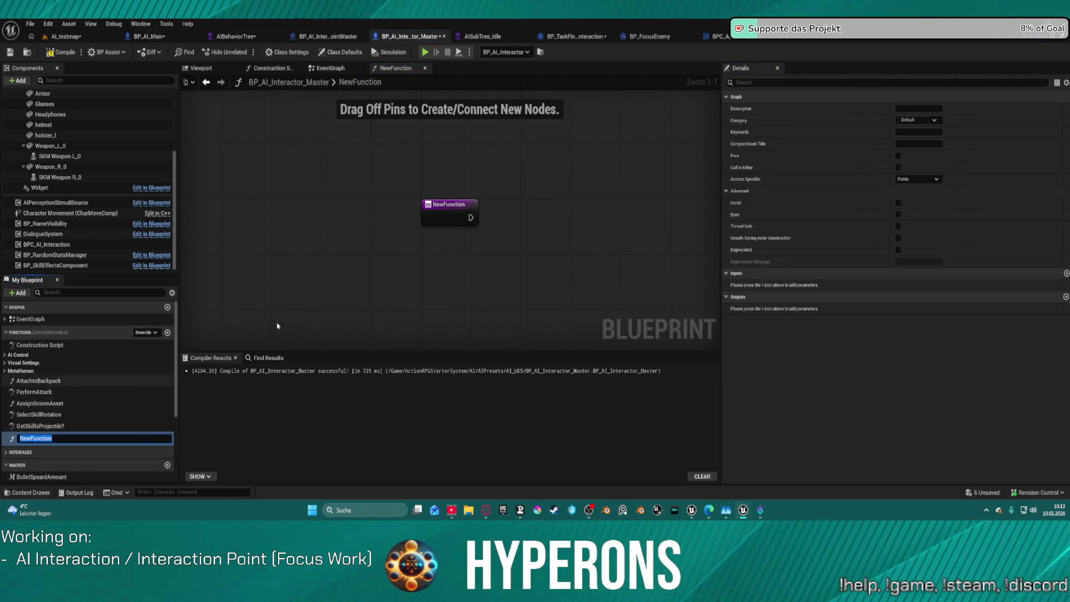
{"action": "left_click", "coordinate": [45, 438]}
{"action": "key", "text": "Delete"}
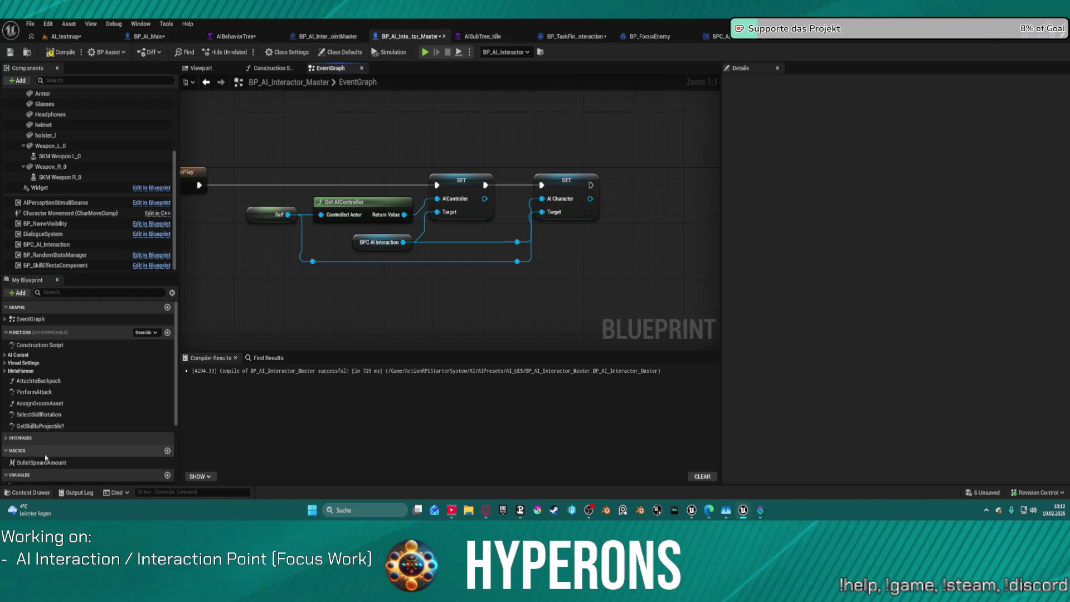
{"action": "scroll", "coordinate": [46, 457], "scroll_direction": "down", "scroll_amount": 3}
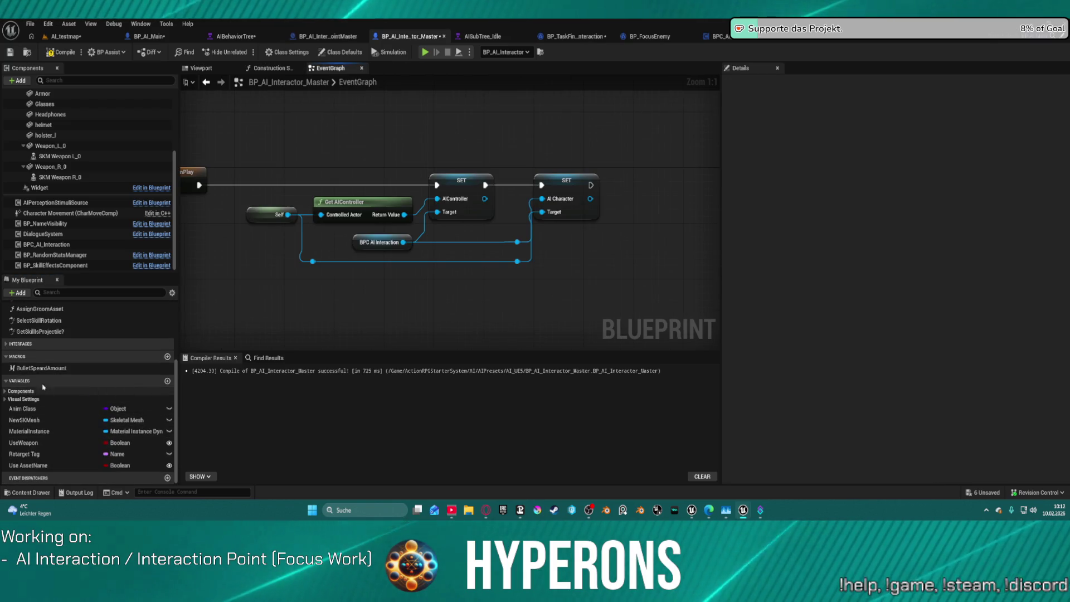
Add a new float variable named Interaction Range.
{"action": "left_click", "coordinate": [167, 382]}
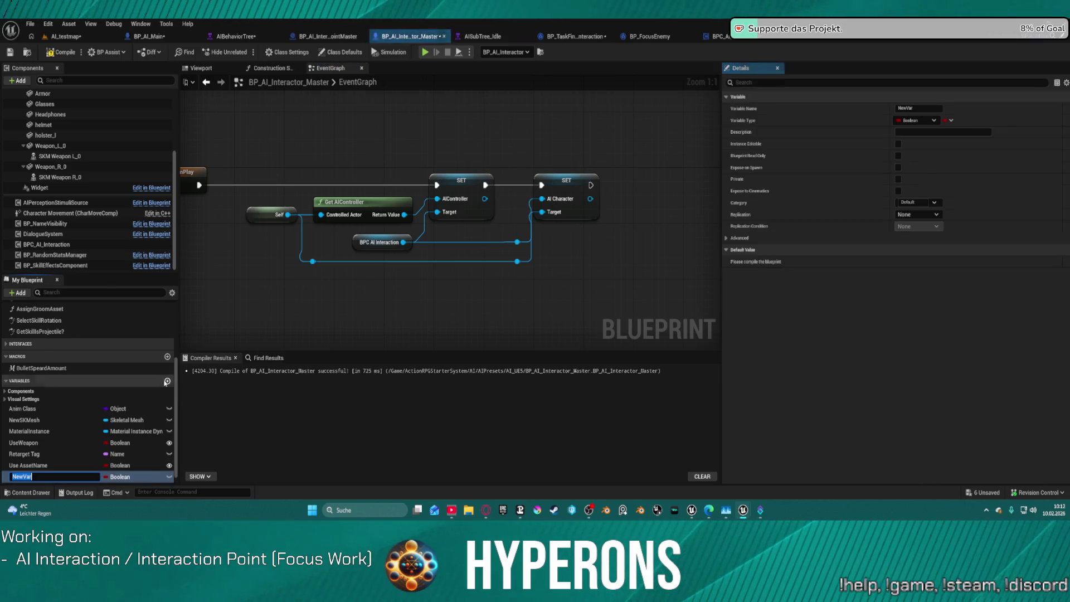
{"action": "left_click", "coordinate": [921, 121]}
{"action": "left_click", "coordinate": [917, 178]}
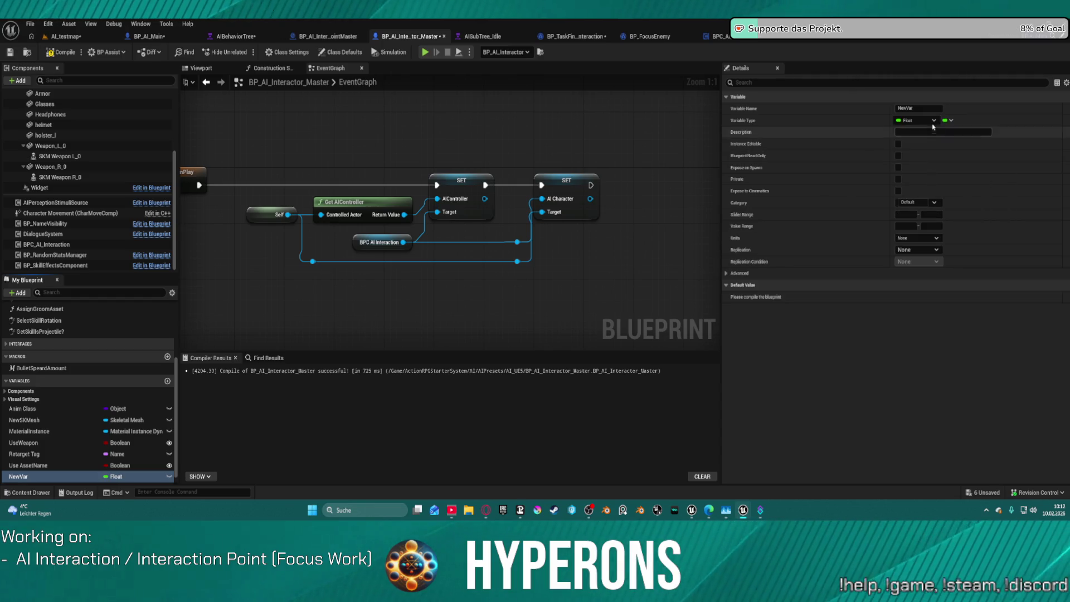
{"action": "left_click", "coordinate": [905, 108]}
{"action": "type", "text": "Int"}
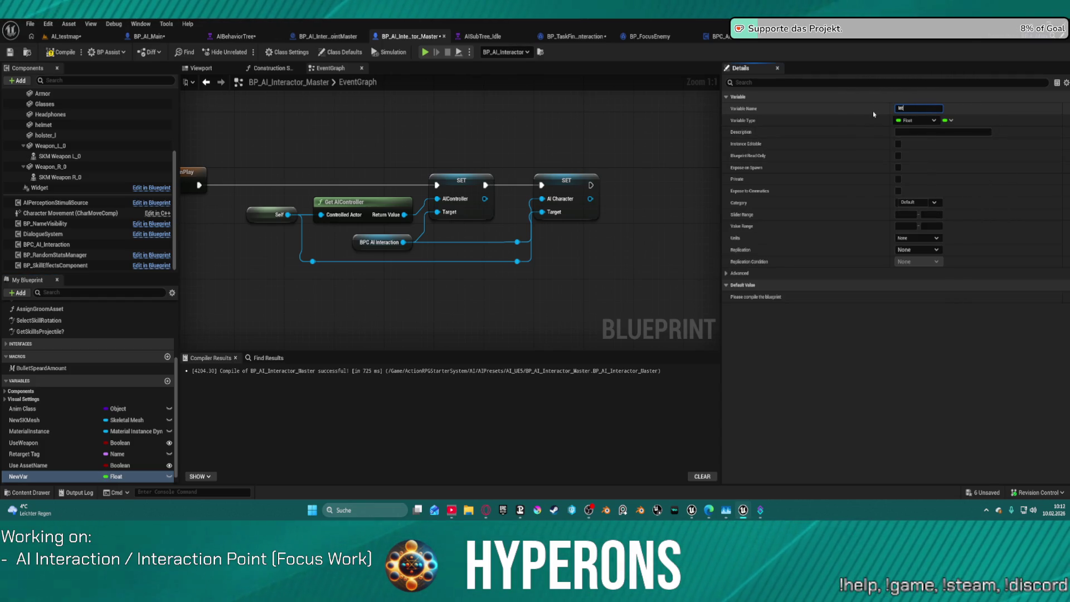
{"action": "type", "text": "eraction"}
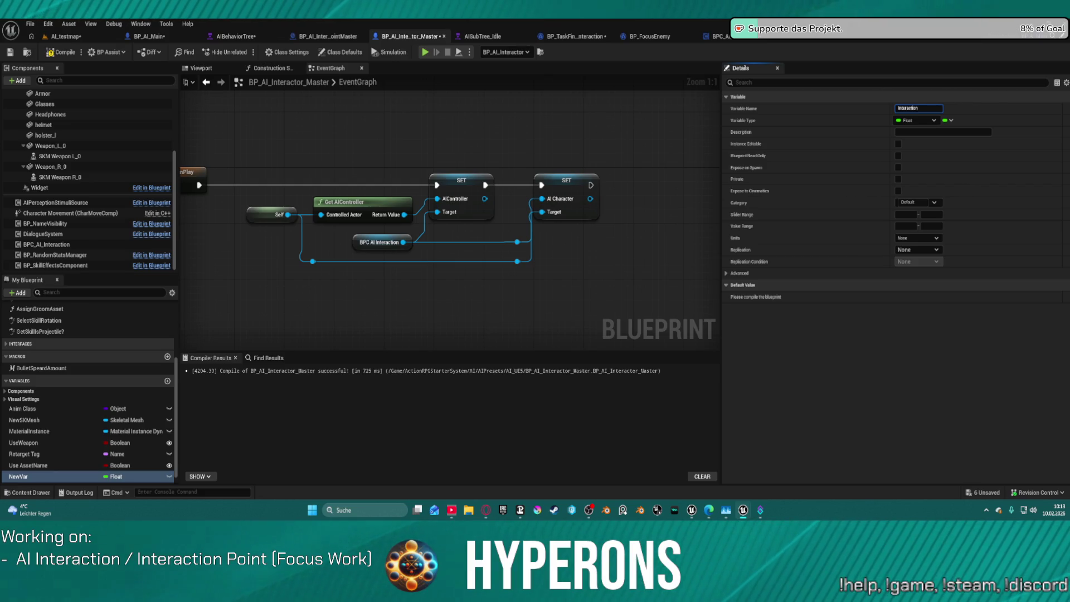
{"action": "type", "text": " Range"}
{"action": "key", "text": "Return"}
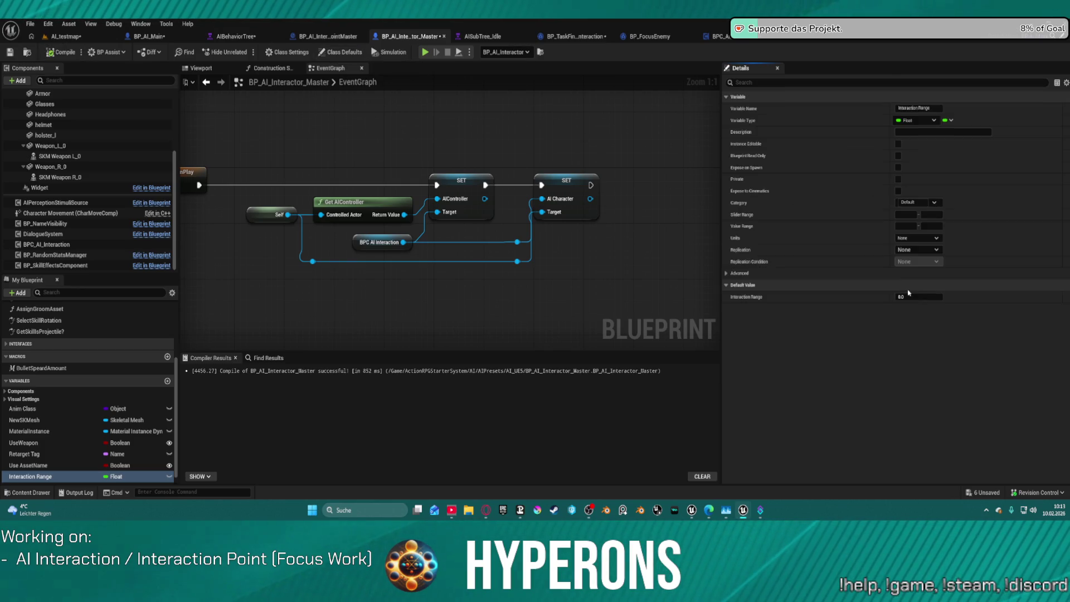
Give Interaction Range a default value of 200, then go to BP_TaskFindInteraction.
{"action": "left_click", "coordinate": [911, 296]}
{"action": "type", "text": "200"}
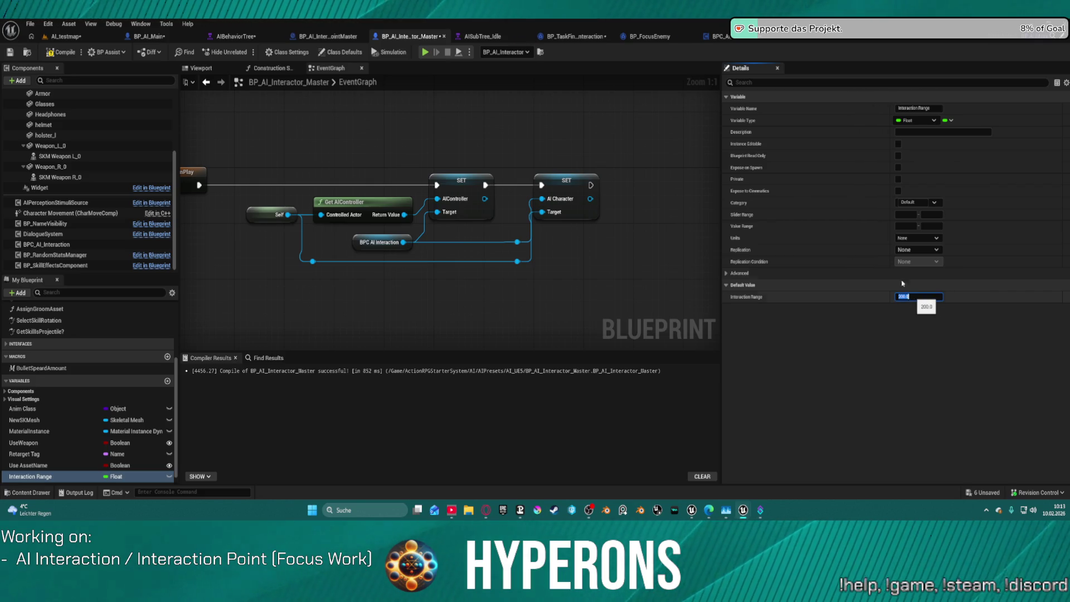
{"action": "left_click", "coordinate": [568, 37]}
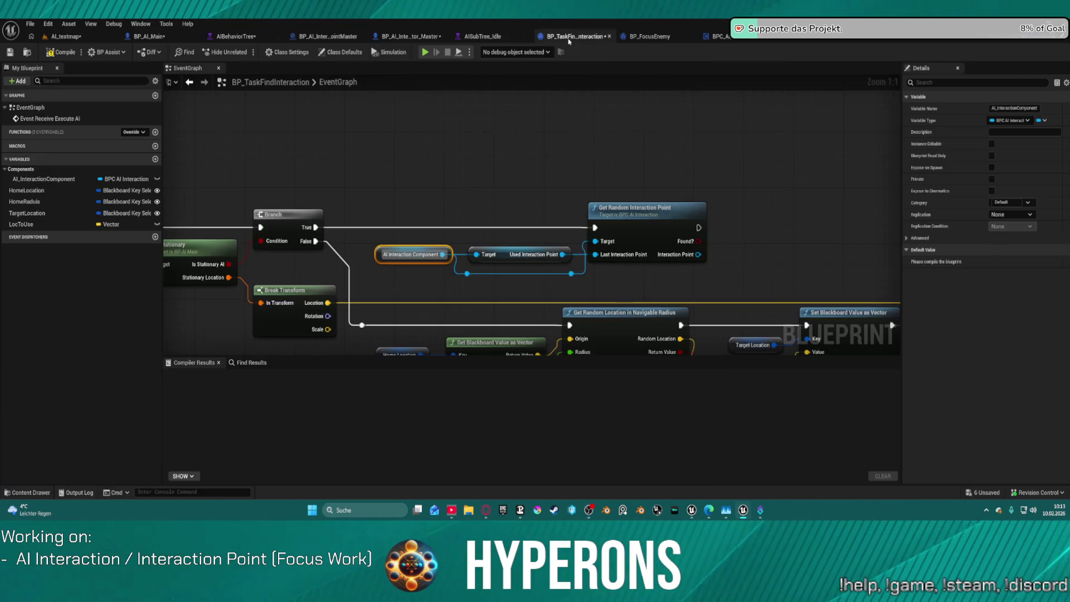
Replace the Max Distance from Home input of the <= node with 200.0.
{"action": "left_click", "coordinate": [707, 37]}
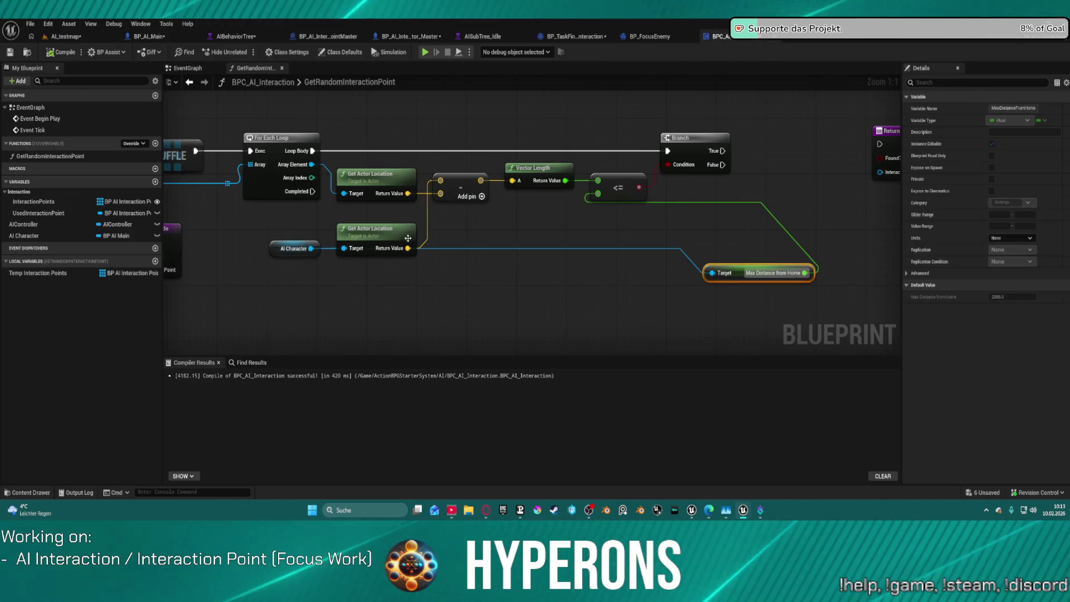
{"action": "left_click_drag", "start_coordinate": [310, 247], "coordinate": [491, 293]}
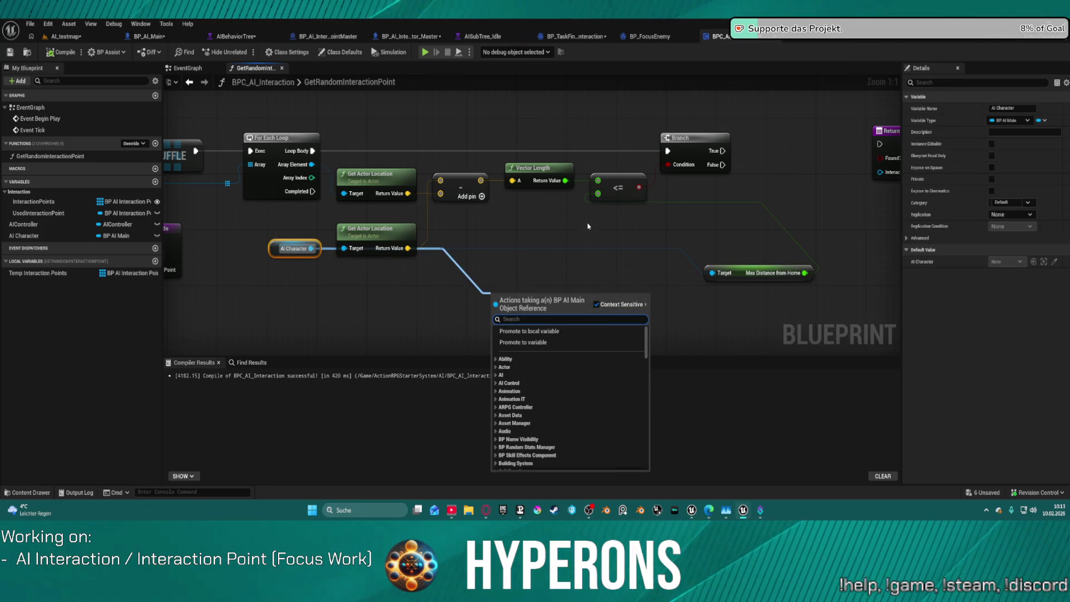
{"action": "left_click", "coordinate": [611, 233]}
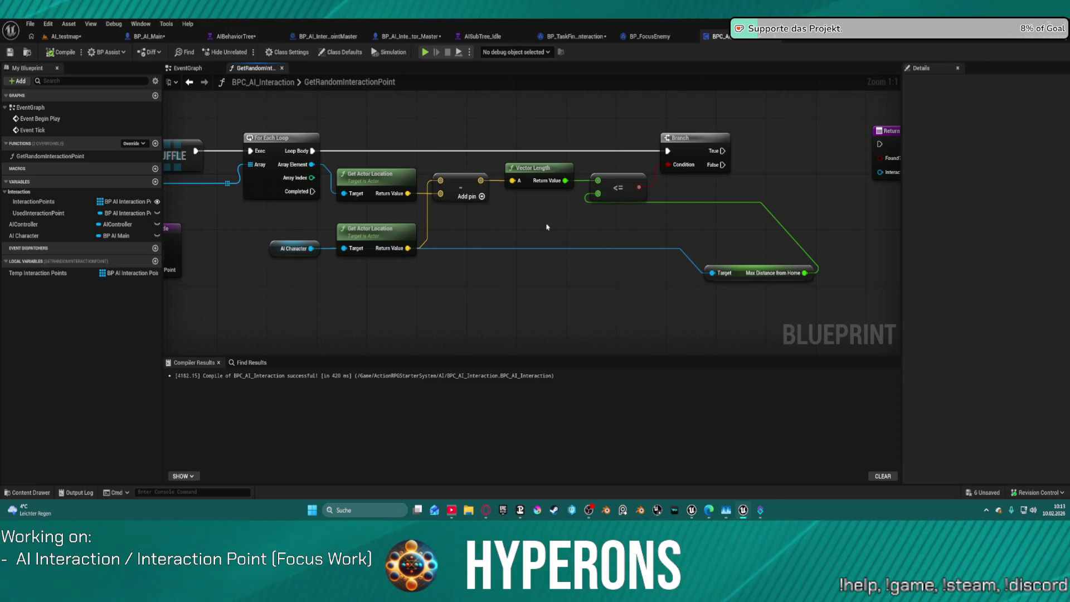
{"action": "left_click", "coordinate": [739, 275]}
{"action": "key", "text": "Delete"}
{"action": "left_click", "coordinate": [611, 196]}
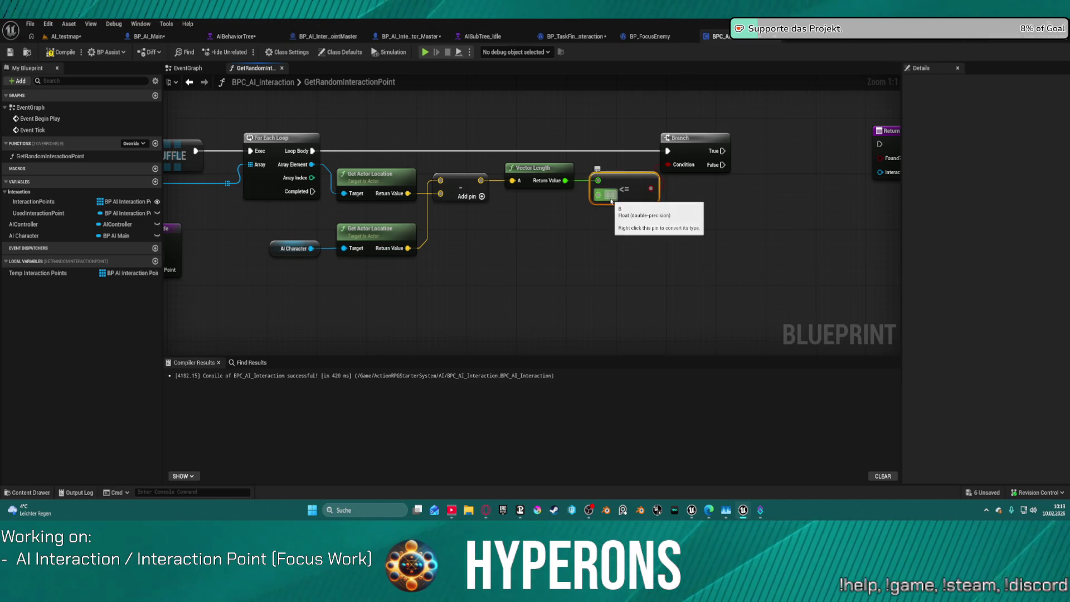
{"action": "type", "text": "2000"}
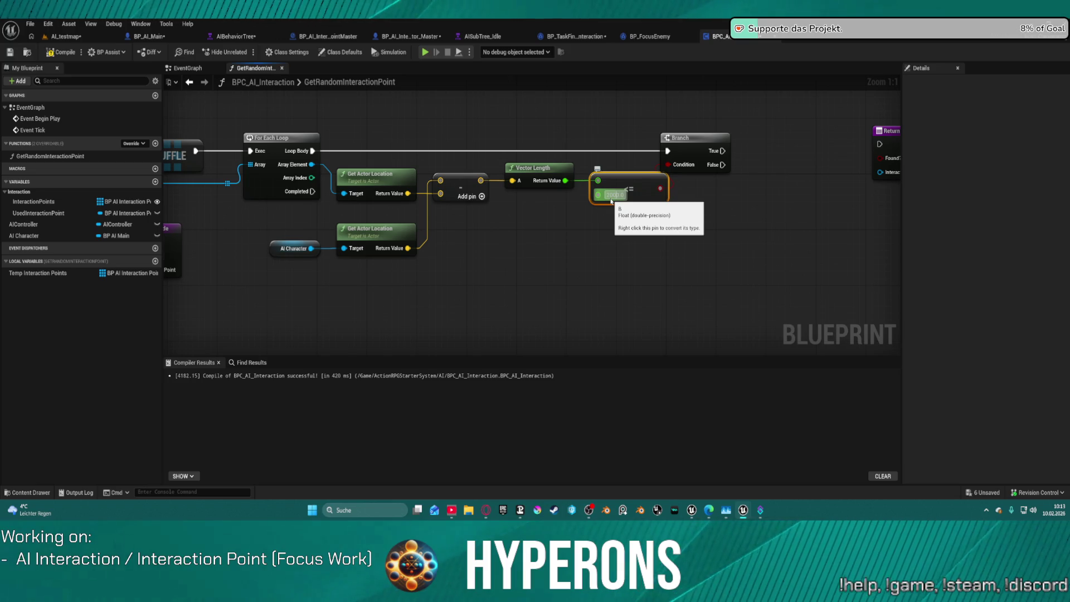
{"action": "key", "text": "Return"}
Duplicate the distance check nodes and feed Array Element into the copied Get Actor Location.
{"action": "mouse_move", "coordinate": [827, 198]}
{"action": "left_mouse_down"}
{"action": "mouse_move", "coordinate": [478, 175]}
{"action": "mouse_move", "coordinate": [581, 181]}
{"action": "mouse_move", "coordinate": [737, 151]}
{"action": "mouse_move", "coordinate": [795, 261]}
{"action": "left_mouse_up"}
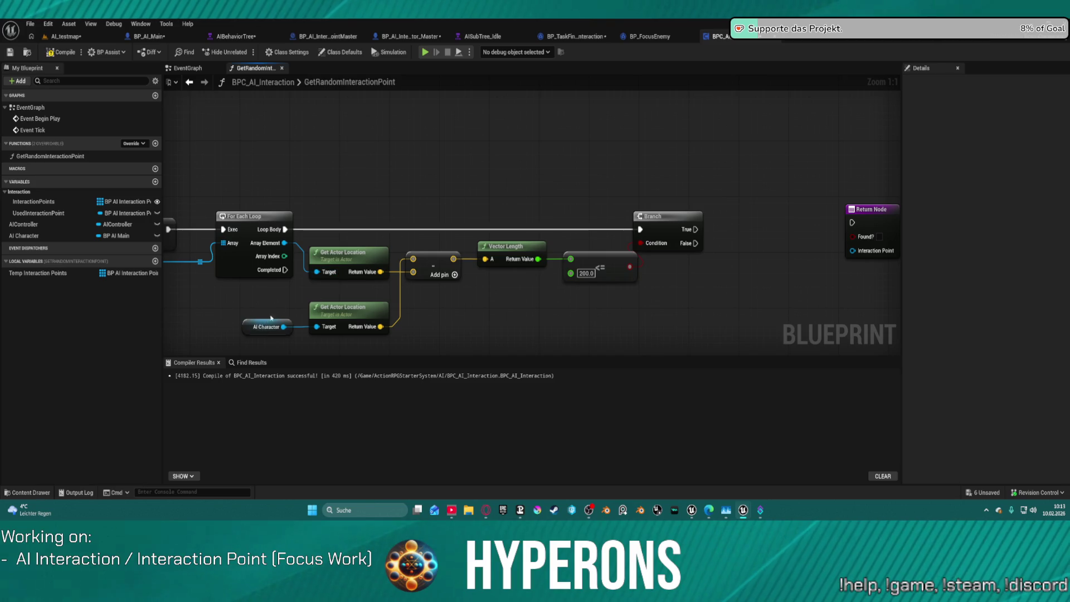
{"action": "mouse_move", "coordinate": [283, 322]}
{"action": "left_mouse_down"}
{"action": "mouse_move", "coordinate": [335, 323]}
{"action": "mouse_move", "coordinate": [337, 341]}
{"action": "mouse_move", "coordinate": [341, 317]}
{"action": "left_mouse_up"}
{"action": "mouse_move", "coordinate": [321, 174]}
{"action": "left_mouse_down"}
{"action": "mouse_move", "coordinate": [585, 334]}
{"action": "mouse_move", "coordinate": [557, 312]}
{"action": "mouse_move", "coordinate": [686, 291]}
{"action": "mouse_move", "coordinate": [623, 307]}
{"action": "left_mouse_up"}
{"action": "key", "text": "ctrl+v"}
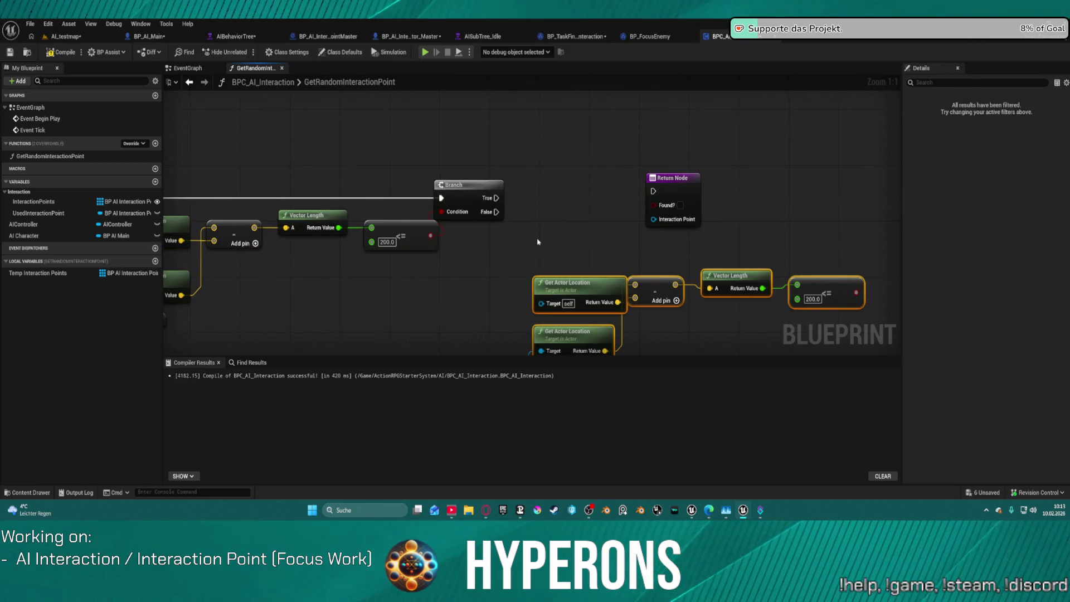
{"action": "left_click_drag", "start_coordinate": [537, 242], "coordinate": [656, 221]}
{"action": "mouse_move", "coordinate": [659, 284]}
{"action": "left_mouse_down"}
{"action": "mouse_move", "coordinate": [573, 192]}
{"action": "mouse_move", "coordinate": [202, 192]}
{"action": "left_mouse_up"}
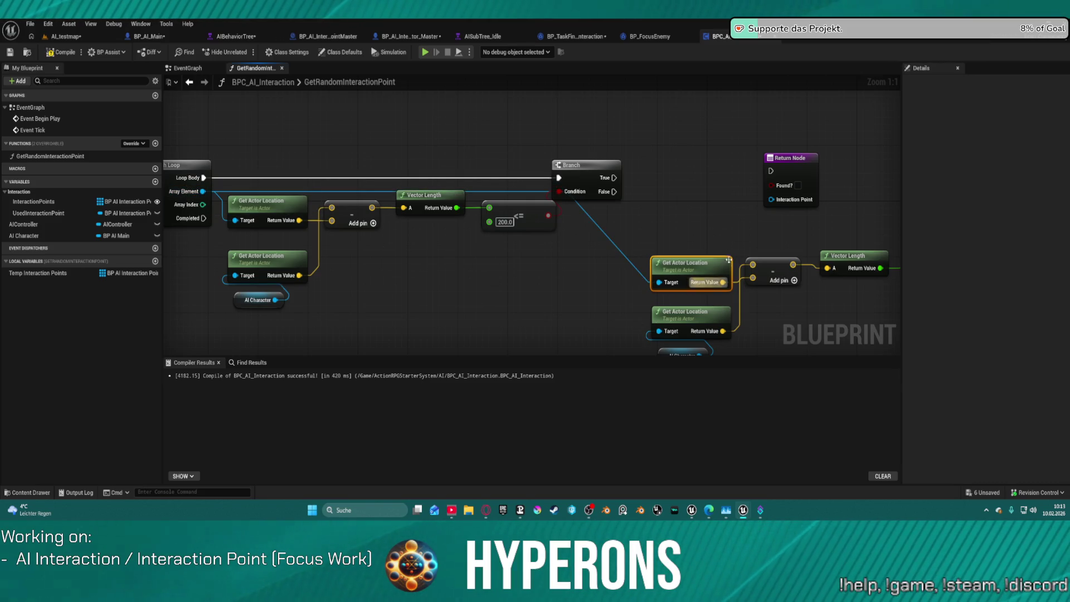
Add a second Branch on the copied comparison, run from the first Branch's True.
{"action": "left_click_drag", "start_coordinate": [728, 260], "coordinate": [495, 270]}
{"action": "right_click", "coordinate": [468, 269]}
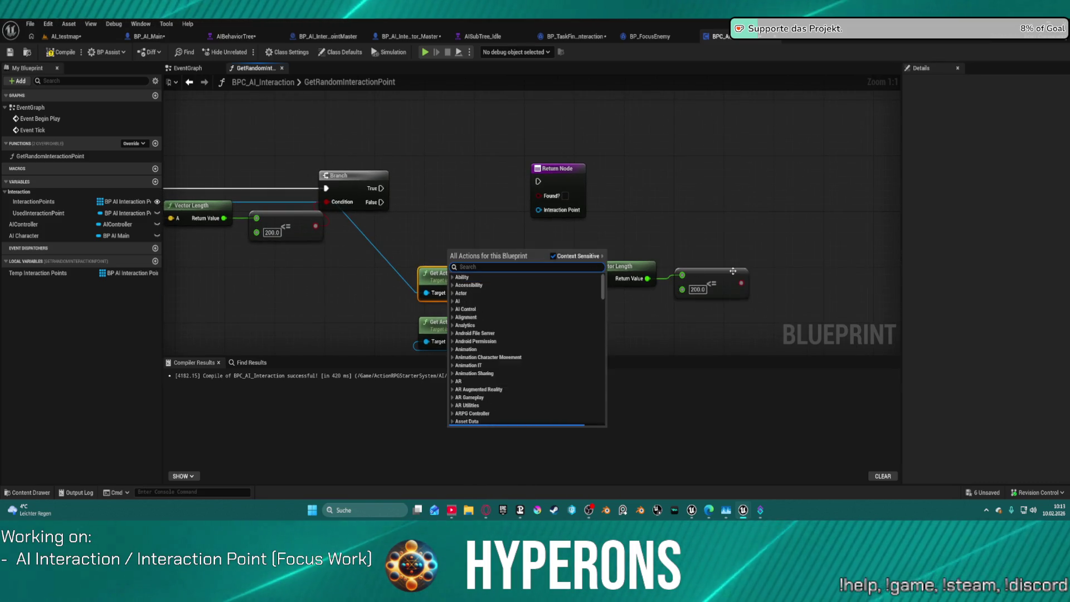
{"action": "left_click", "coordinate": [712, 283]}
{"action": "left_click", "coordinate": [711, 173]}
{"action": "key", "text": "ctrl+v"}
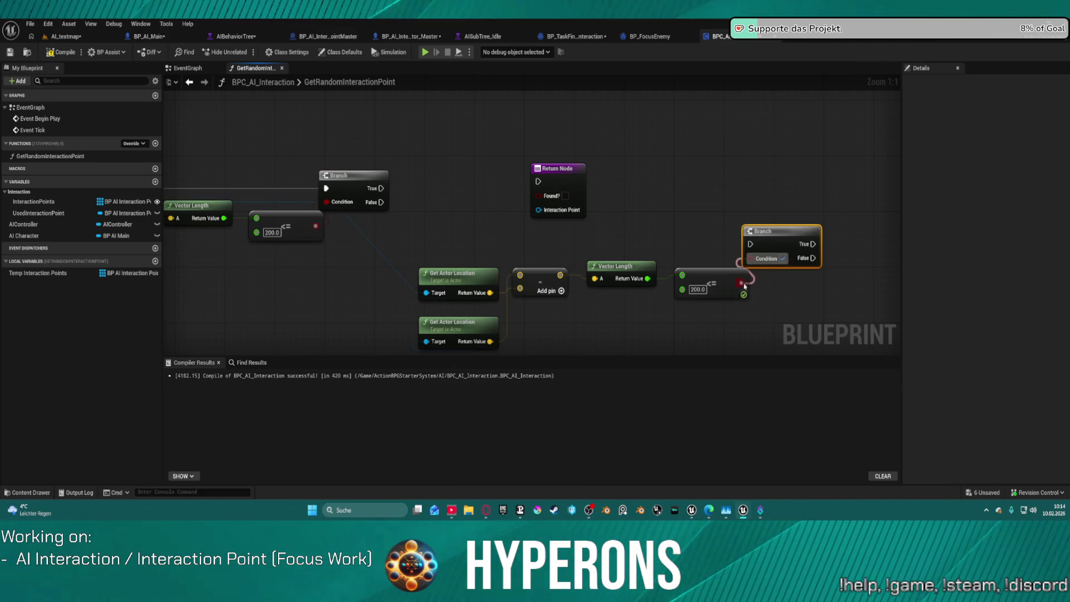
{"action": "mouse_move", "coordinate": [750, 244]}
{"action": "left_mouse_down"}
{"action": "mouse_move", "coordinate": [357, 186]}
{"action": "mouse_move", "coordinate": [378, 189]}
{"action": "left_mouse_up"}
Move the Return Node further right to make room.
{"action": "mouse_move", "coordinate": [543, 172]}
{"action": "left_mouse_down"}
{"action": "mouse_move", "coordinate": [846, 287]}
{"action": "mouse_move", "coordinate": [852, 222]}
{"action": "left_mouse_up"}
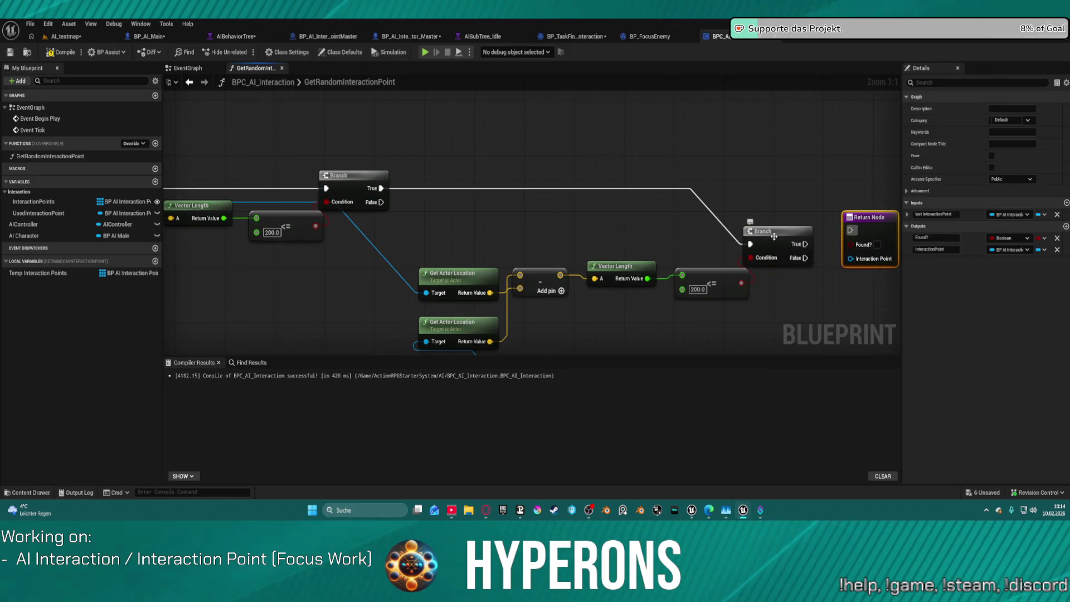
{"action": "mouse_move", "coordinate": [422, 210]}
{"action": "left_mouse_down"}
{"action": "mouse_move", "coordinate": [578, 227]}
{"action": "mouse_move", "coordinate": [660, 198]}
{"action": "mouse_move", "coordinate": [847, 191]}
{"action": "left_mouse_up"}
{"action": "scroll", "coordinate": [723, 125], "scroll_direction": "down", "scroll_amount": 3}
{"action": "mouse_move", "coordinate": [724, 125]}
{"action": "left_mouse_down"}
{"action": "mouse_move", "coordinate": [702, 186]}
{"action": "mouse_move", "coordinate": [352, 101]}
{"action": "mouse_move", "coordinate": [397, 115]}
{"action": "mouse_move", "coordinate": [767, 334]}
{"action": "mouse_move", "coordinate": [685, 312]}
{"action": "left_mouse_up"}
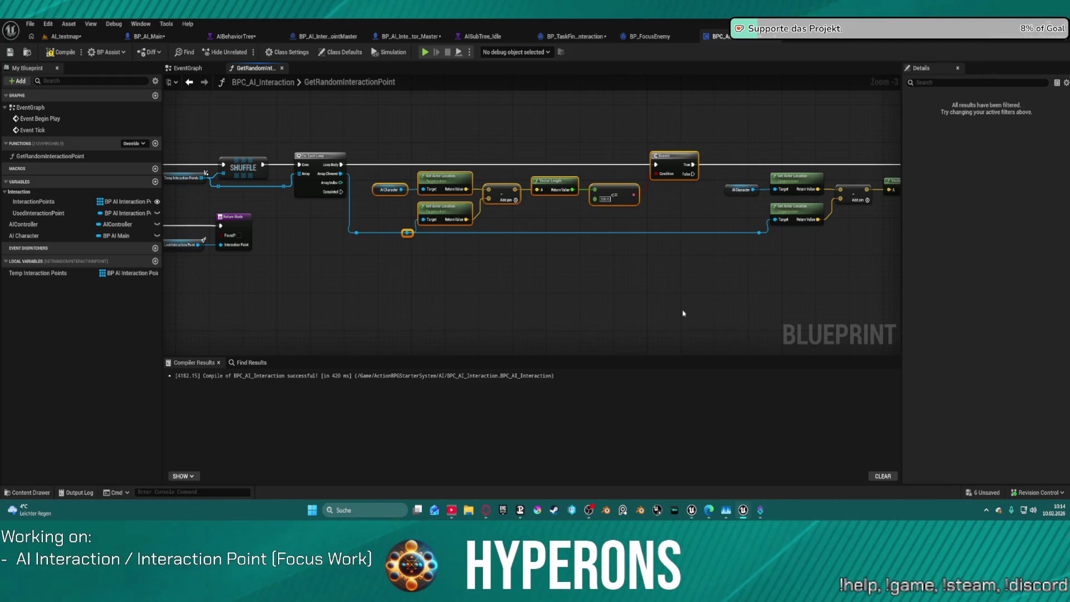
Title the comment 'In Range'.
{"action": "type", "text": "cIn range"}
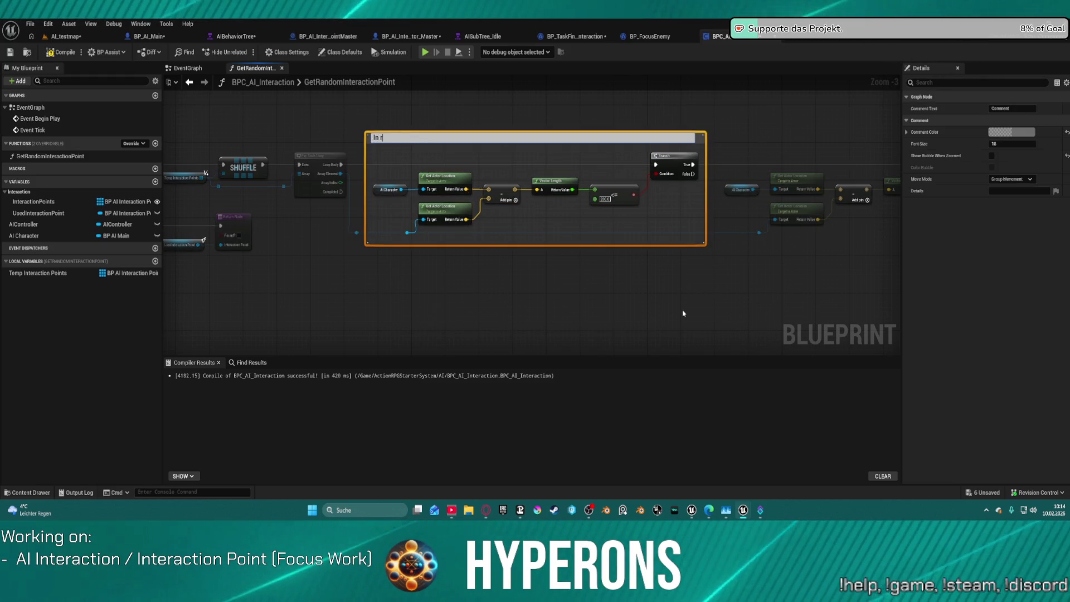
{"action": "key", "text": "BackSpace"}
{"action": "key", "text": "BackSpace"}
{"action": "key", "text": "BackSpace"}
{"action": "type", "text": "Rang"}
Rewrite the comment title as 'Check is interaction Point in', then bring up Streamer.bot.
{"action": "double_click", "coordinate": [417, 144]}
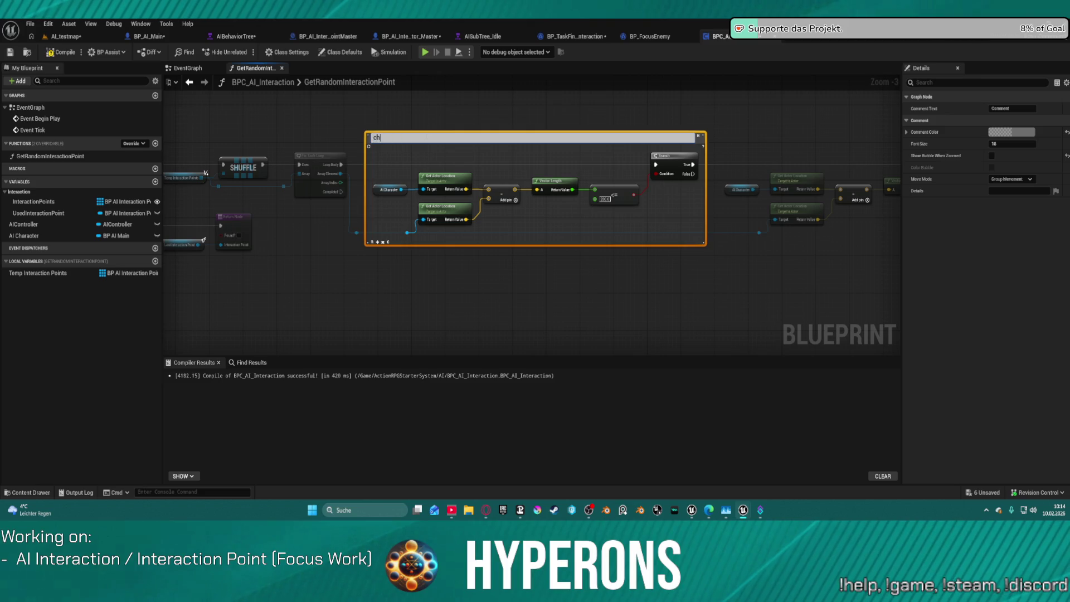
{"action": "key", "text": "BackSpace"}
{"action": "key", "text": "BackSpace"}
{"action": "key", "text": "BackSpace"}
{"action": "type", "text": "k is"}
{"action": "type", "text": "ray emp"}
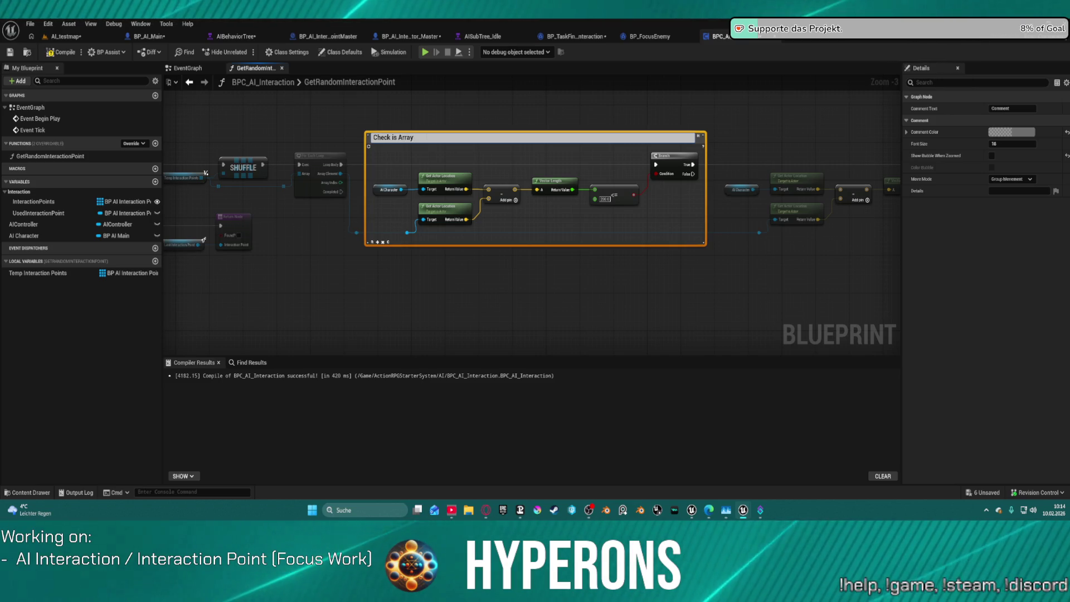
{"action": "key", "text": "BackSpace"}
{"action": "key", "text": "BackSpace"}
{"action": "key", "text": "BackSpace"}
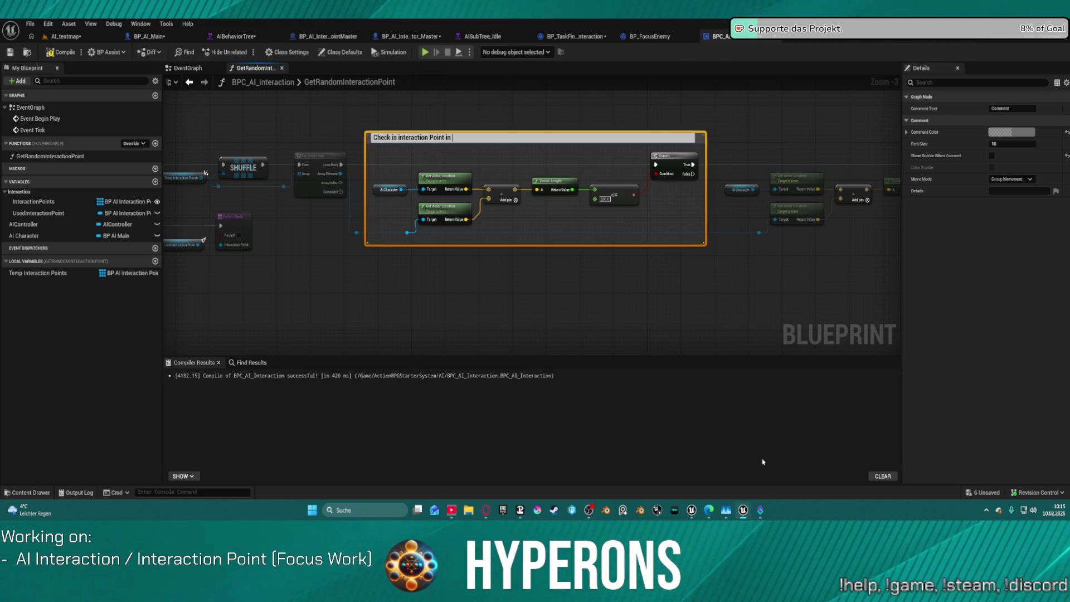
{"action": "left_click", "coordinate": [760, 509]}
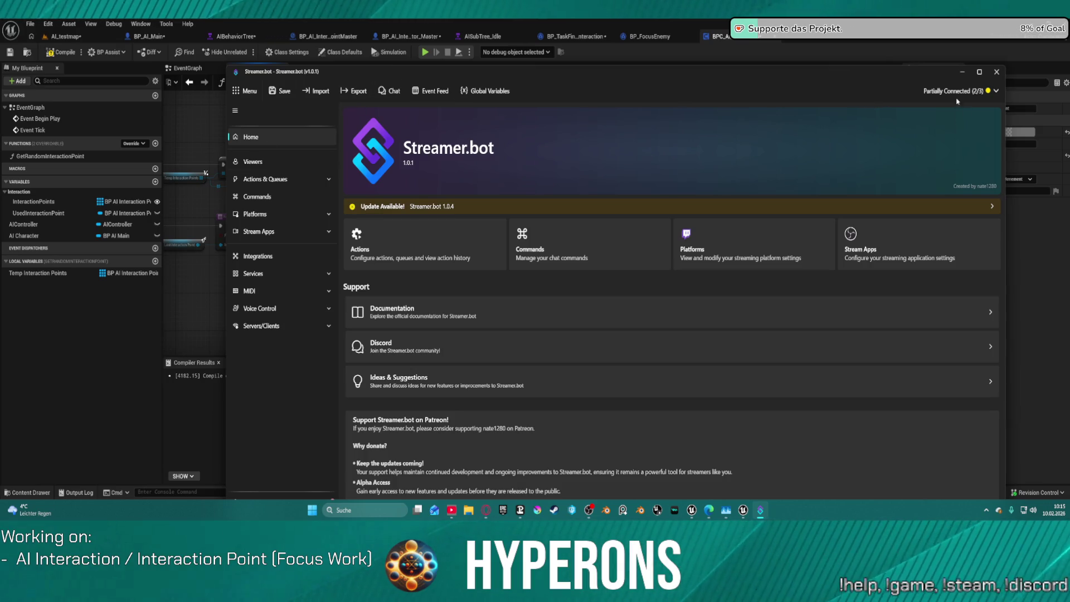
Review Streamer.bot's platform connection statuses, then minimize it.
{"action": "left_click", "coordinate": [997, 91]}
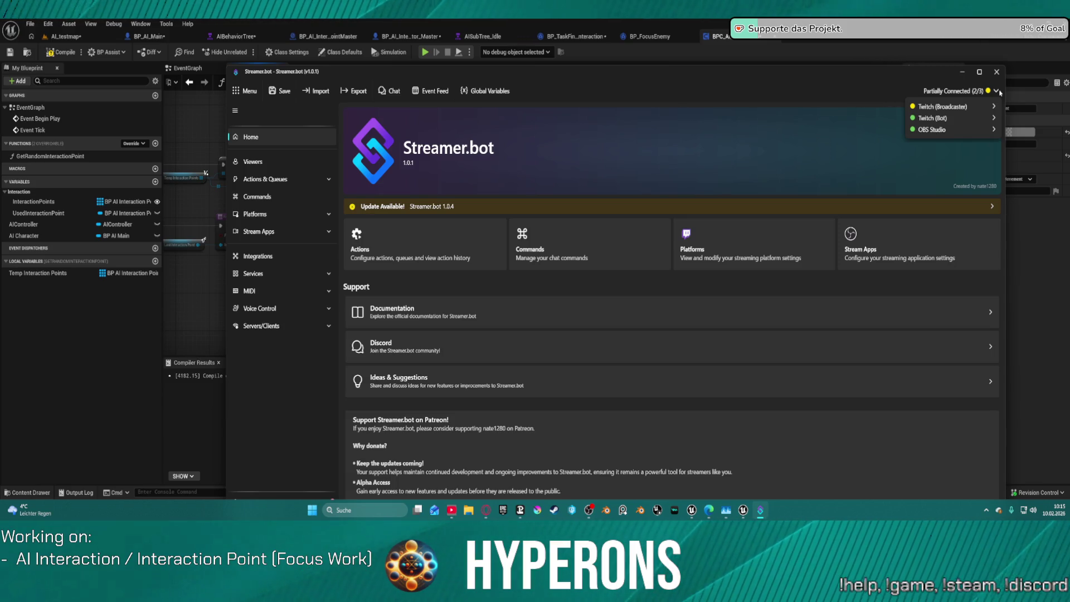
{"action": "left_click", "coordinate": [961, 72]}
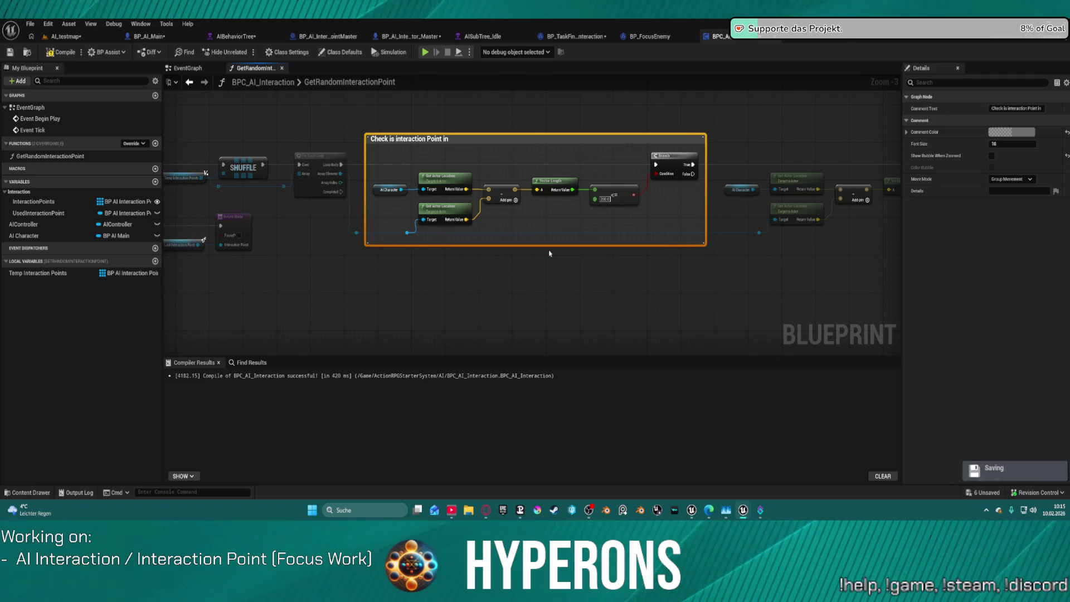
Retitle the comment 'Check if Interaction Point is within interaction range'.
{"action": "double_click", "coordinate": [457, 139]}
{"action": "left_click", "coordinate": [394, 140]}
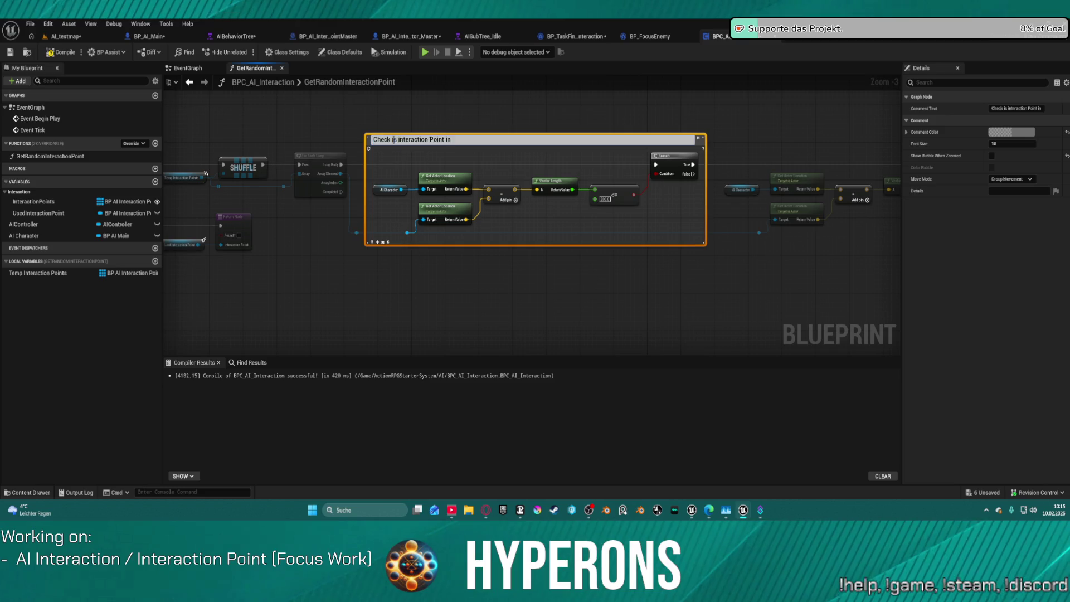
{"action": "key", "text": "Delete"}
{"action": "key", "text": "BackSpace"}
{"action": "key", "text": "BackSpace"}
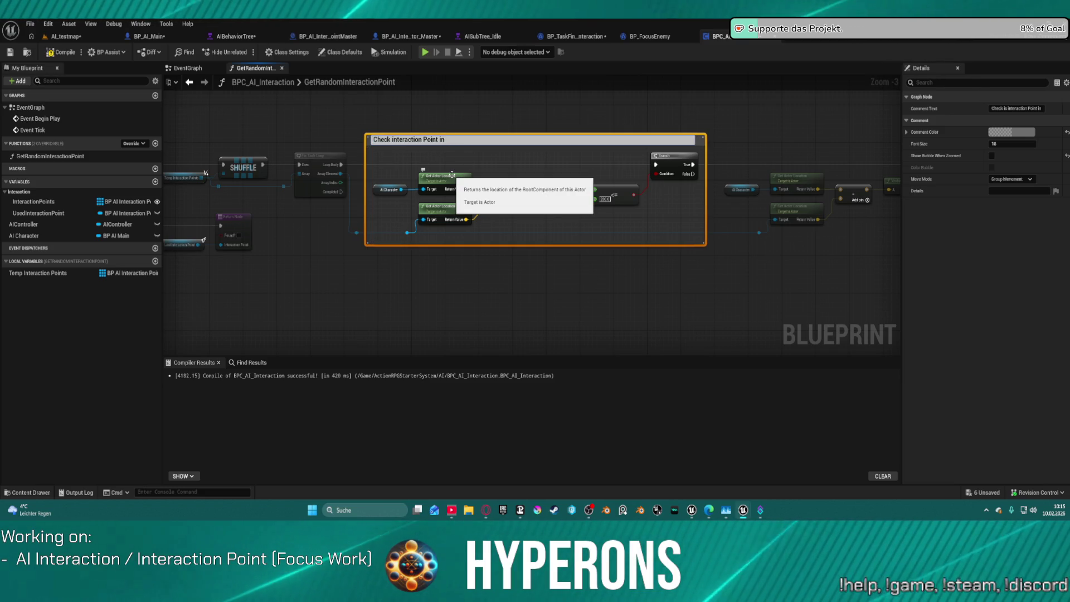
{"action": "type", "text": "f "}
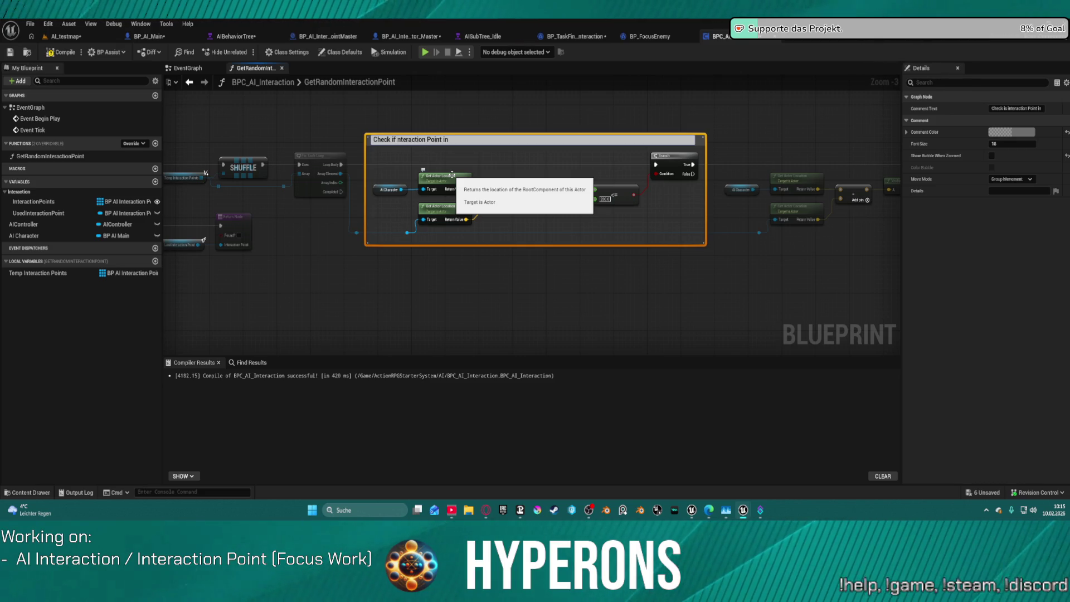
{"action": "type", "text": "I"}
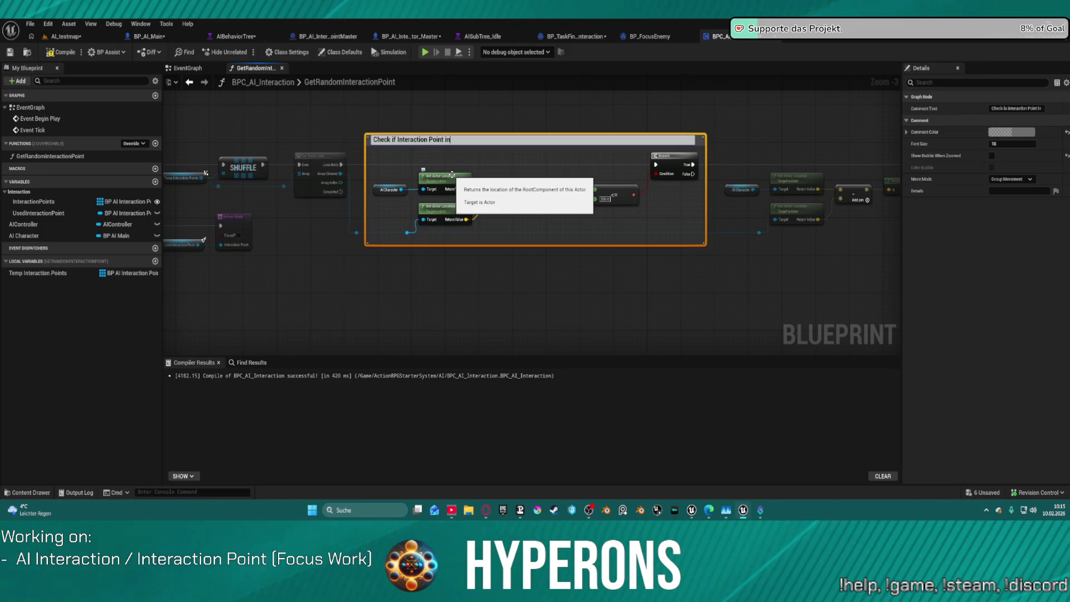
{"action": "type", "text": "wi"}
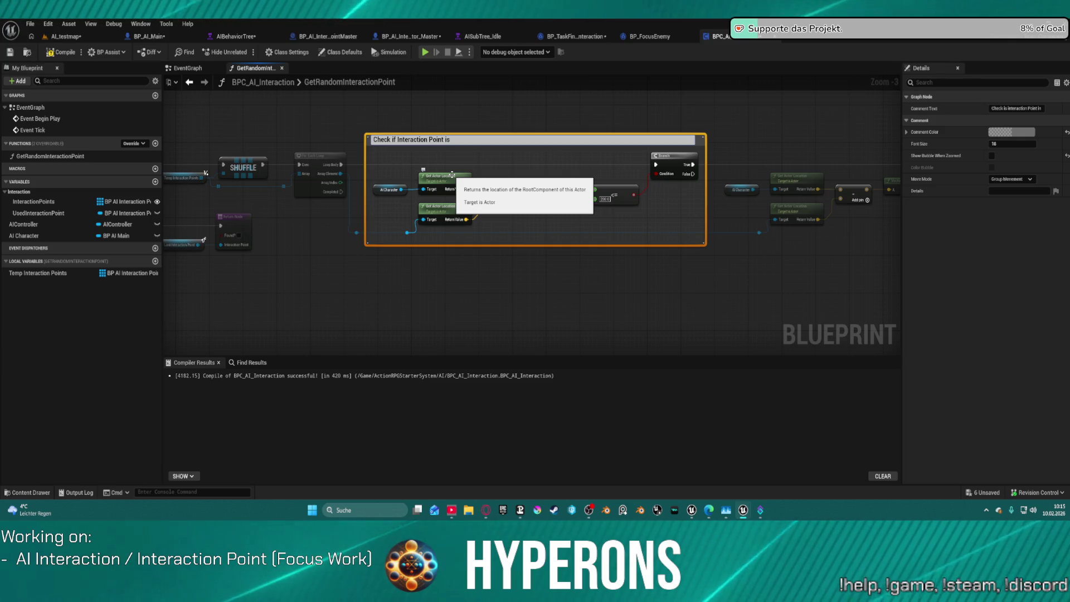
{"action": "type", "text": "thin"}
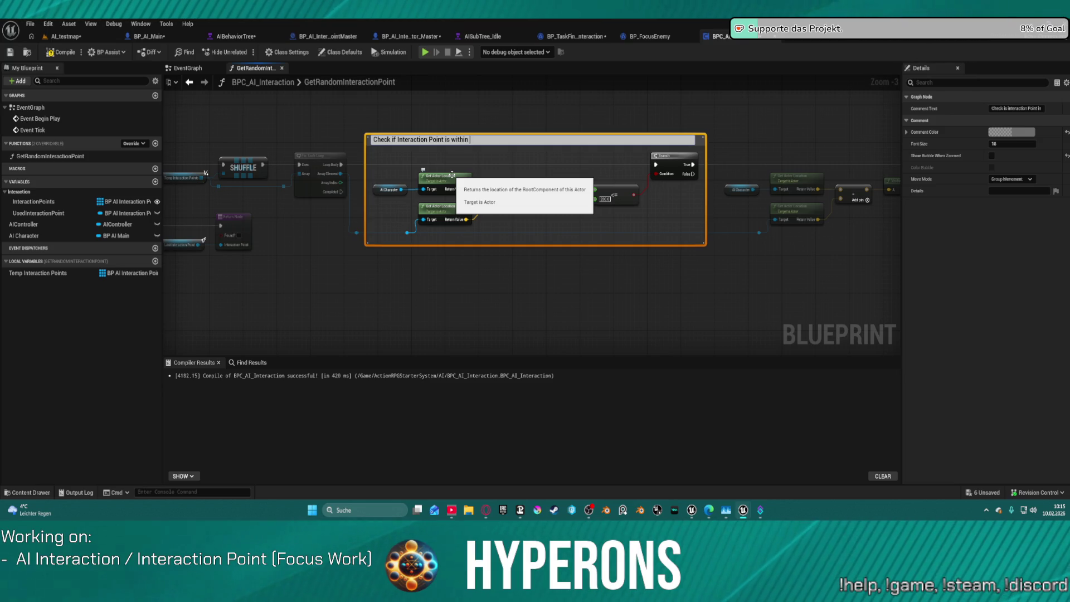
{"action": "type", "text": "interactionrange"}
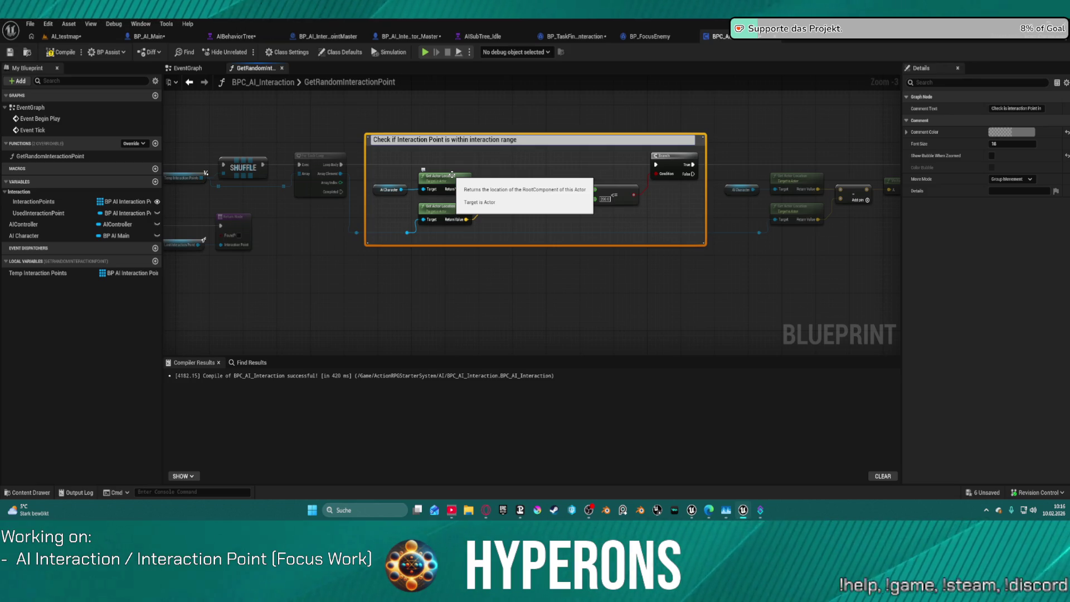
{"action": "key", "text": "Return"}
Select the home-range check nodes and start a comment beginning 'Checks if'.
{"action": "left_click_drag", "start_coordinate": [824, 128], "coordinate": [525, 117]}
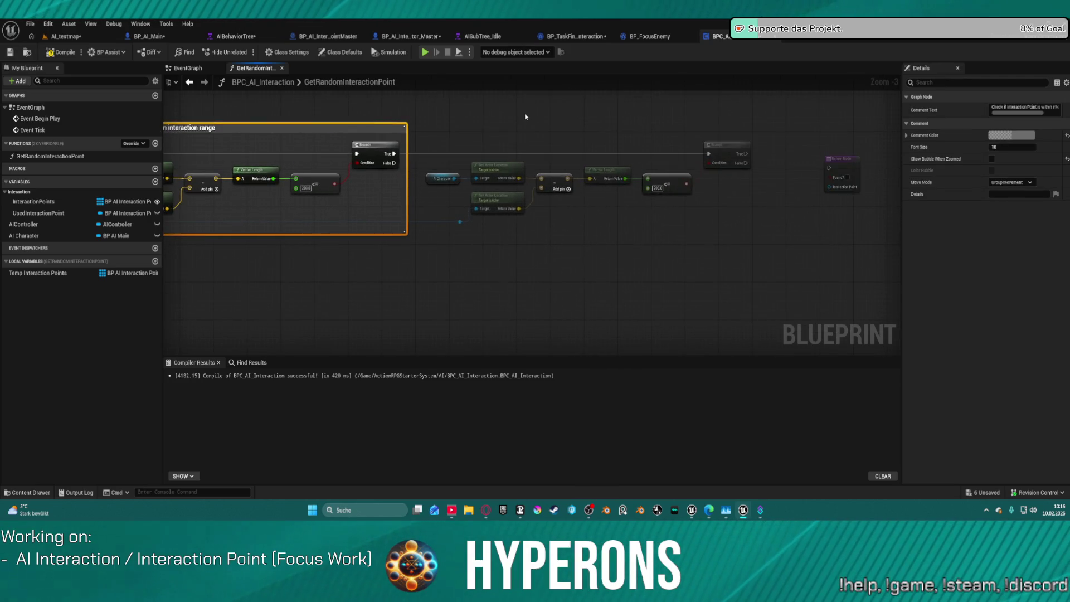
{"action": "left_click", "coordinate": [482, 113]}
{"action": "left_click_drag", "start_coordinate": [436, 115], "coordinate": [719, 246]}
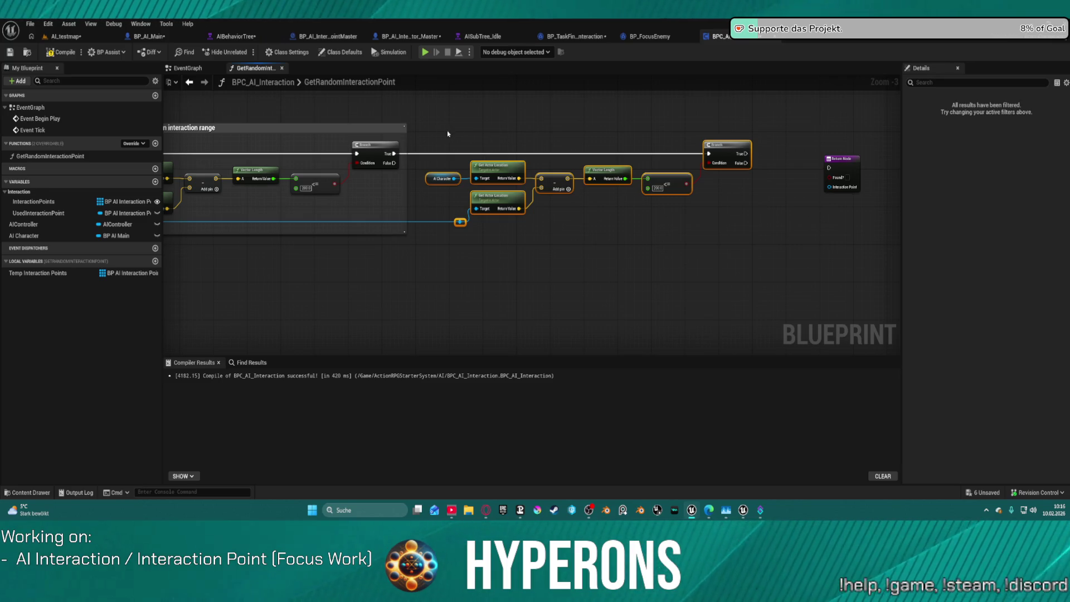
{"action": "mouse_move", "coordinate": [444, 132]}
{"action": "left_mouse_down"}
{"action": "mouse_move", "coordinate": [574, 223]}
{"action": "mouse_move", "coordinate": [723, 240]}
{"action": "left_mouse_up"}
{"action": "type", "text": "cC"}
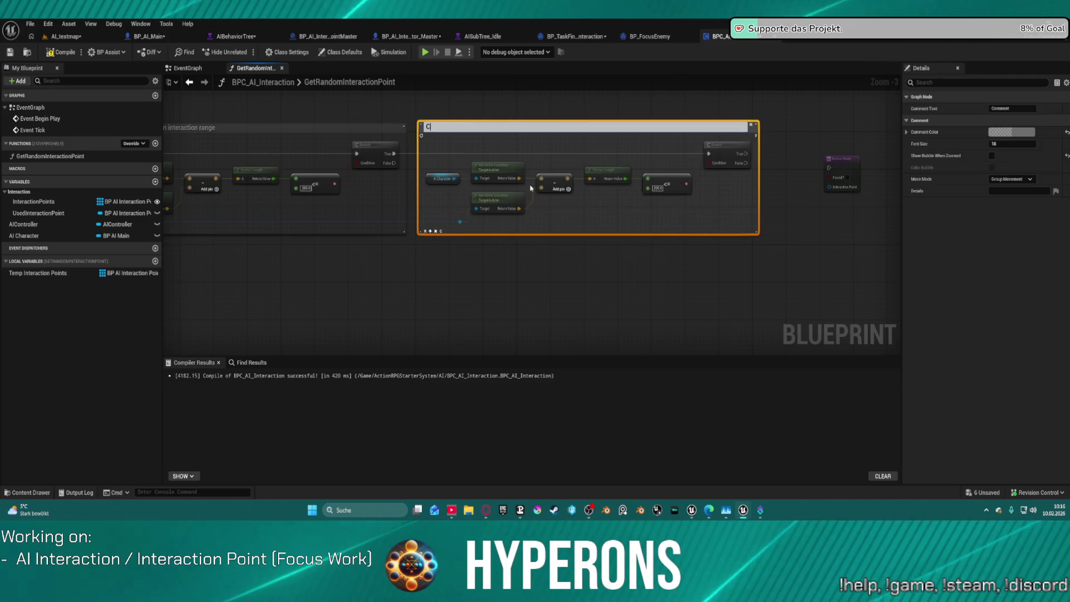
{"action": "type", "text": "hecks if the Interact"}
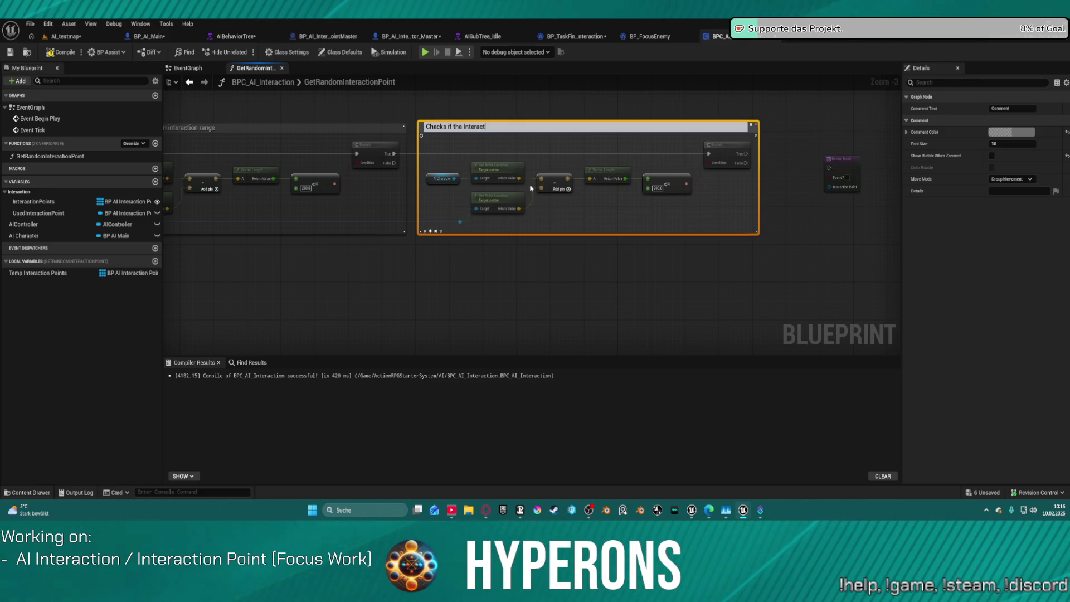
Finish the comment title as 'Checks if the Interaction Point is In Home range'.
{"action": "type", "text": "ion Point is"}
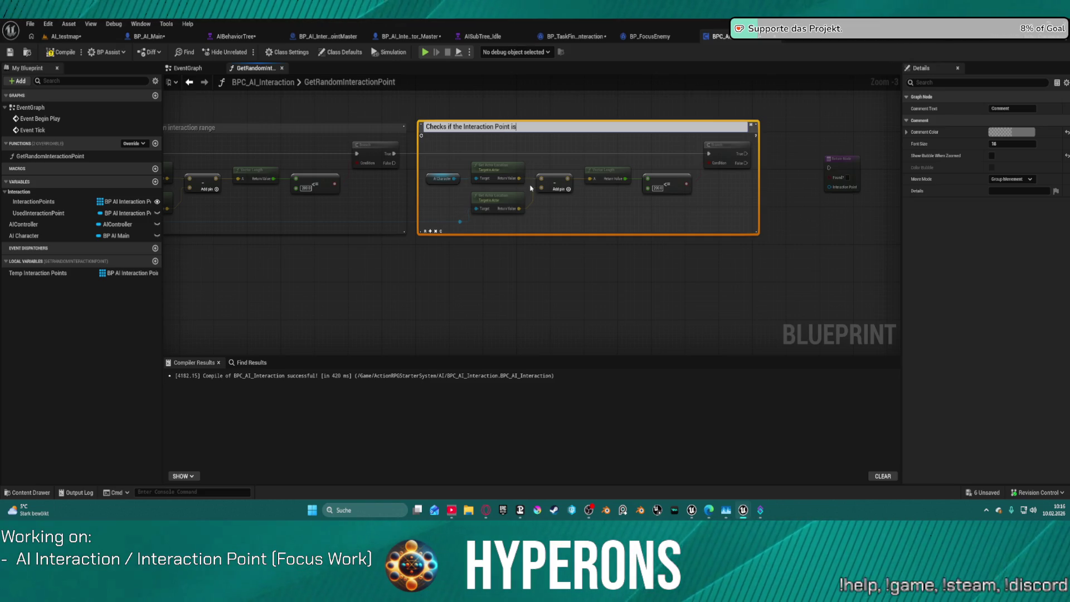
{"action": "type", "text": " In Home range"}
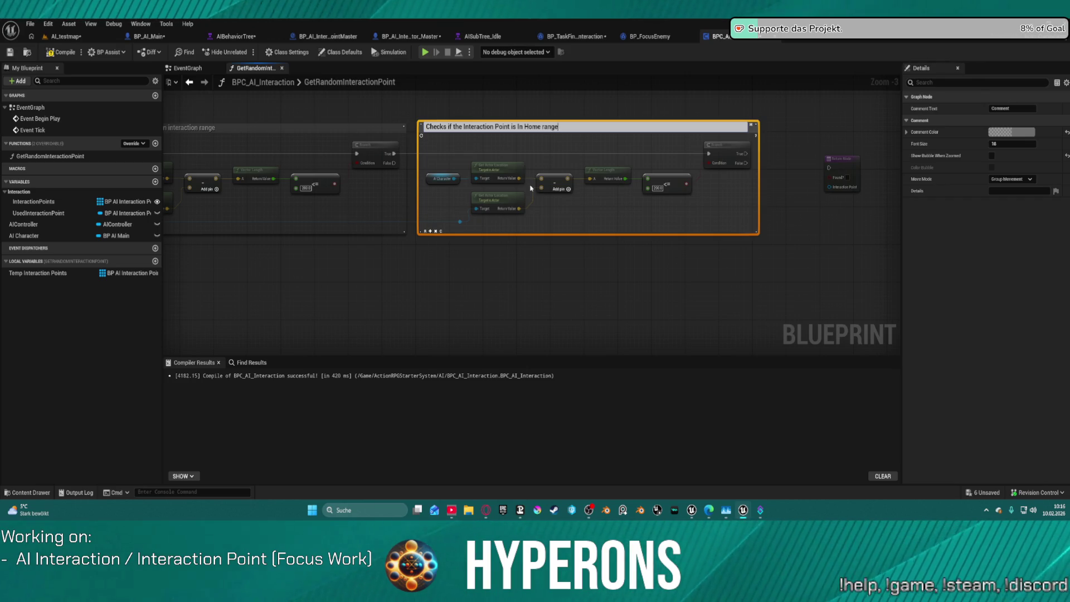
{"action": "left_click", "coordinate": [784, 252]}
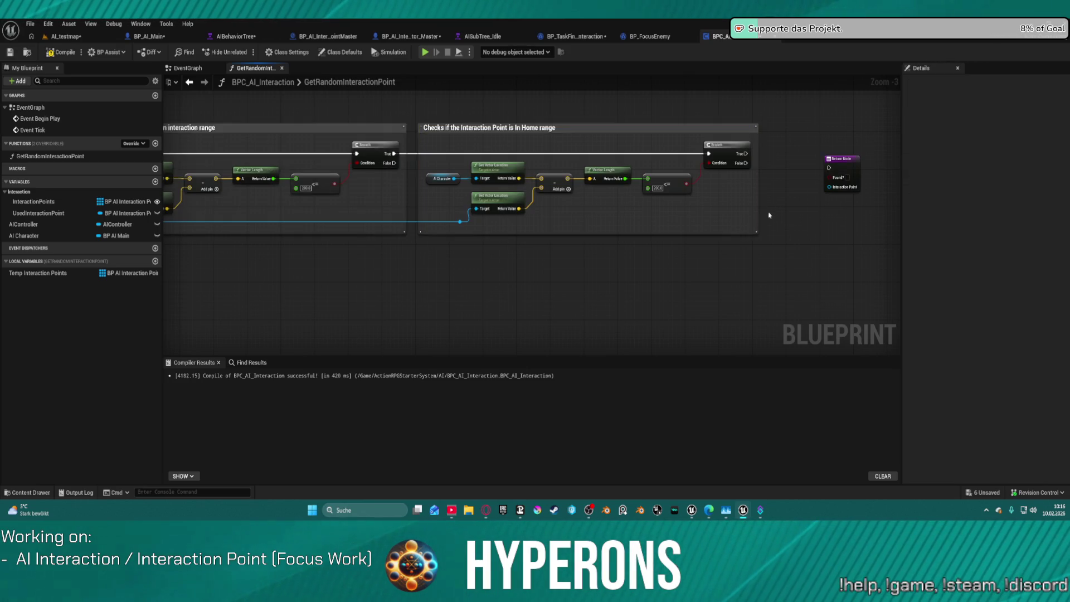
Get the interaction point's Occupied value and convert it into a Branch.
{"action": "left_click_drag", "start_coordinate": [769, 217], "coordinate": [365, 154]}
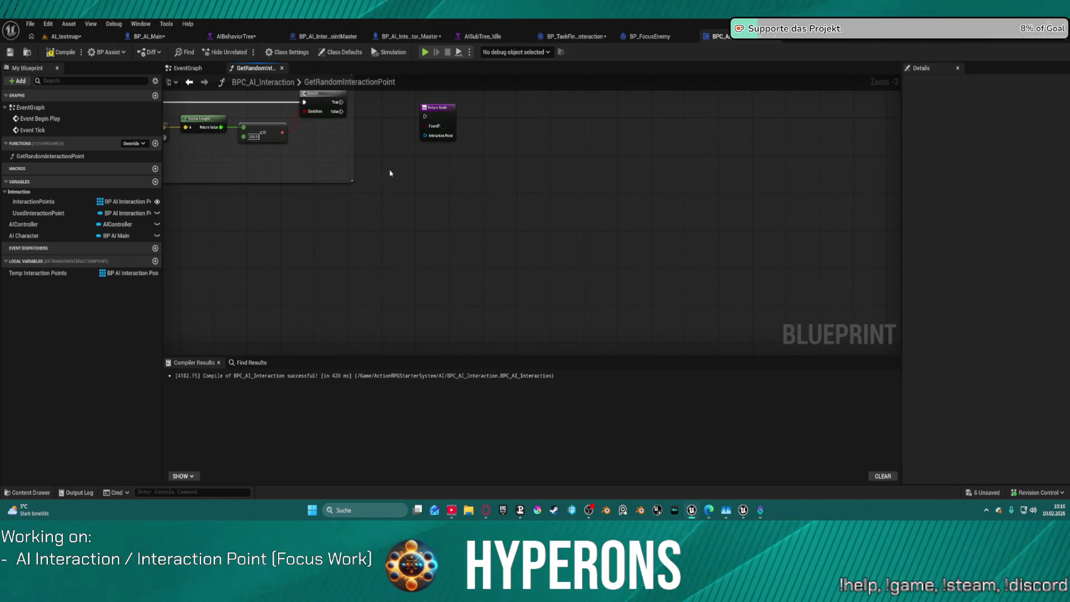
{"action": "left_click_drag", "start_coordinate": [390, 172], "coordinate": [666, 155]}
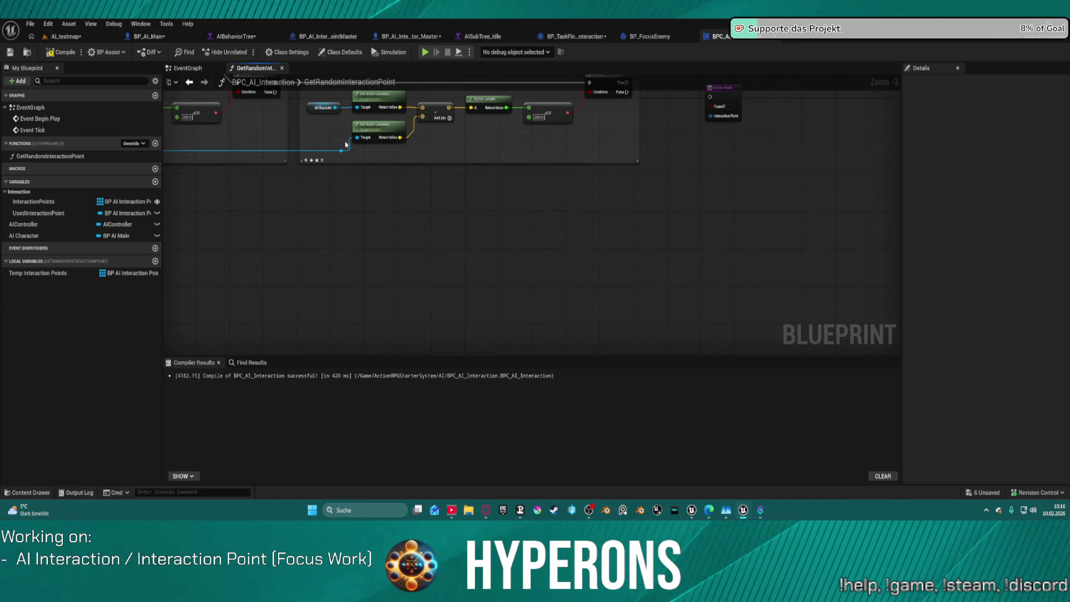
{"action": "mouse_move", "coordinate": [342, 151]}
{"action": "left_mouse_down"}
{"action": "mouse_move", "coordinate": [607, 164]}
{"action": "mouse_move", "coordinate": [670, 203]}
{"action": "left_mouse_up"}
{"action": "type", "text": "occ"}
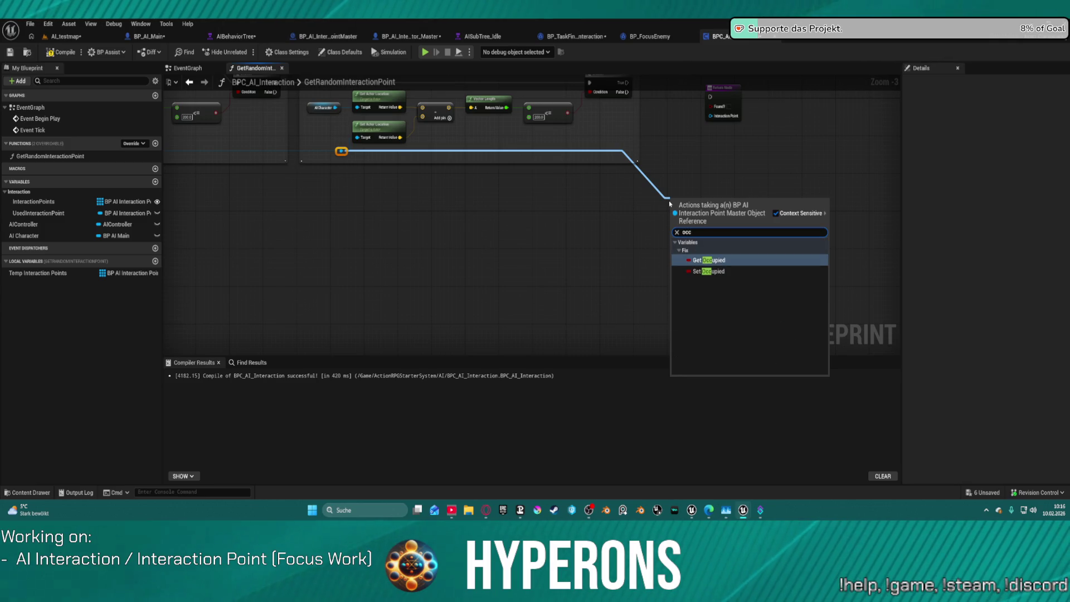
{"action": "key", "text": "Return"}
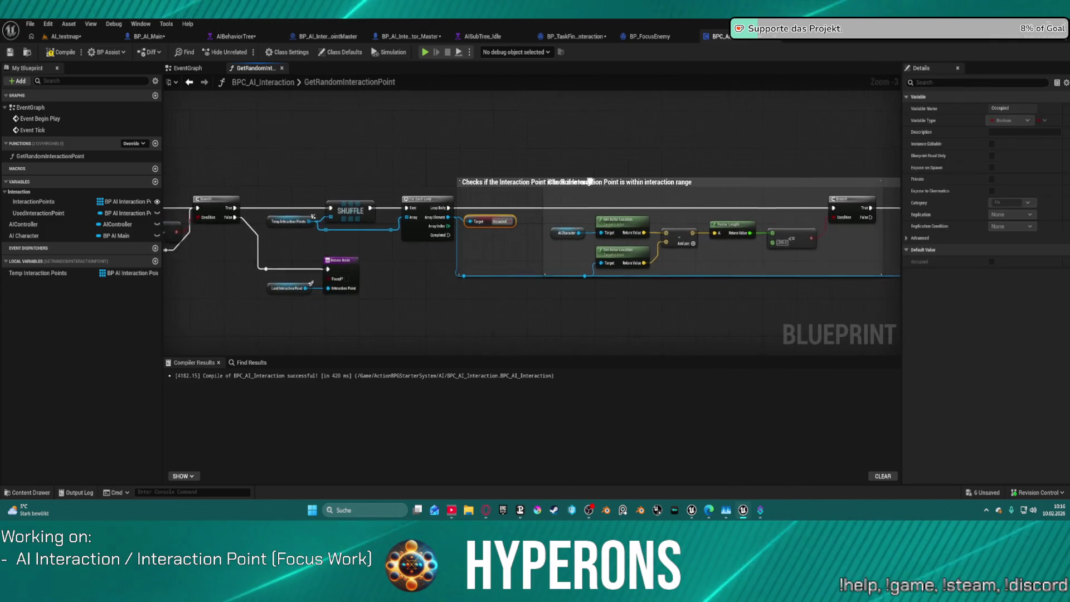
{"action": "mouse_move", "coordinate": [246, 192]}
{"action": "left_mouse_down"}
{"action": "mouse_move", "coordinate": [914, 187]}
{"action": "mouse_move", "coordinate": [714, 236]}
{"action": "mouse_move", "coordinate": [547, 239]}
{"action": "left_mouse_up"}
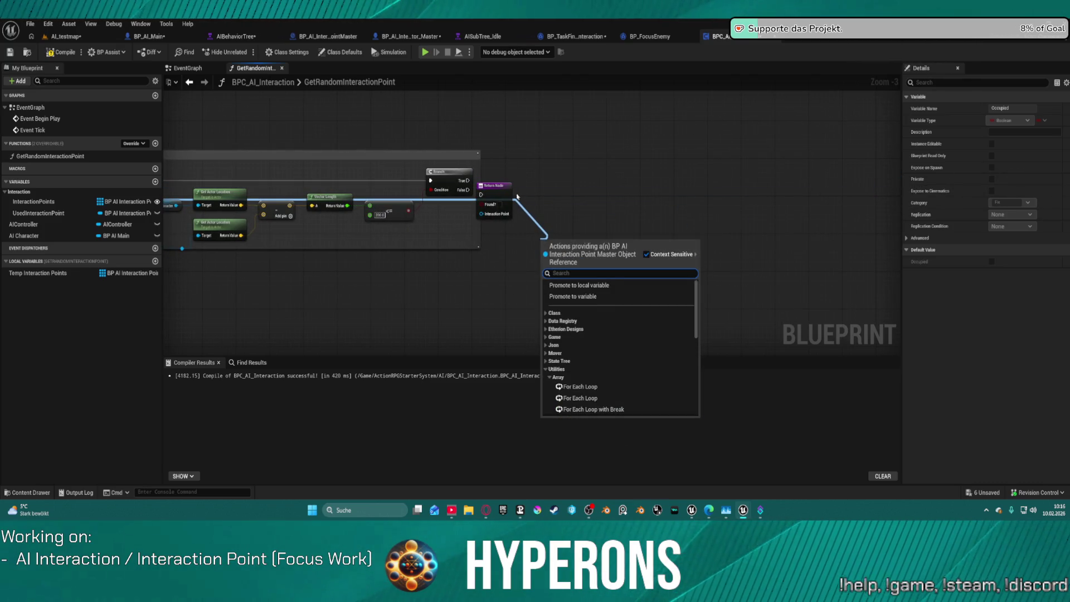
{"action": "left_click", "coordinate": [543, 176]}
{"action": "mouse_move", "coordinate": [543, 176]}
{"action": "left_mouse_down"}
{"action": "mouse_move", "coordinate": [669, 184]}
{"action": "mouse_move", "coordinate": [892, 167]}
{"action": "mouse_move", "coordinate": [803, 171]}
{"action": "left_mouse_up"}
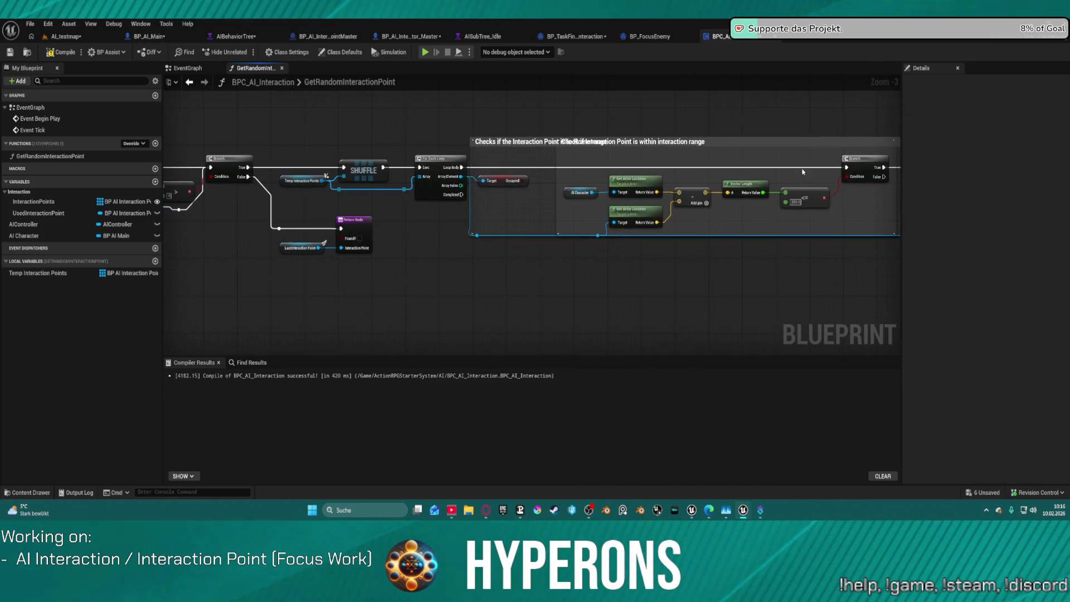
{"action": "right_click", "coordinate": [519, 181]}
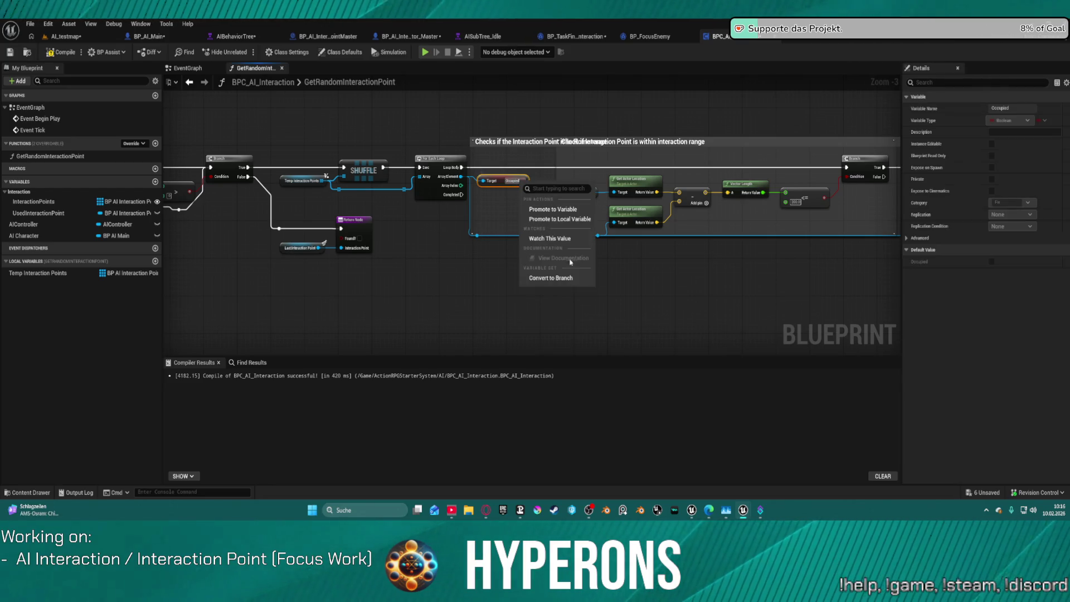
{"action": "left_click", "coordinate": [550, 278]}
Run the Occupied Branch after the home-range check and send False and the point to Return Node.
{"action": "mouse_move", "coordinate": [511, 185]}
{"action": "left_mouse_down"}
{"action": "mouse_move", "coordinate": [707, 222]}
{"action": "mouse_move", "coordinate": [641, 172]}
{"action": "mouse_move", "coordinate": [352, 170]}
{"action": "left_mouse_up"}
{"action": "left_click_drag", "start_coordinate": [271, 185], "coordinate": [274, 208]}
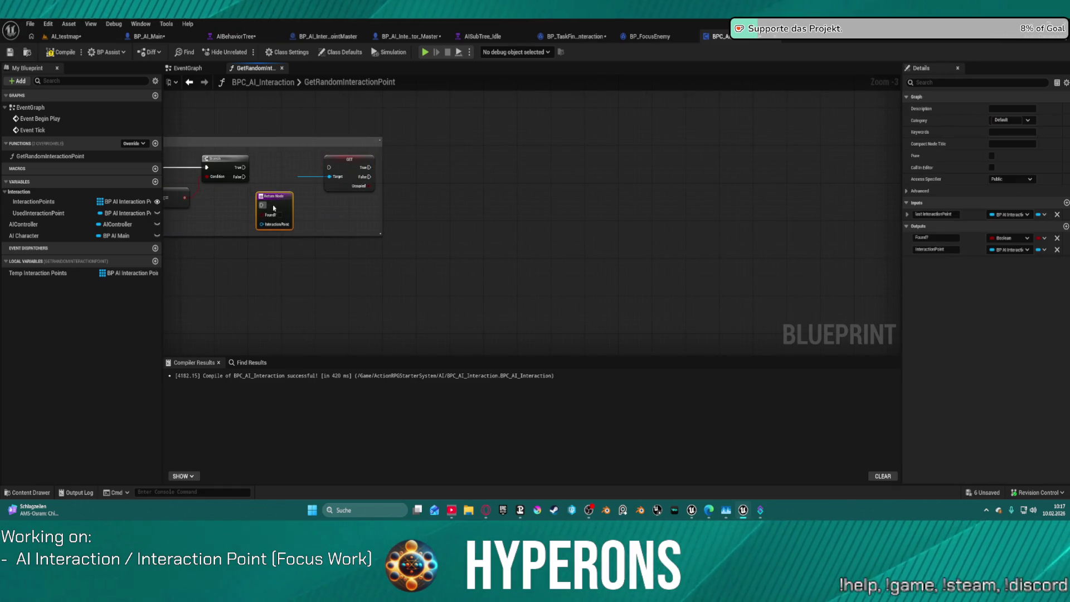
{"action": "left_click_drag", "start_coordinate": [243, 167], "coordinate": [329, 167]}
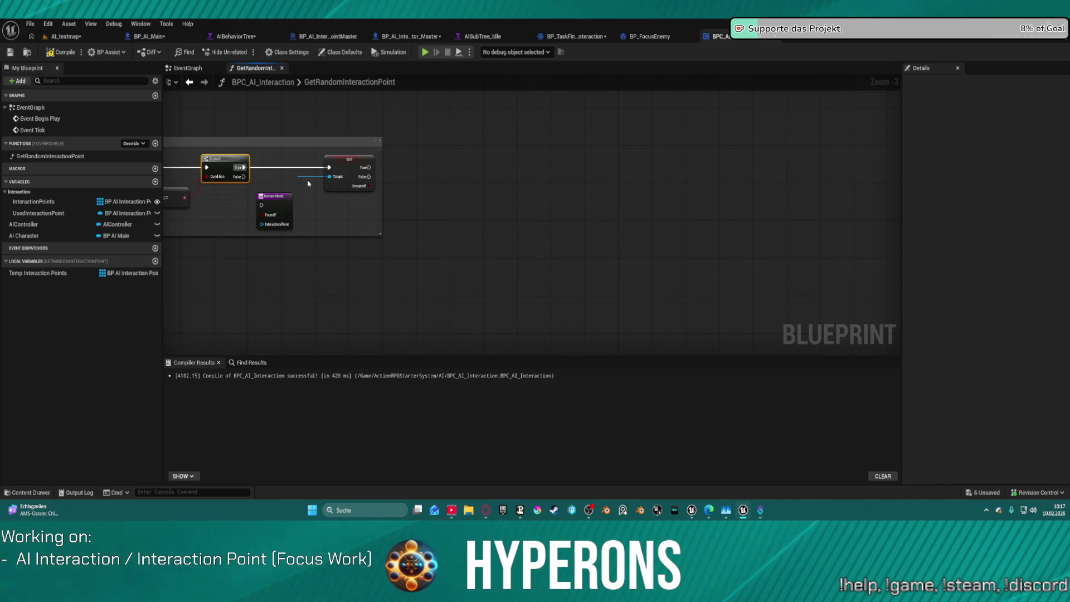
{"action": "mouse_move", "coordinate": [271, 200]}
{"action": "left_mouse_down"}
{"action": "mouse_move", "coordinate": [460, 170]}
{"action": "mouse_move", "coordinate": [457, 158]}
{"action": "left_mouse_up"}
{"action": "left_click_drag", "start_coordinate": [368, 177], "coordinate": [482, 164]}
{"action": "left_click", "coordinate": [309, 179]}
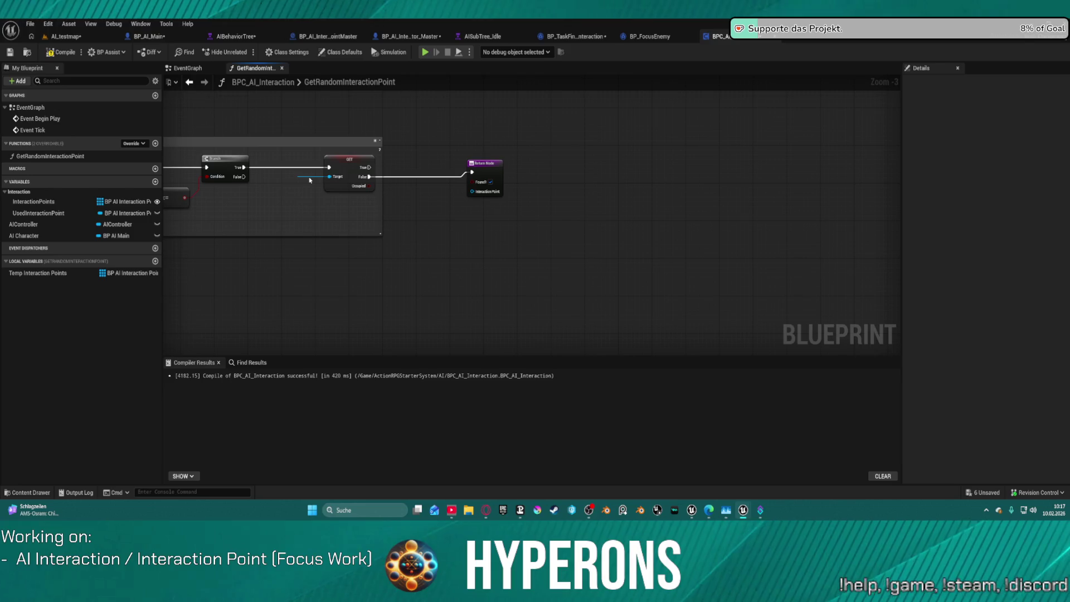
{"action": "mouse_move", "coordinate": [308, 172]}
{"action": "left_mouse_down"}
{"action": "mouse_move", "coordinate": [426, 195]}
{"action": "mouse_move", "coordinate": [472, 191]}
{"action": "left_mouse_up"}
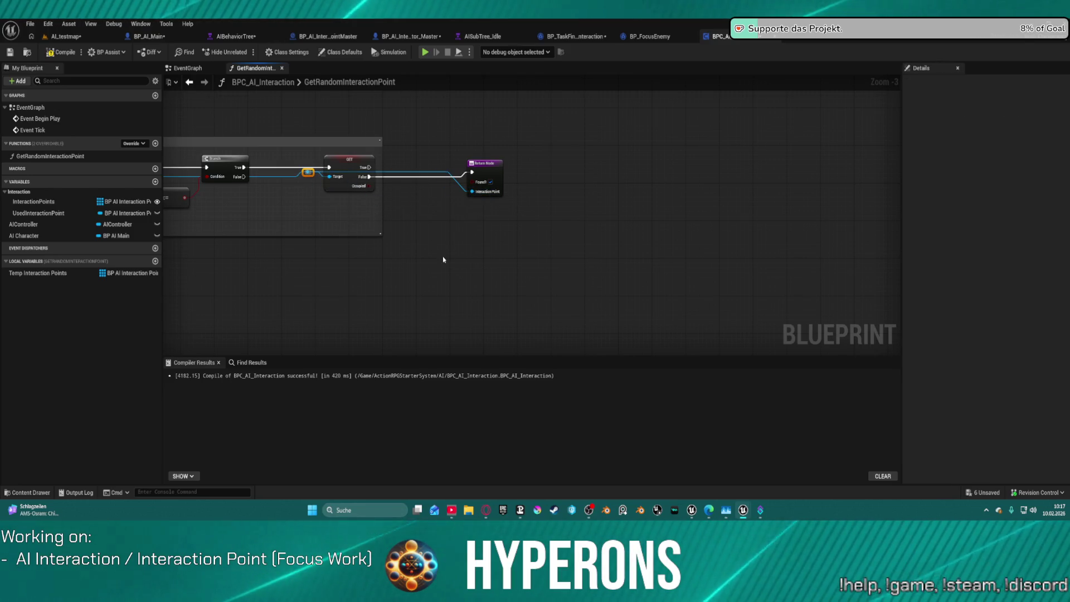
{"action": "left_click", "coordinate": [494, 164]}
{"action": "scroll", "coordinate": [358, 214], "scroll_direction": "down", "scroll_amount": 1}
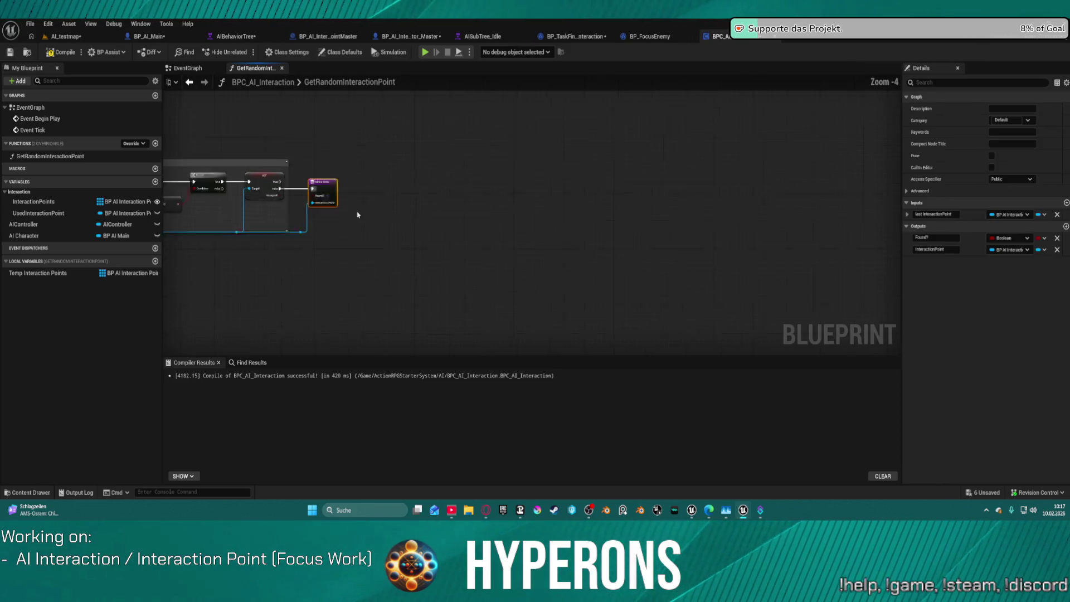
Review the GetRandomInteractionPoint graph and the UsedInteractionPoint variable's properties.
{"action": "key", "text": "Home"}
{"action": "scroll", "coordinate": [655, 223], "scroll_direction": "up", "scroll_amount": 2}
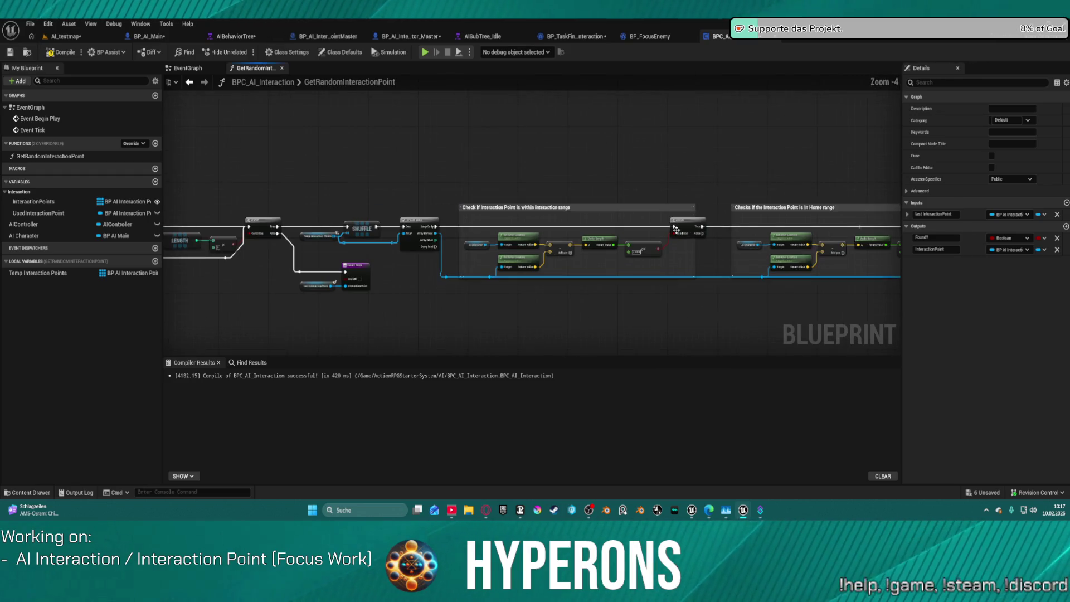
{"action": "scroll", "coordinate": [535, 167], "scroll_direction": "down", "scroll_amount": 2}
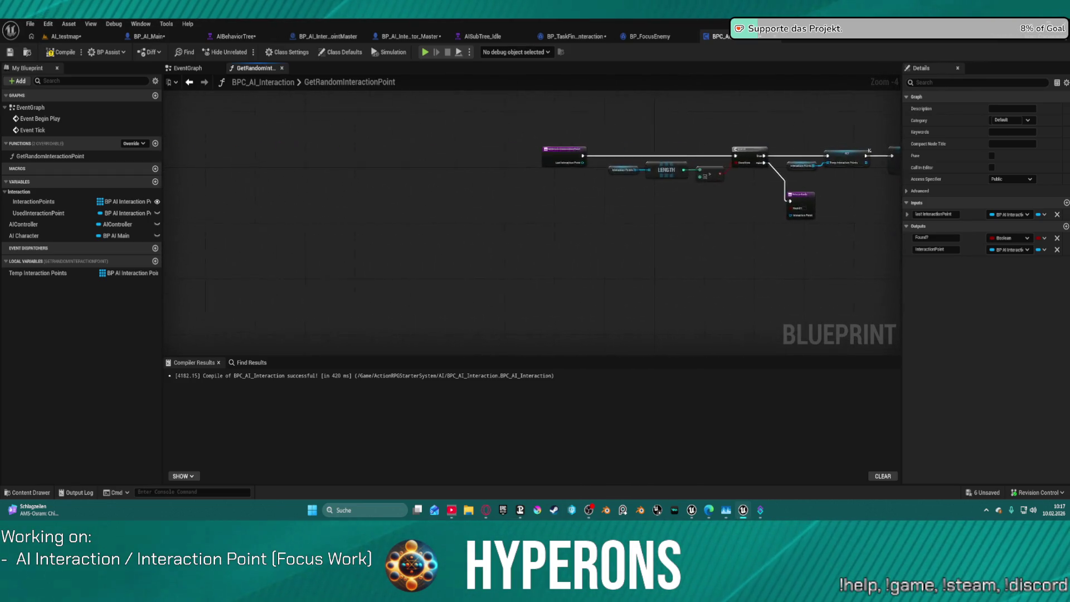
{"action": "scroll", "coordinate": [736, 105], "scroll_direction": "up", "scroll_amount": 2}
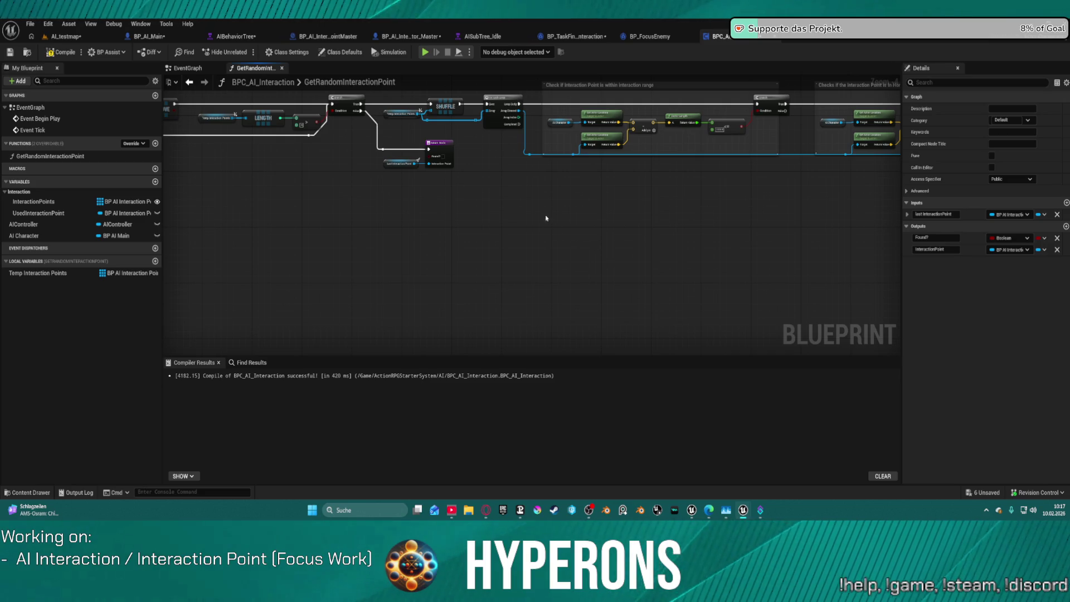
{"action": "scroll", "coordinate": [546, 218], "scroll_direction": "down", "scroll_amount": 5}
{"action": "left_click_drag", "start_coordinate": [507, 224], "coordinate": [803, 233]}
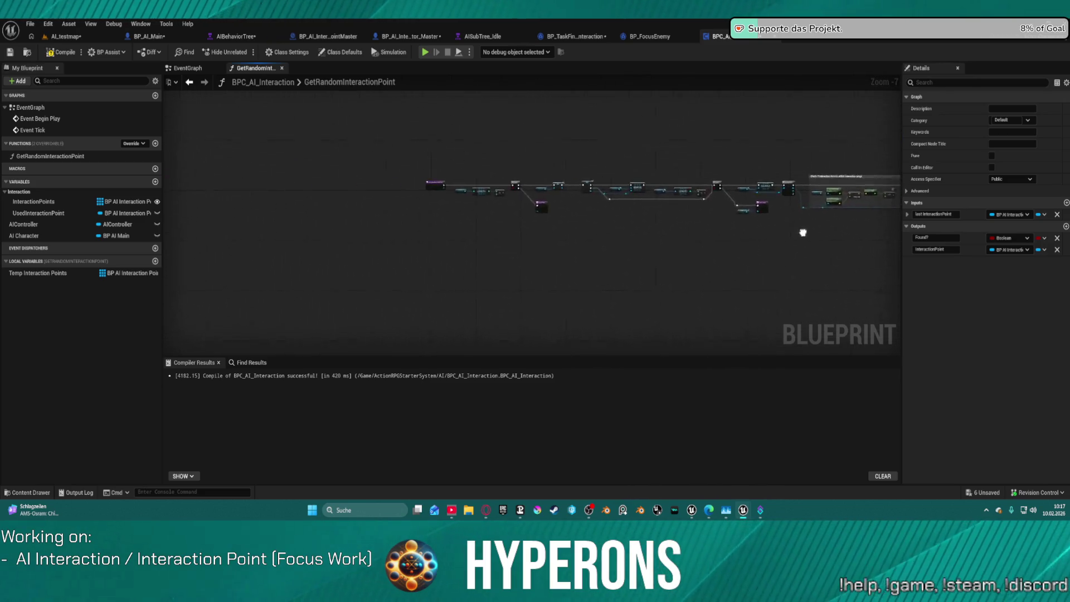
{"action": "scroll", "coordinate": [399, 124], "scroll_direction": "up", "scroll_amount": 8}
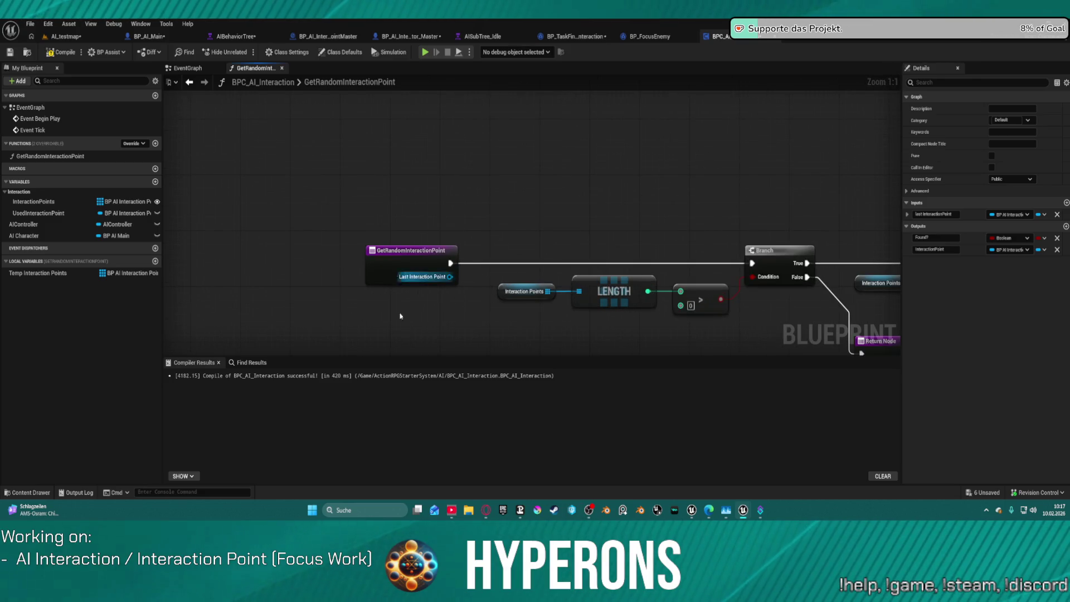
{"action": "mouse_move", "coordinate": [400, 316]}
{"action": "left_mouse_down"}
{"action": "mouse_move", "coordinate": [647, 253]}
{"action": "mouse_move", "coordinate": [584, 240]}
{"action": "left_mouse_up"}
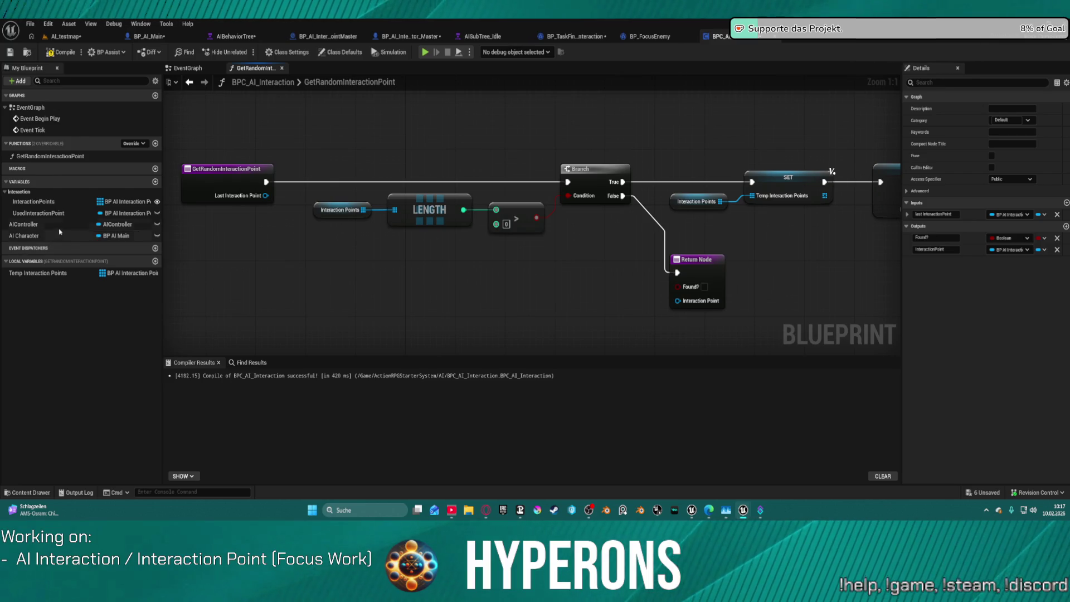
{"action": "left_click", "coordinate": [47, 215]}
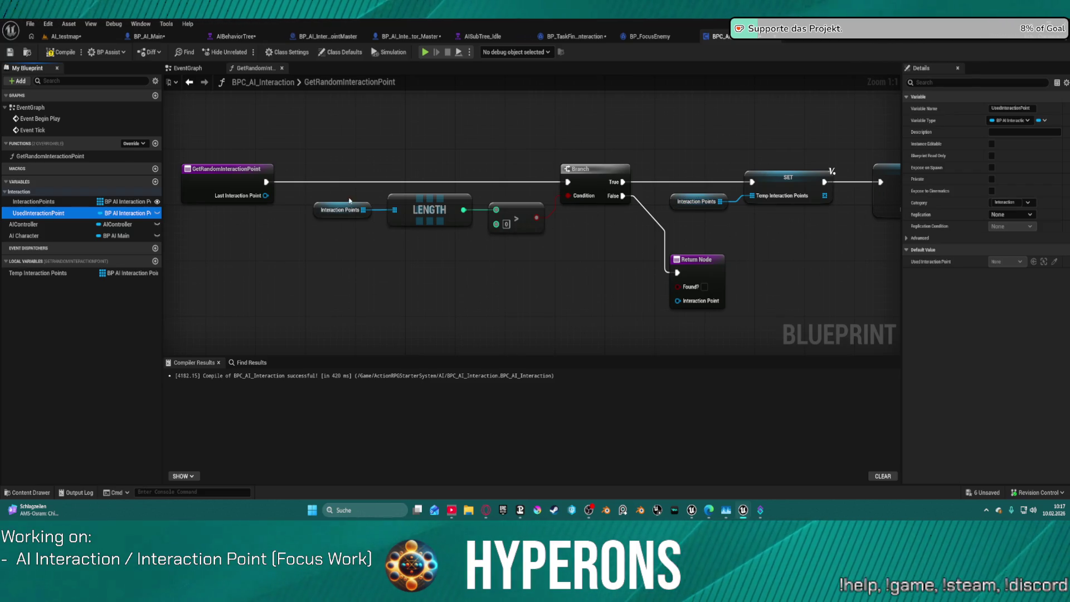
{"action": "left_click_drag", "start_coordinate": [802, 261], "coordinate": [560, 243]}
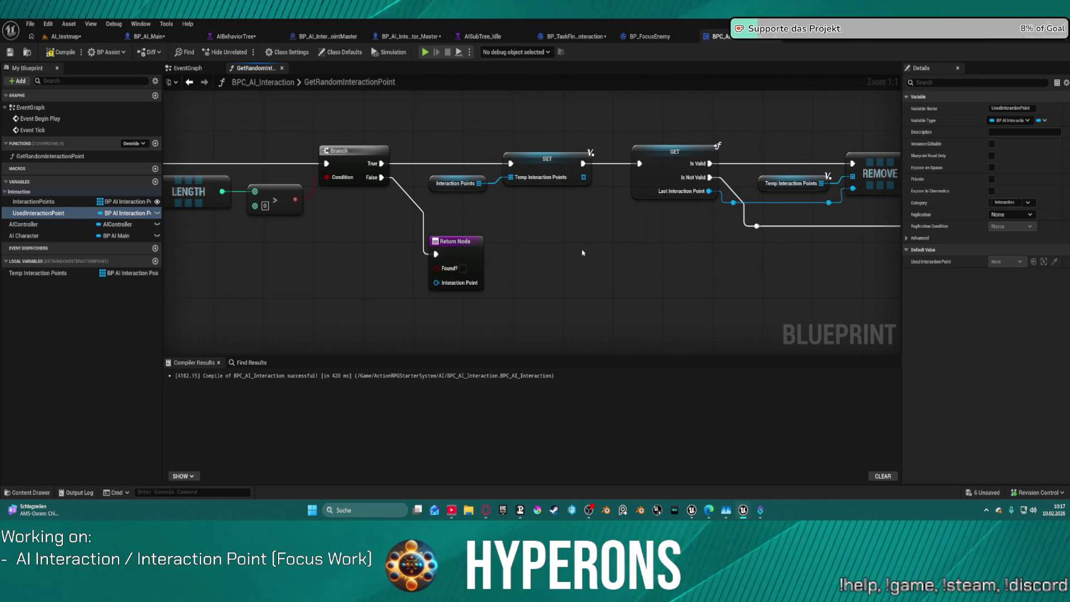
{"action": "left_click_drag", "start_coordinate": [786, 269], "coordinate": [609, 270]}
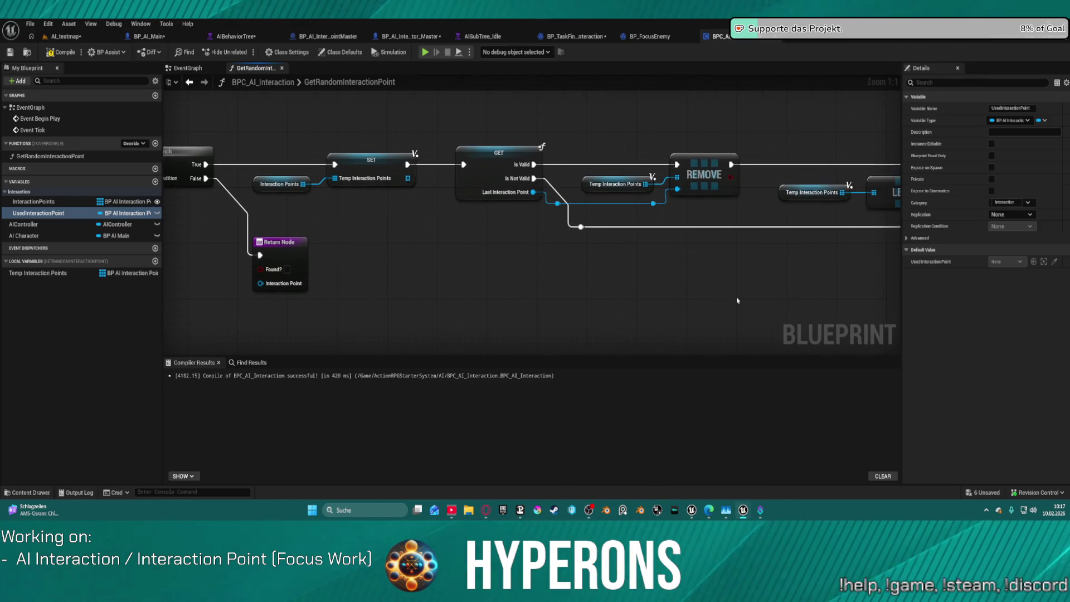
{"action": "mouse_move", "coordinate": [737, 298]}
{"action": "left_mouse_down"}
{"action": "mouse_move", "coordinate": [477, 300]}
{"action": "mouse_move", "coordinate": [416, 279]}
{"action": "mouse_move", "coordinate": [221, 274]}
{"action": "mouse_move", "coordinate": [573, 279]}
{"action": "mouse_move", "coordinate": [570, 301]}
{"action": "left_mouse_up"}
Move the Temp Interaction Points getter left and review the range-check sections.
{"action": "mouse_move", "coordinate": [449, 195]}
{"action": "left_mouse_down"}
{"action": "mouse_move", "coordinate": [449, 180]}
{"action": "mouse_move", "coordinate": [407, 187]}
{"action": "left_mouse_up"}
{"action": "mouse_move", "coordinate": [825, 160]}
{"action": "left_mouse_down"}
{"action": "mouse_move", "coordinate": [614, 167]}
{"action": "mouse_move", "coordinate": [500, 151]}
{"action": "left_mouse_up"}
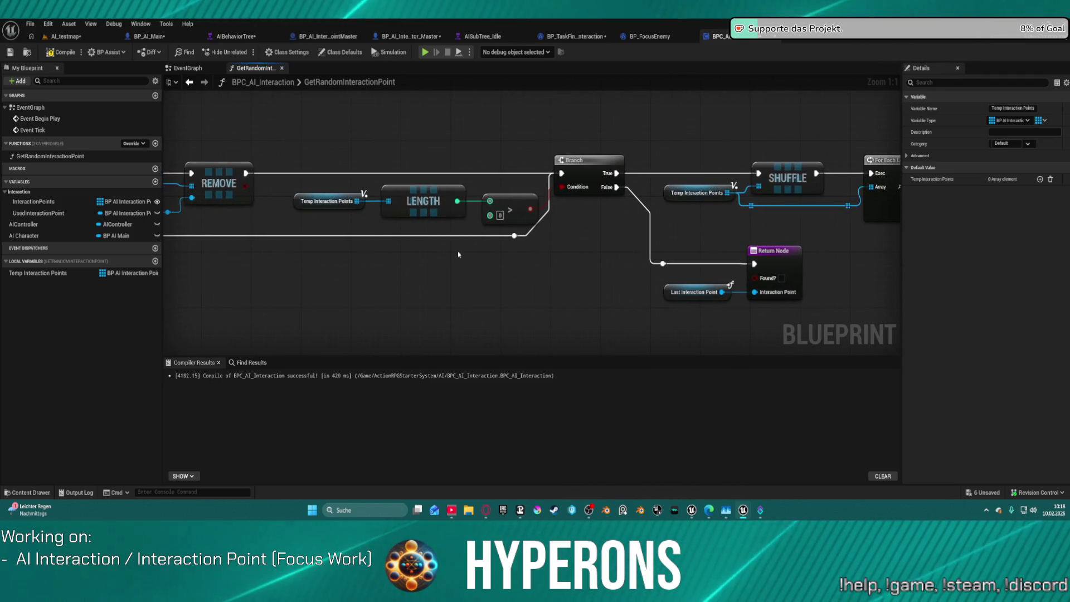
{"action": "left_click_drag", "start_coordinate": [635, 226], "coordinate": [266, 226]}
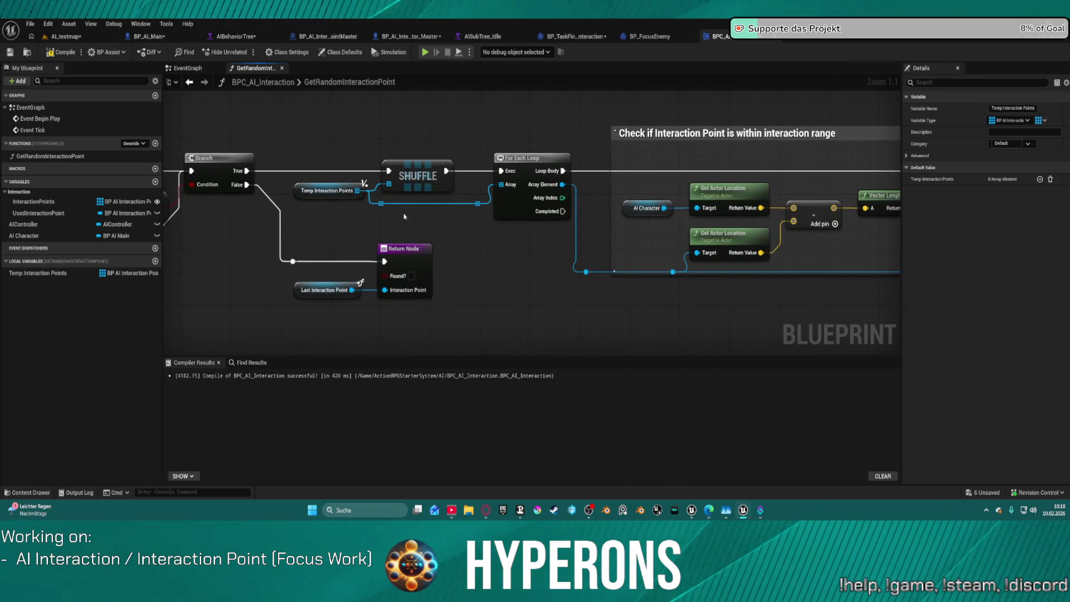
{"action": "mouse_move", "coordinate": [672, 157]}
{"action": "left_mouse_down"}
{"action": "mouse_move", "coordinate": [325, 157]}
{"action": "mouse_move", "coordinate": [365, 155]}
{"action": "left_mouse_up"}
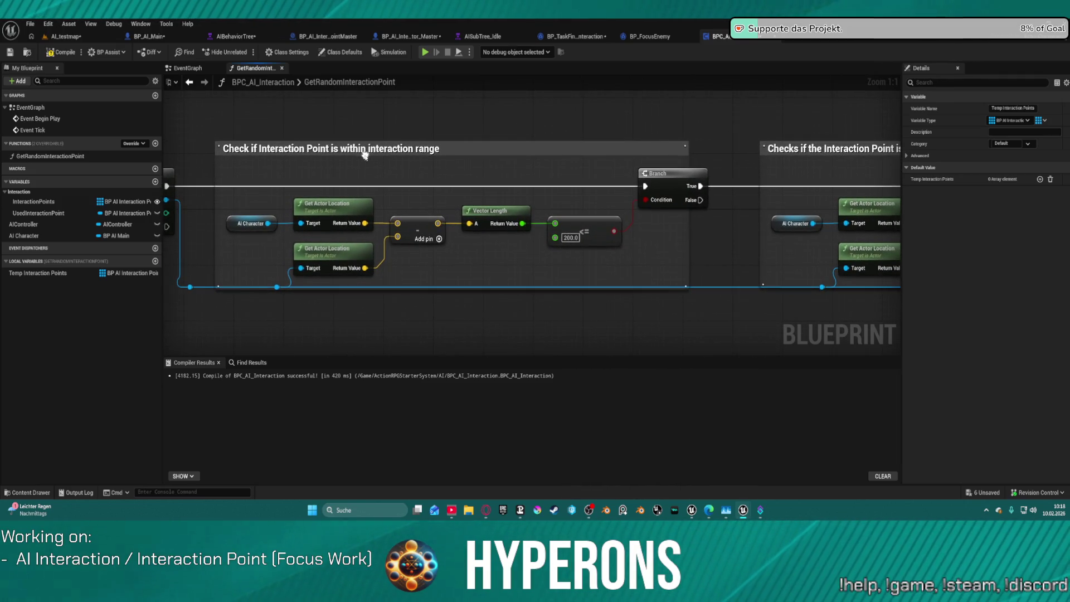
{"action": "mouse_move", "coordinate": [606, 190]}
{"action": "left_mouse_down"}
{"action": "mouse_move", "coordinate": [356, 160]}
{"action": "mouse_move", "coordinate": [168, 189]}
{"action": "mouse_move", "coordinate": [84, 189]}
{"action": "mouse_move", "coordinate": [285, 218]}
{"action": "left_mouse_up"}
{"action": "mouse_move", "coordinate": [647, 234]}
{"action": "left_mouse_down"}
{"action": "mouse_move", "coordinate": [880, 230]}
{"action": "mouse_move", "coordinate": [724, 207]}
{"action": "left_mouse_up"}
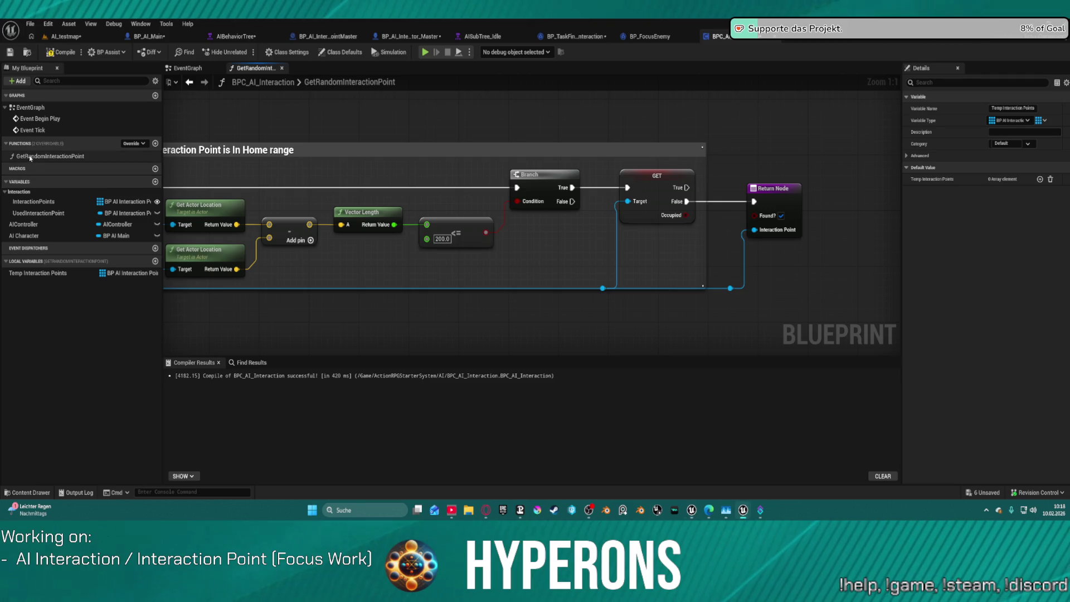
Check the GetRandomInteractionPoint function's properties, then add a new function.
{"action": "left_click", "coordinate": [53, 156]}
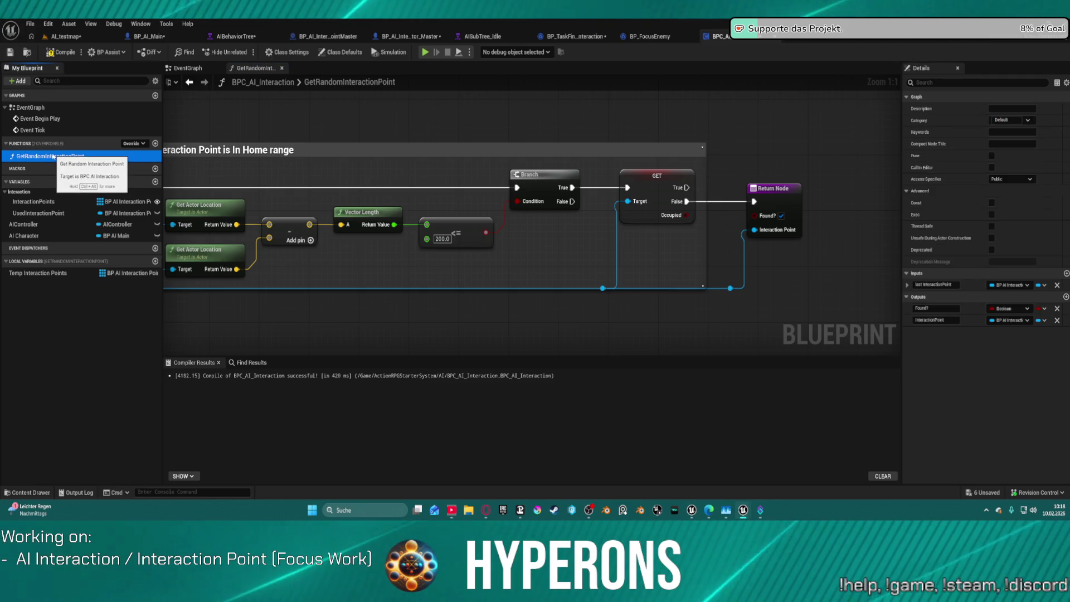
{"action": "mouse_move", "coordinate": [296, 308]}
{"action": "left_mouse_down"}
{"action": "mouse_move", "coordinate": [490, 270]}
{"action": "mouse_move", "coordinate": [557, 279]}
{"action": "left_mouse_up"}
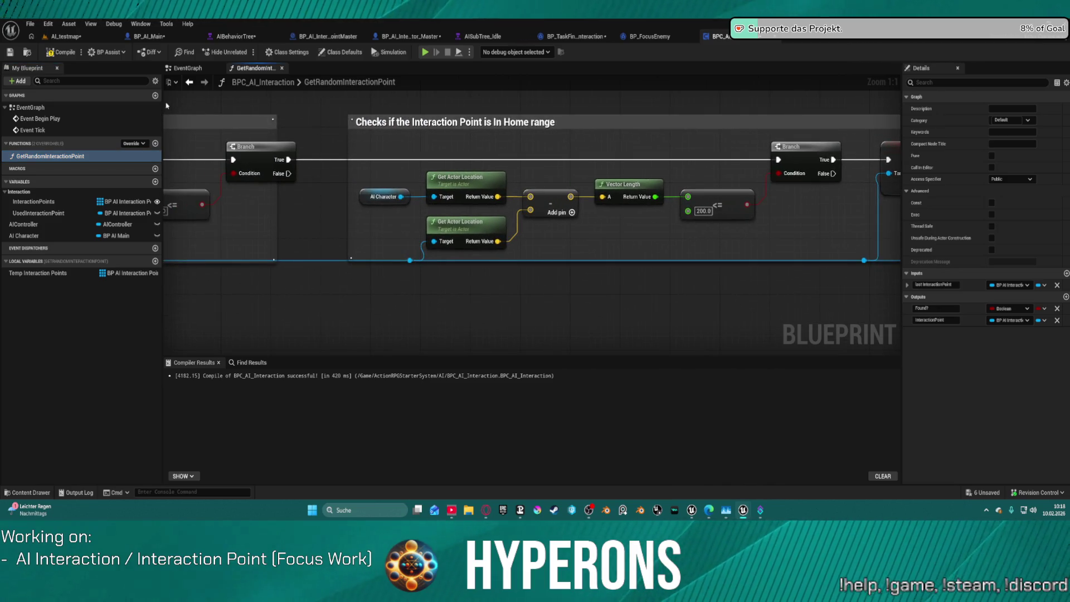
{"action": "left_click", "coordinate": [156, 144]}
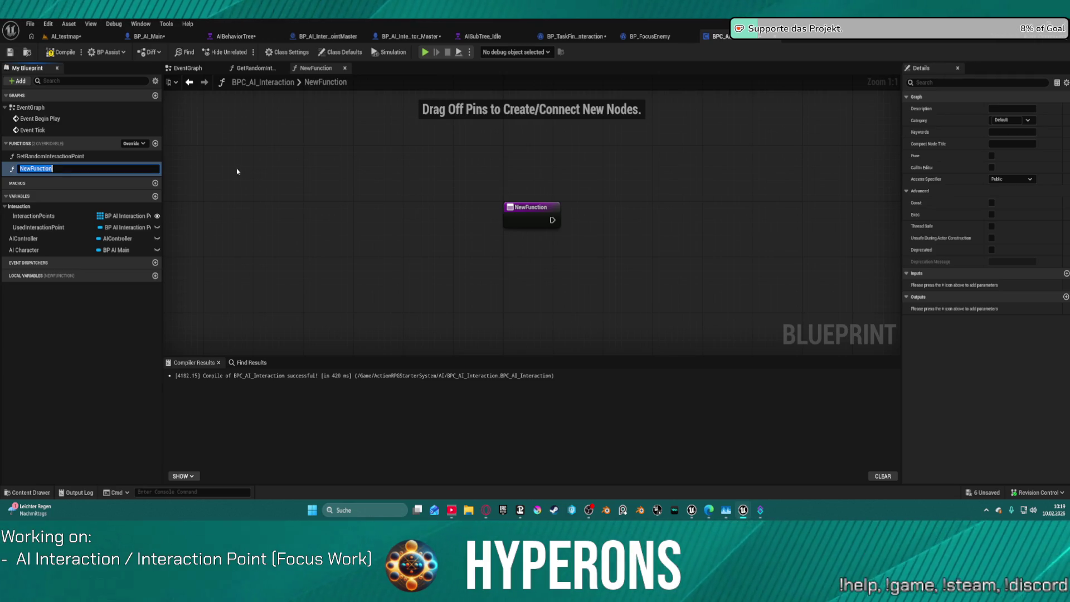
Rename NewFunction to InteractionTimeTotal and position its entry node at upper left.
{"action": "key", "text": "BackSpace"}
{"action": "type", "text": "ra"}
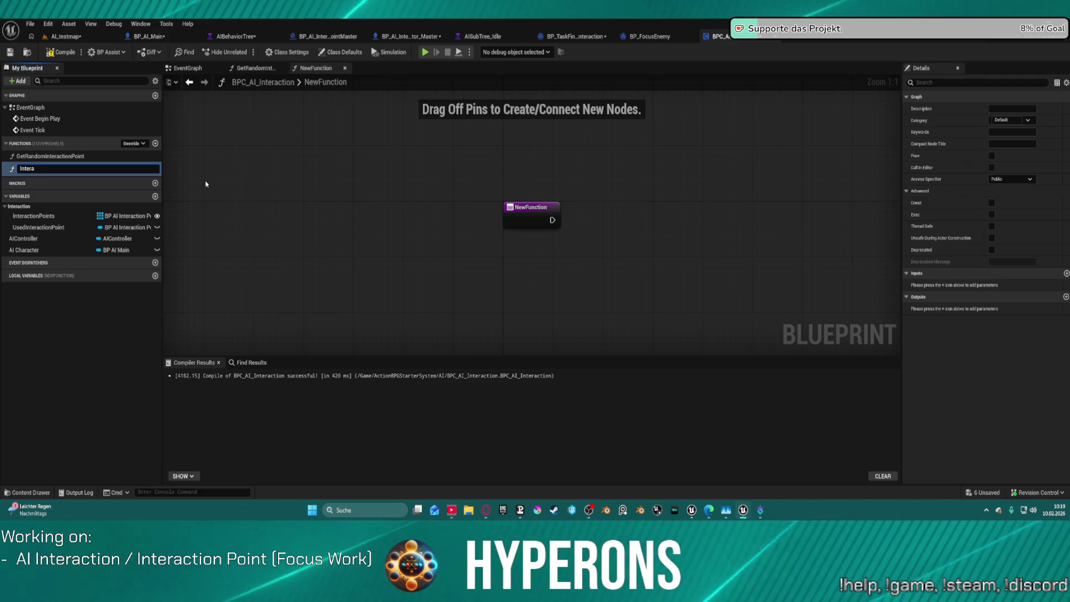
{"action": "type", "text": "ction"}
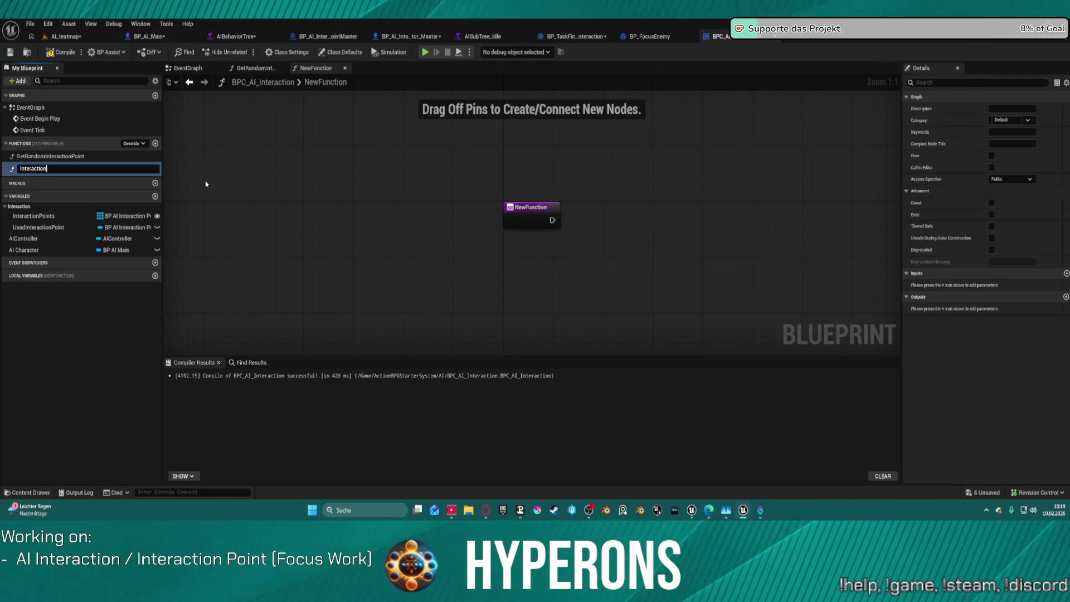
{"action": "type", "text": "TimeTotal"}
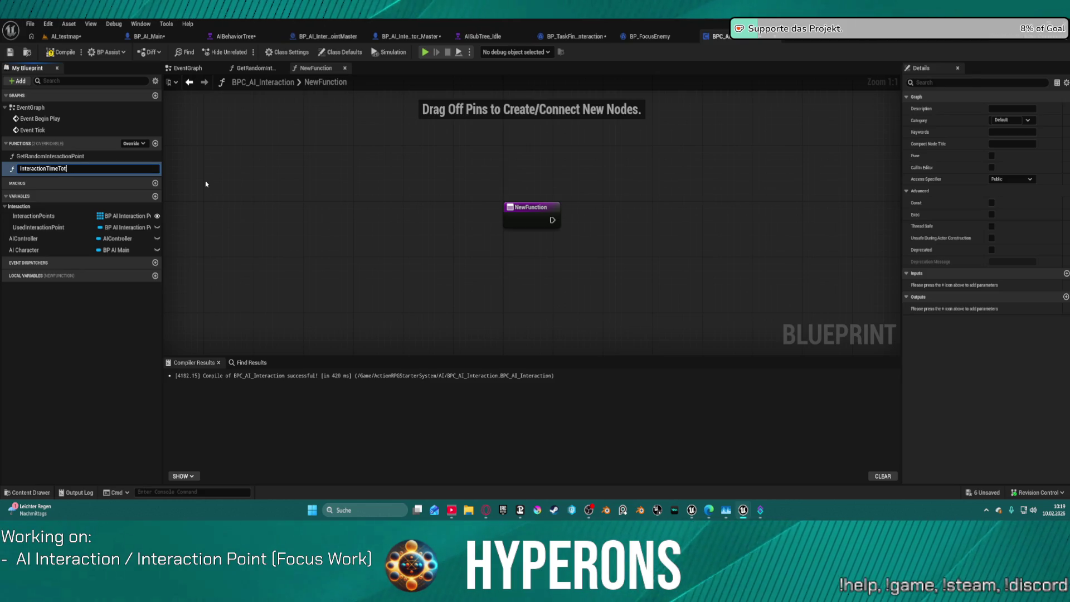
{"action": "key", "text": "Return"}
{"action": "mouse_move", "coordinate": [598, 204]}
{"action": "left_mouse_down"}
{"action": "mouse_move", "coordinate": [314, 146]}
{"action": "mouse_move", "coordinate": [379, 167]}
{"action": "left_mouse_up"}
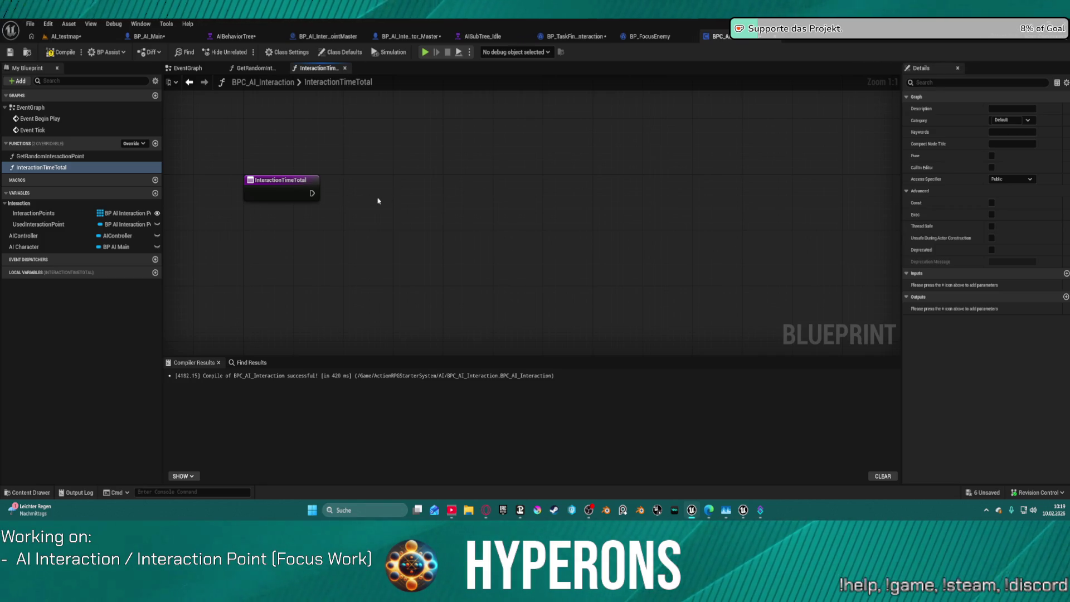
Search 'return' from the entry exec pin, then delete the mistakenly added Return Boxes node.
{"action": "left_click_drag", "start_coordinate": [311, 193], "coordinate": [628, 225]}
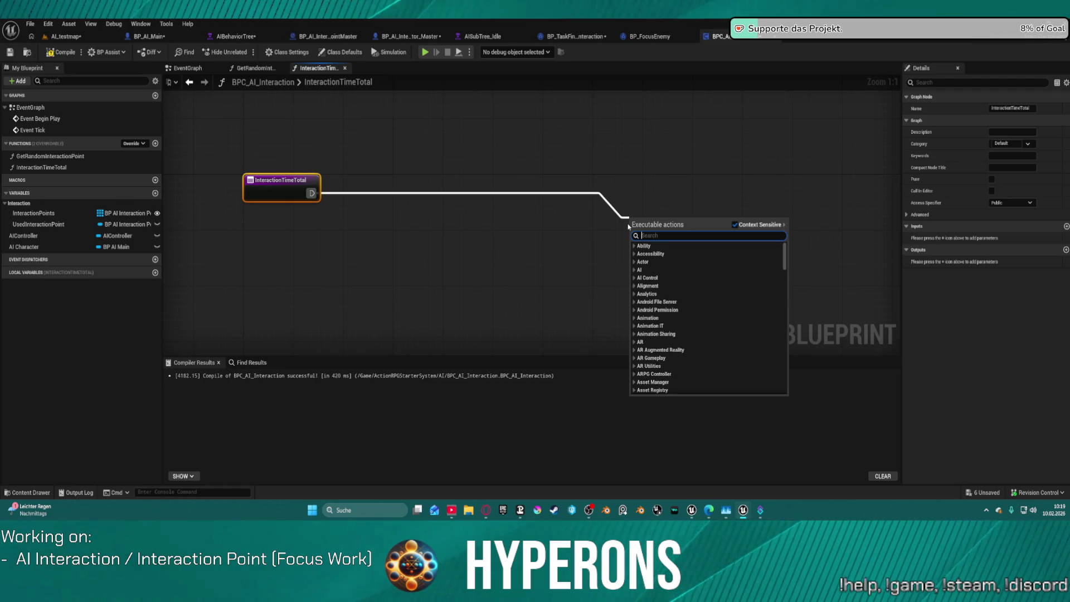
{"action": "type", "text": "restr"}
{"action": "key", "text": "BackSpace"}
{"action": "key", "text": "BackSpace"}
{"action": "key", "text": "BackSpace"}
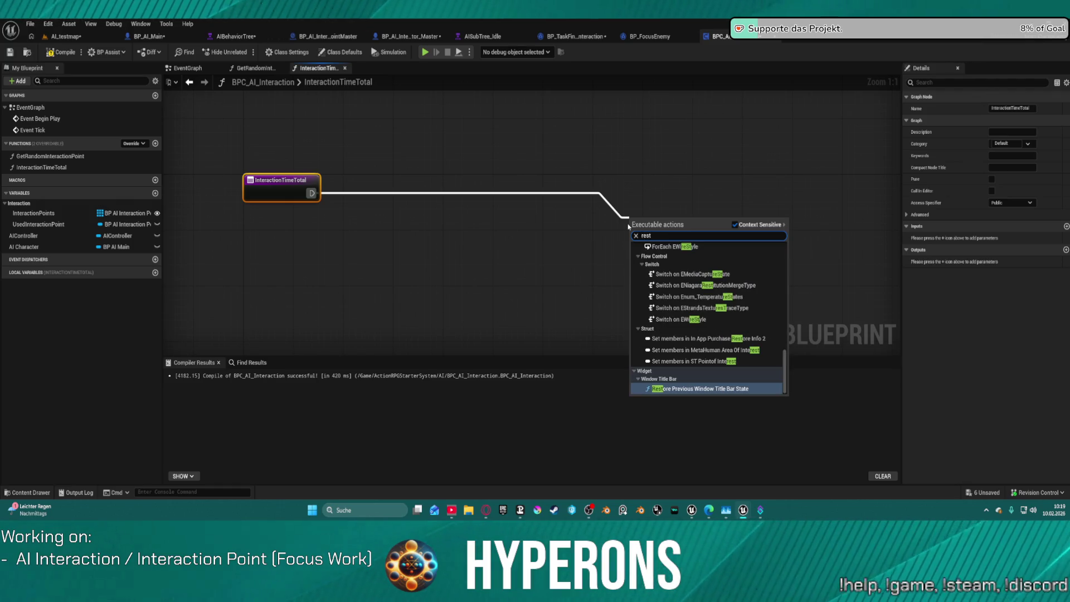
{"action": "type", "text": "tur"}
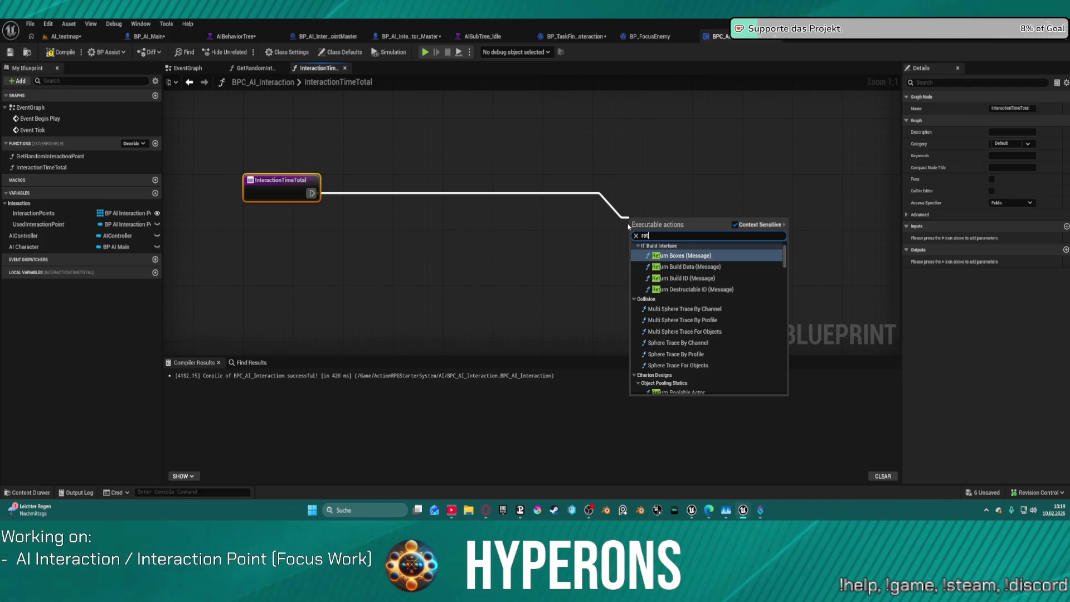
{"action": "type", "text": "n"}
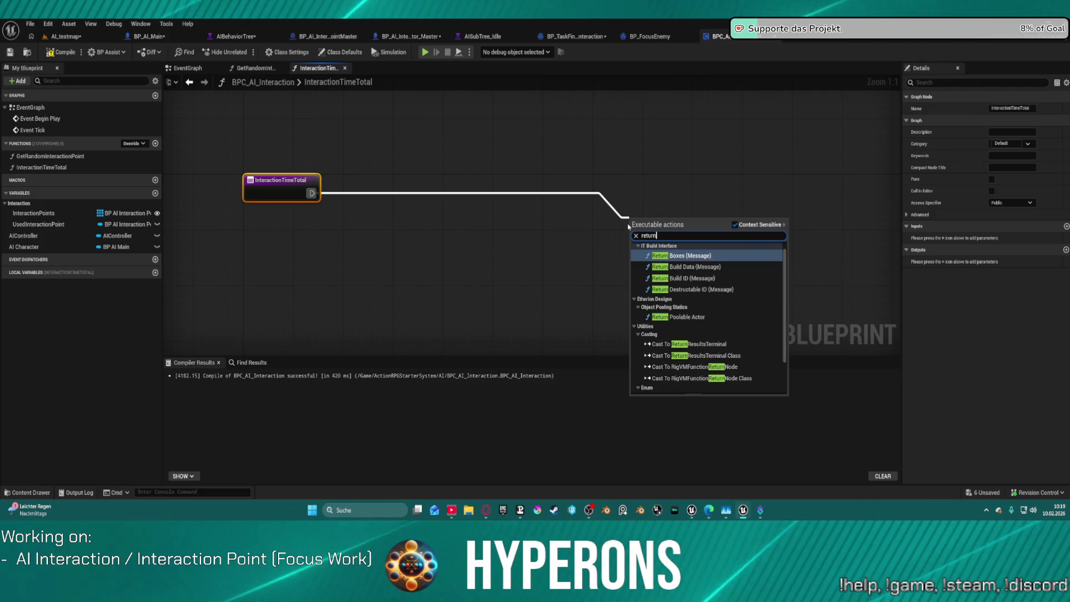
{"action": "key", "text": "Return"}
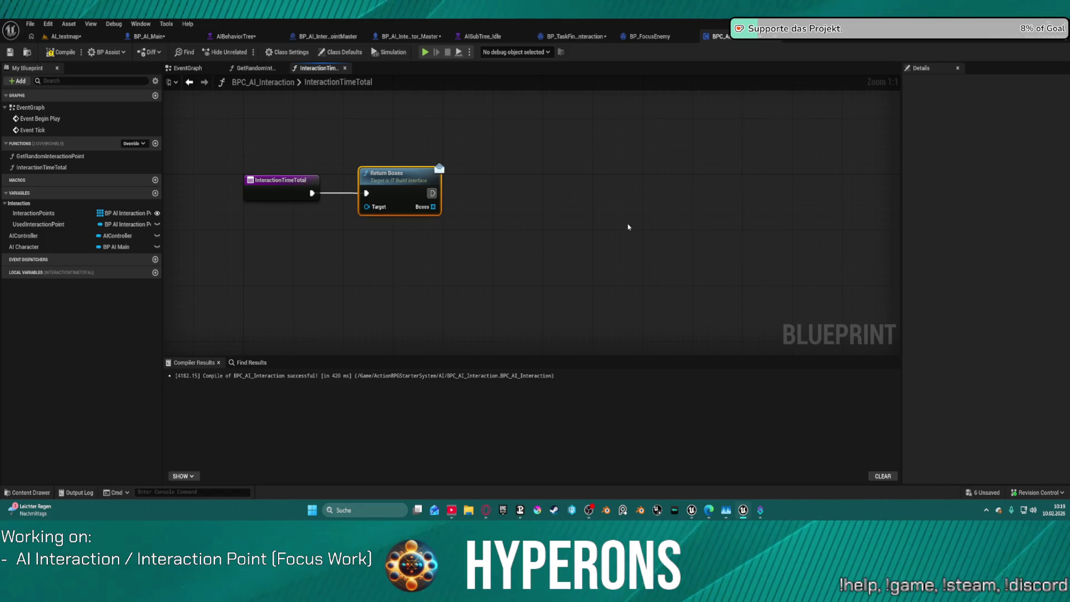
{"action": "key", "text": "Delete"}
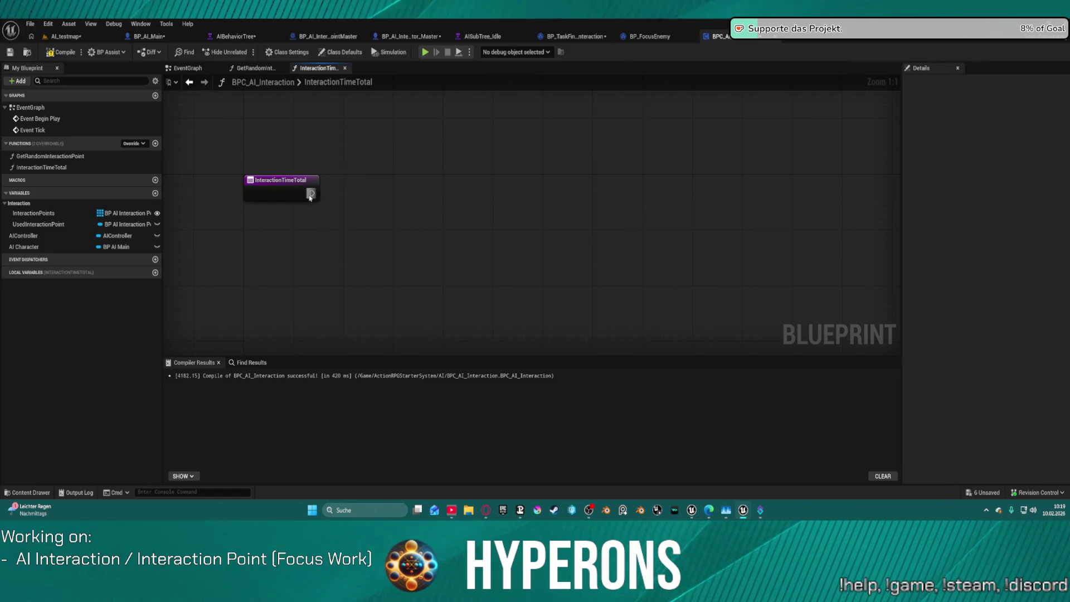
Add a Return Node wired from the entry node, shift it right, and place a UsedInteractionPoint getter.
{"action": "left_click_drag", "start_coordinate": [310, 195], "coordinate": [411, 197]}
{"action": "type", "text": "retu"}
{"action": "key", "text": "BackSpace"}
{"action": "key", "text": "BackSpace"}
{"action": "key", "text": "BackSpace"}
{"action": "type", "text": "p"}
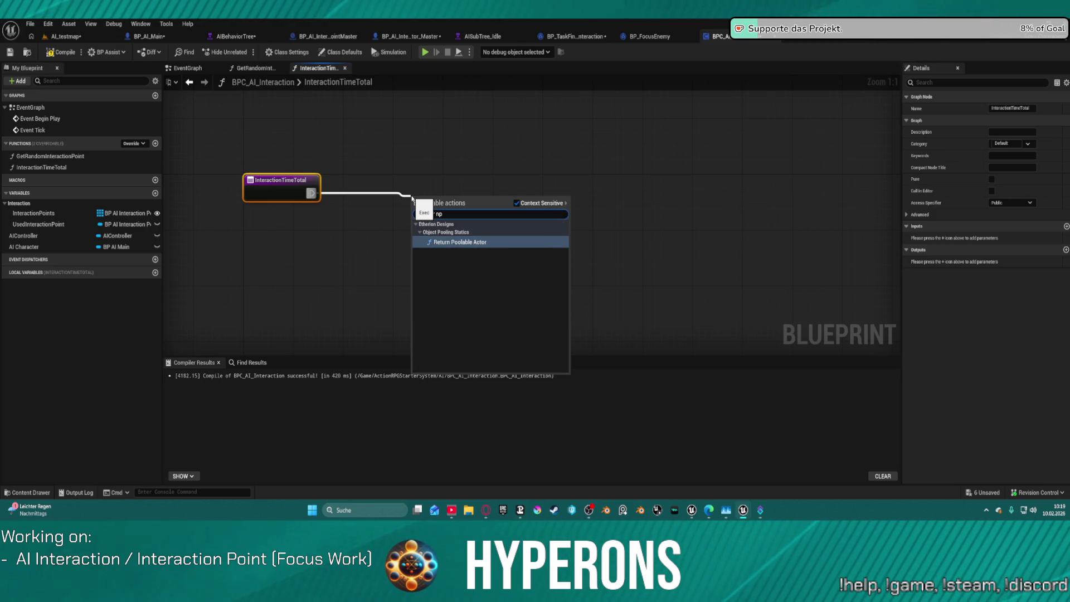
{"action": "key", "text": "BackSpace"}
{"action": "type", "text": "o"}
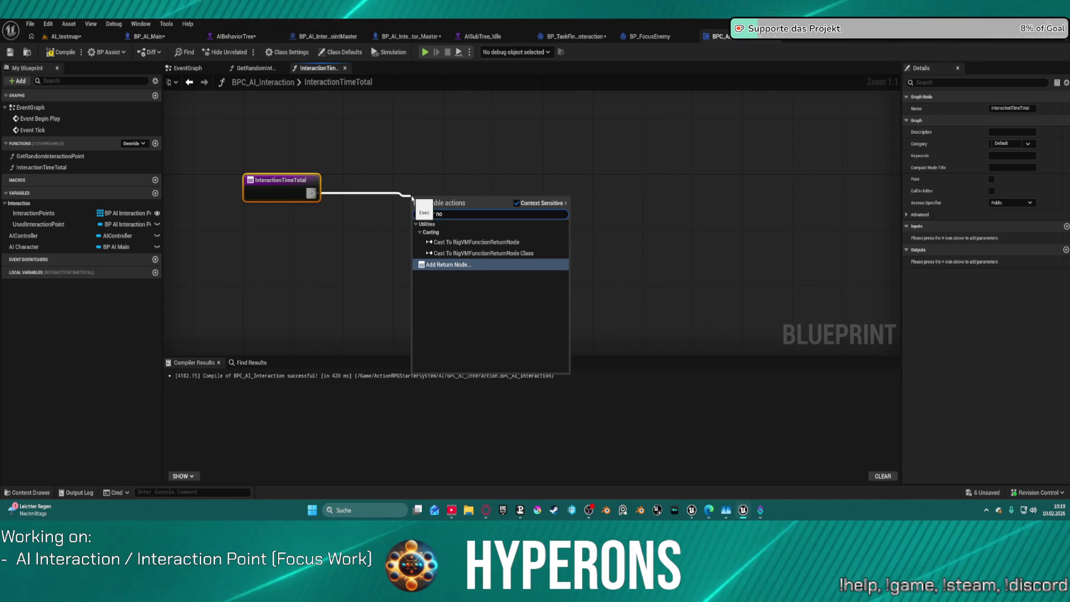
{"action": "key", "text": "Return"}
{"action": "left_click_drag", "start_coordinate": [386, 184], "coordinate": [633, 184]}
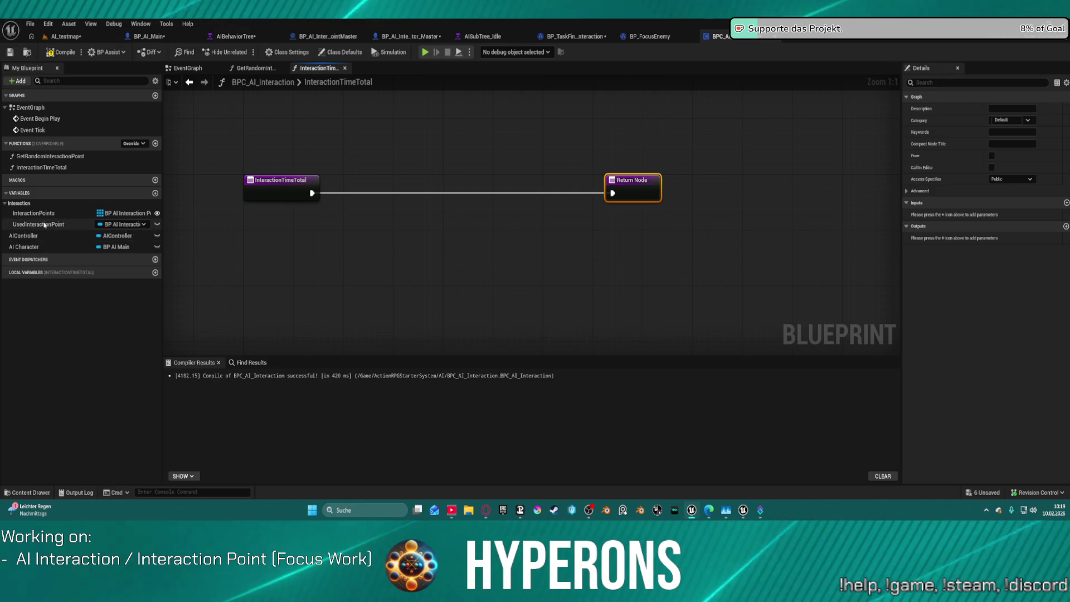
{"action": "mouse_move", "coordinate": [44, 225]}
{"action": "left_mouse_down"}
{"action": "mouse_move", "coordinate": [263, 253]}
{"action": "mouse_move", "coordinate": [349, 248]}
{"action": "left_mouse_up"}
{"action": "left_click", "coordinate": [301, 268]}
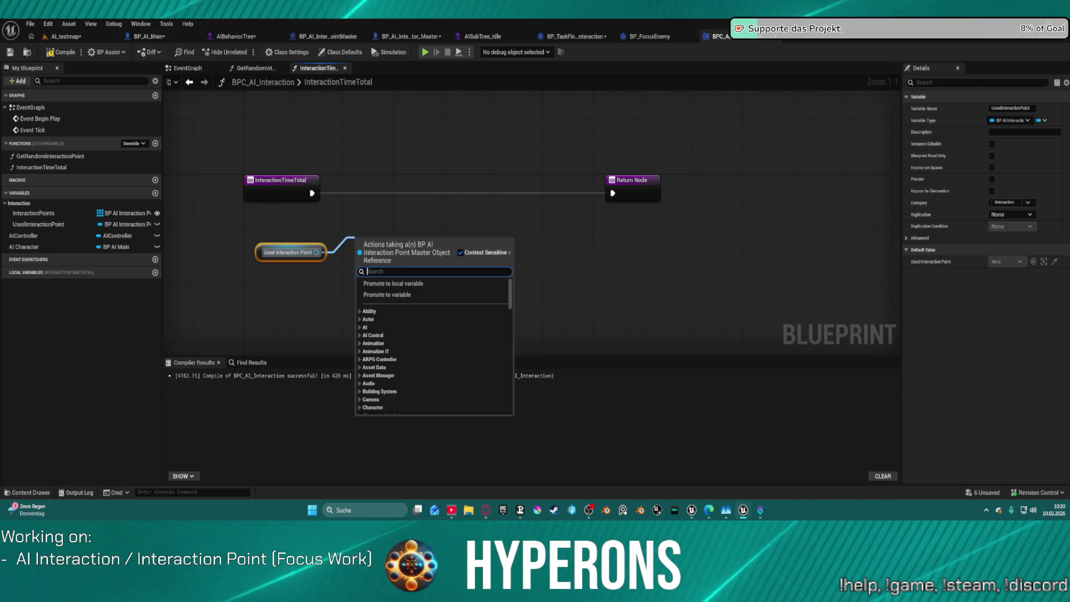
Dismiss the action menu opened from the Used Interaction Point getter's pin.
{"action": "key", "text": "Escape"}
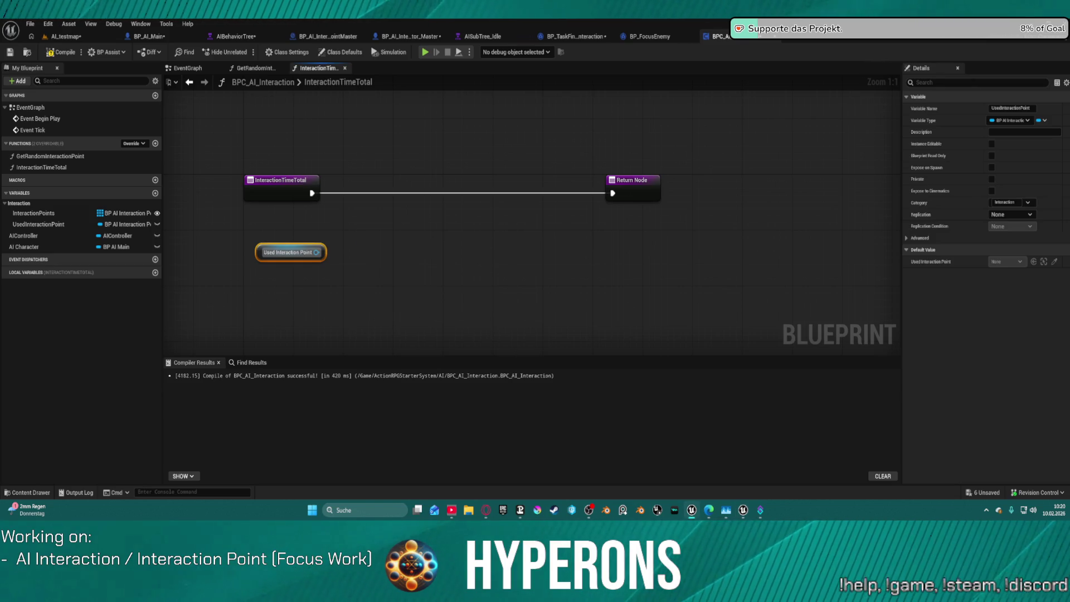